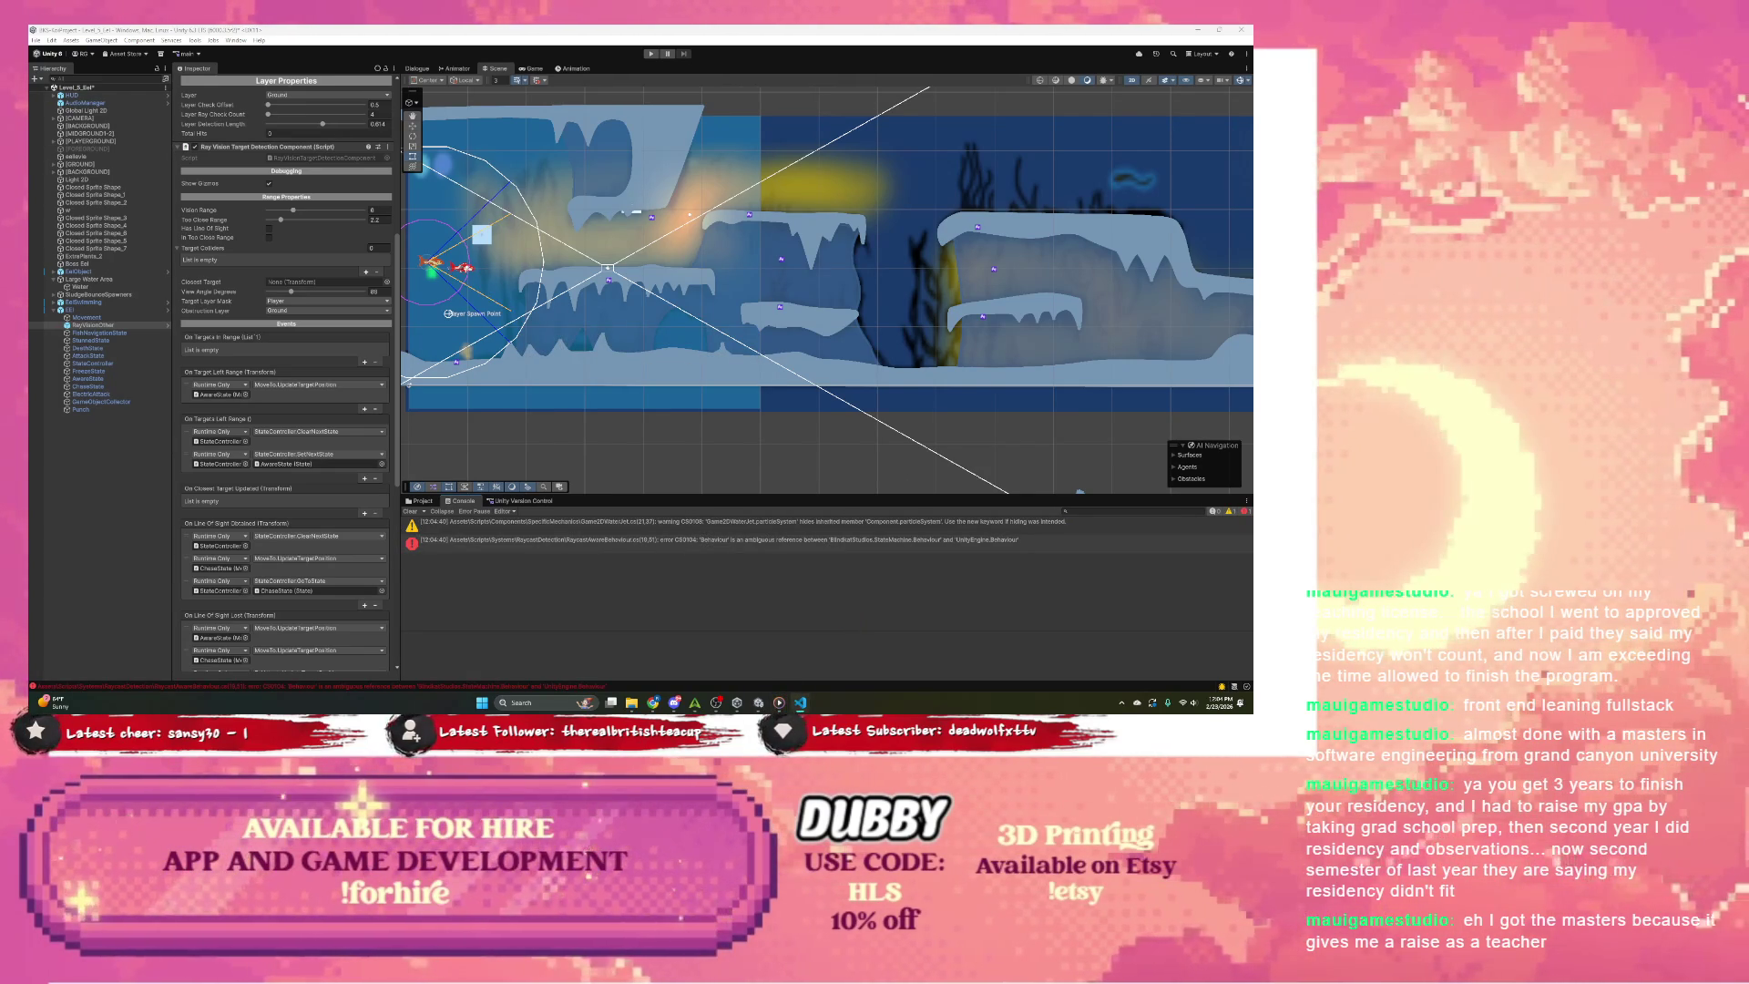
Step: Expand the CS0104 ambiguous Behaviour error, then scroll the Inspector up to the detection components
{"action": "left_click", "coordinate": [674, 542]}
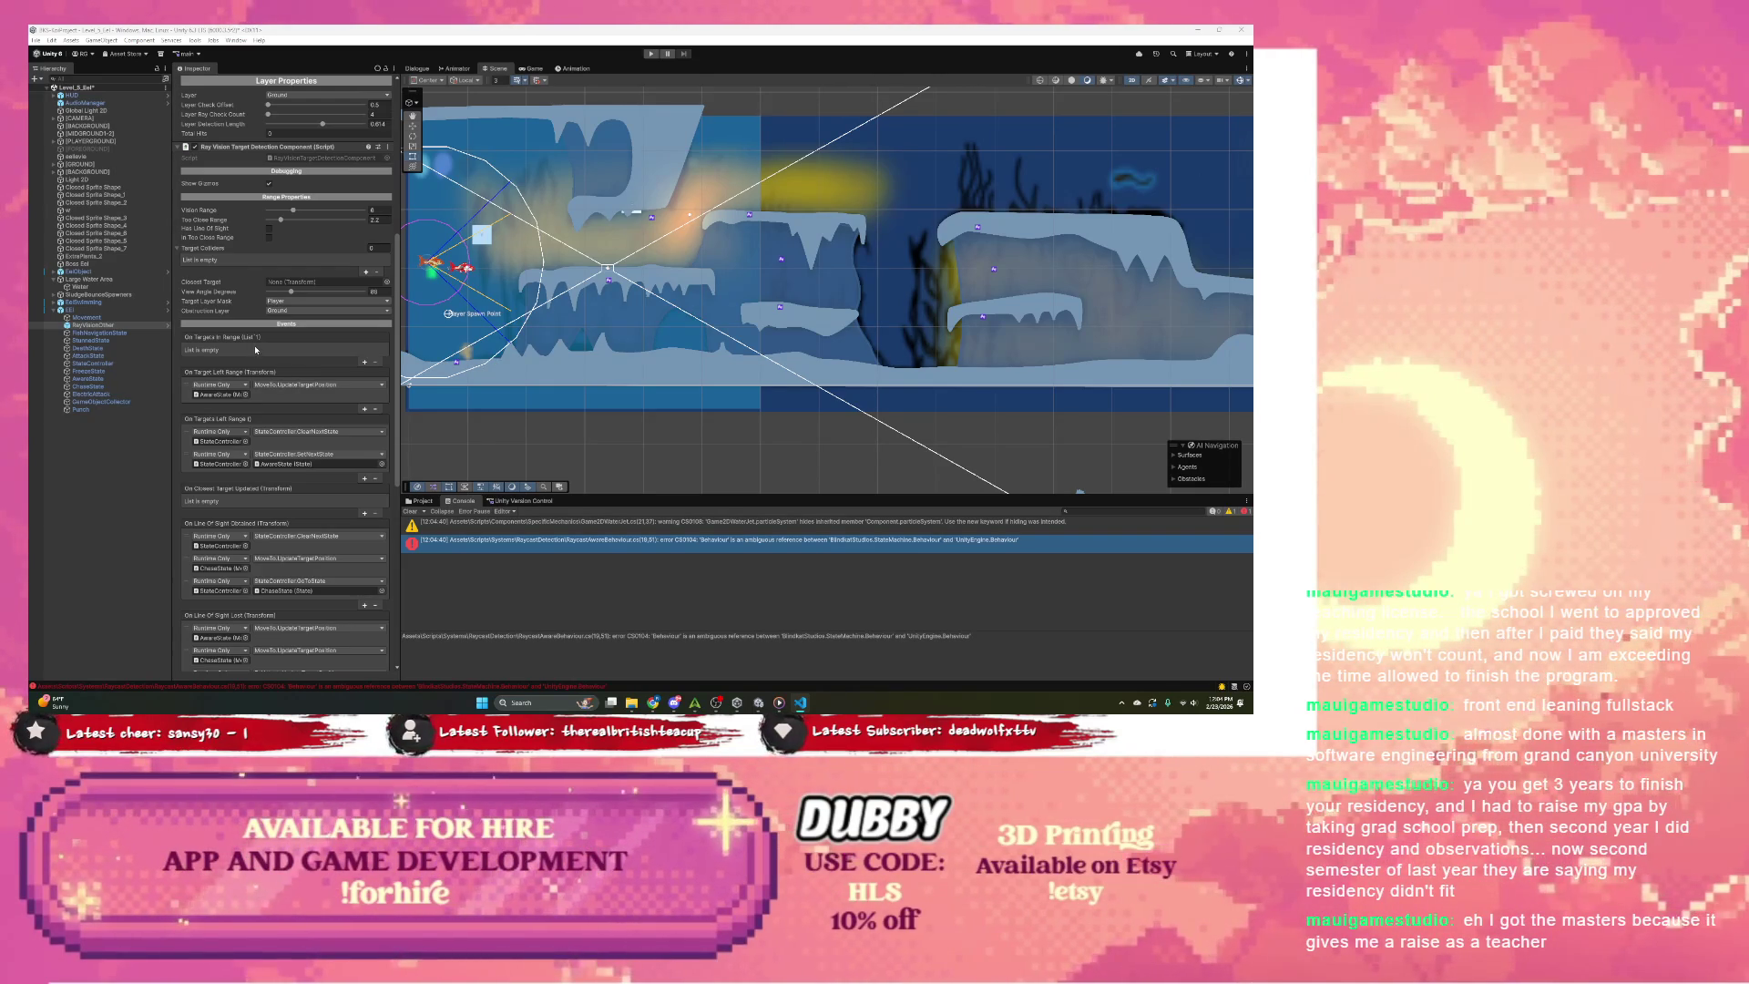
{"action": "scroll", "coordinate": [256, 349], "scroll_direction": "up", "scroll_amount": 5}
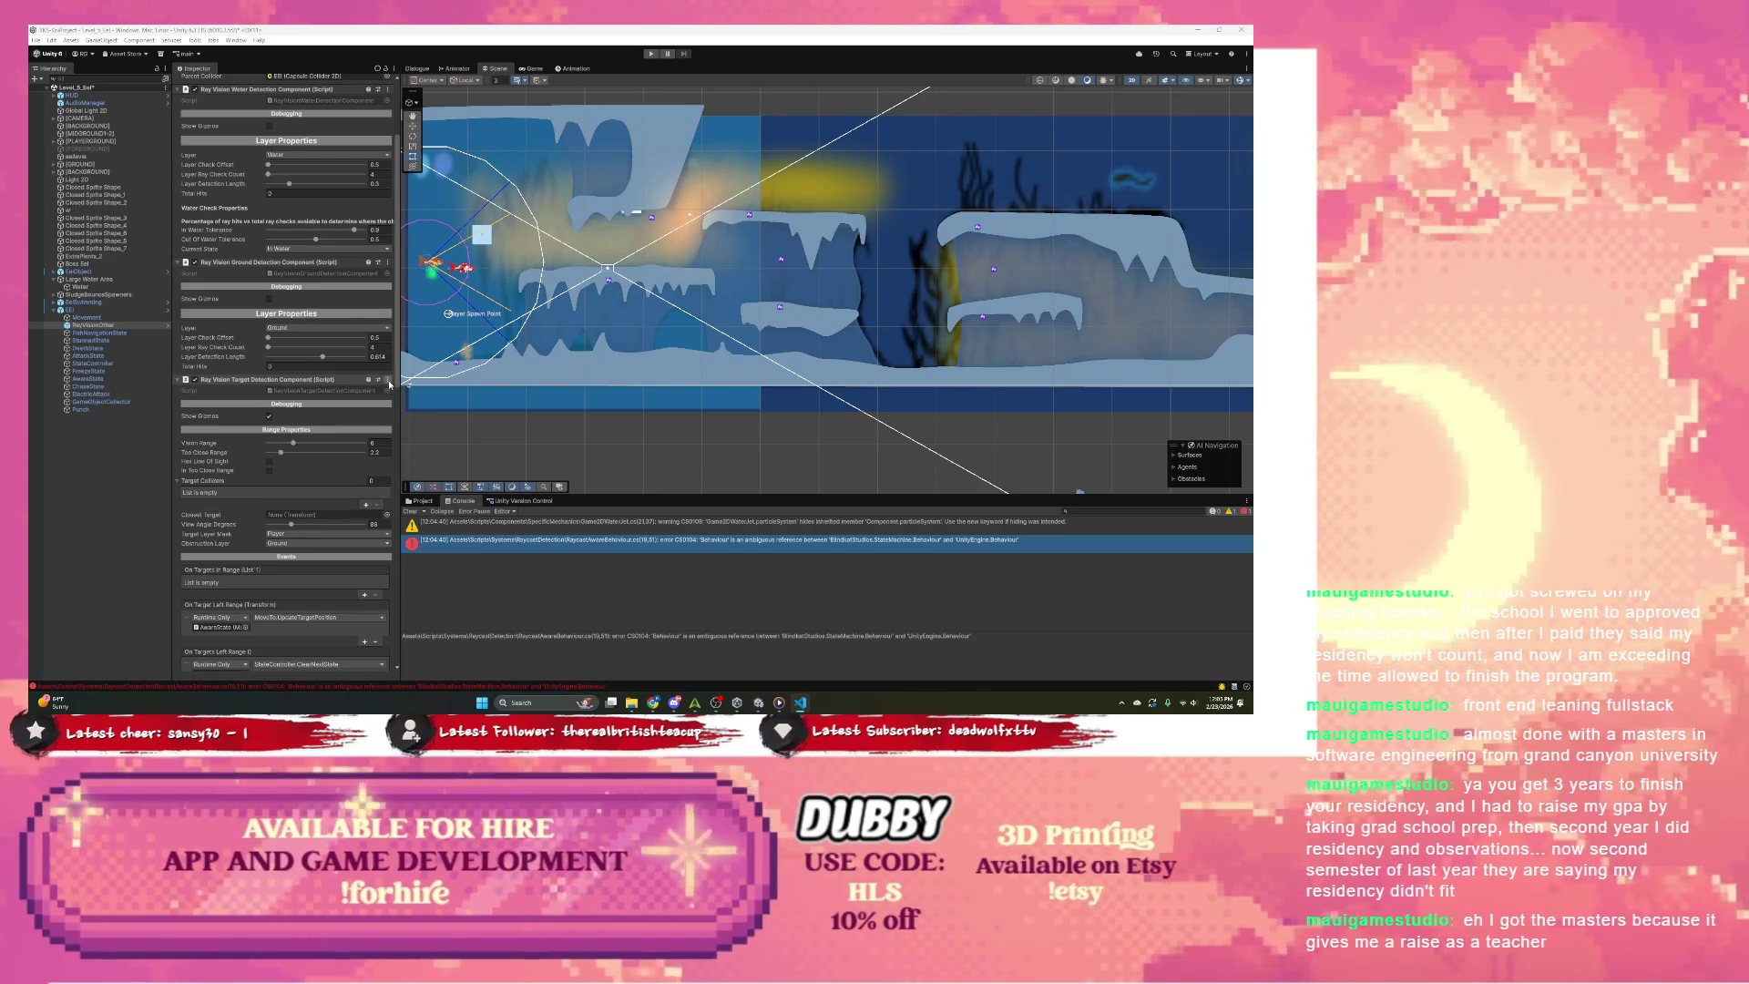
Step: Remove the Ray Vision Target Detection component, then search Add Component for 'frameraycas' without adding anything
{"action": "left_click", "coordinate": [389, 384]}
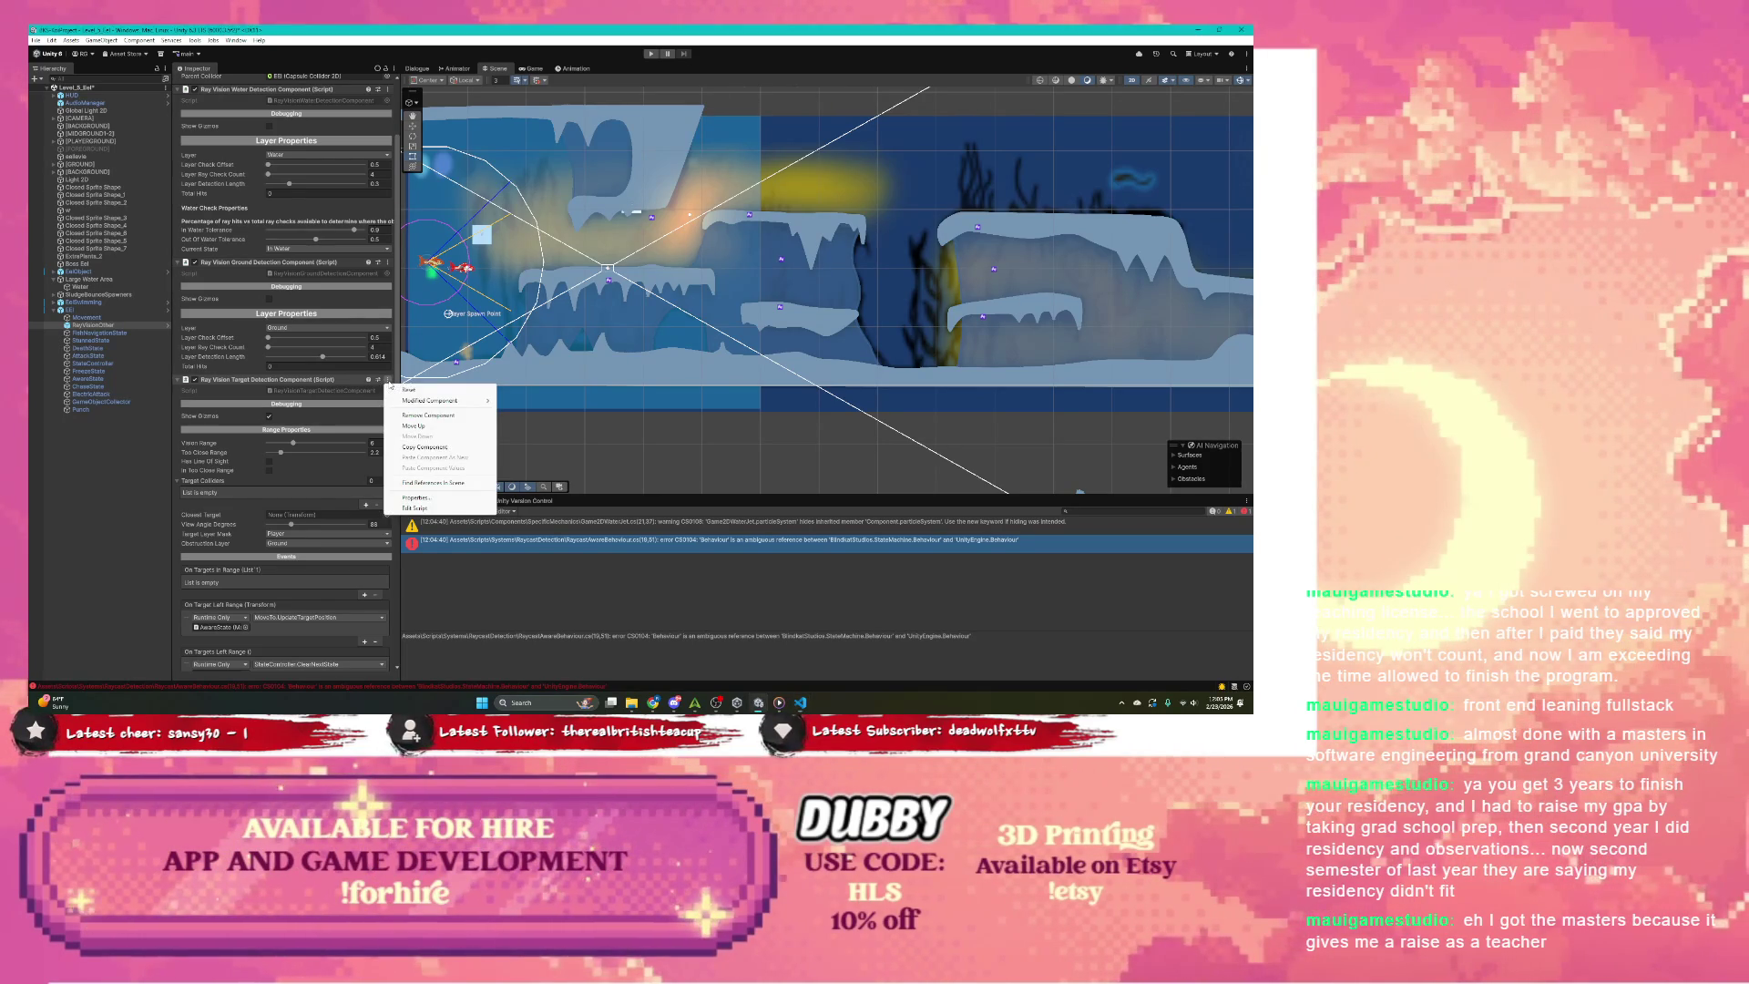
{"action": "left_click", "coordinate": [424, 412]}
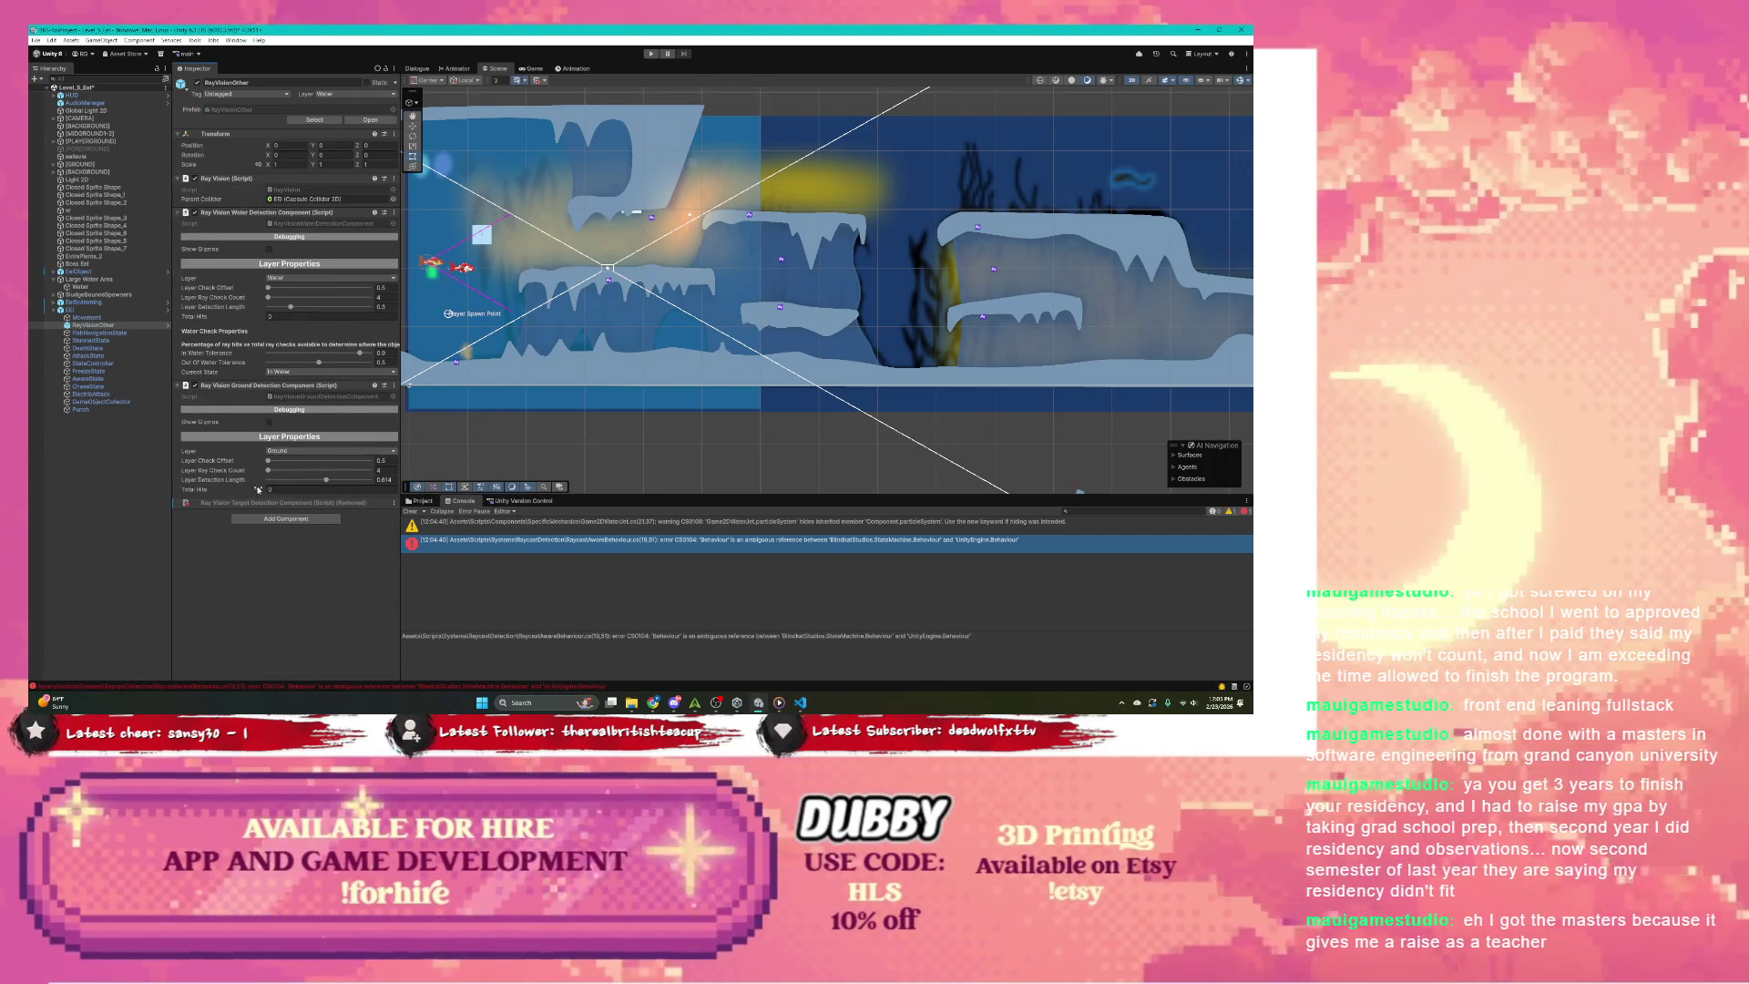
{"action": "left_click", "coordinate": [305, 518]}
{"action": "type", "text": "frame"}
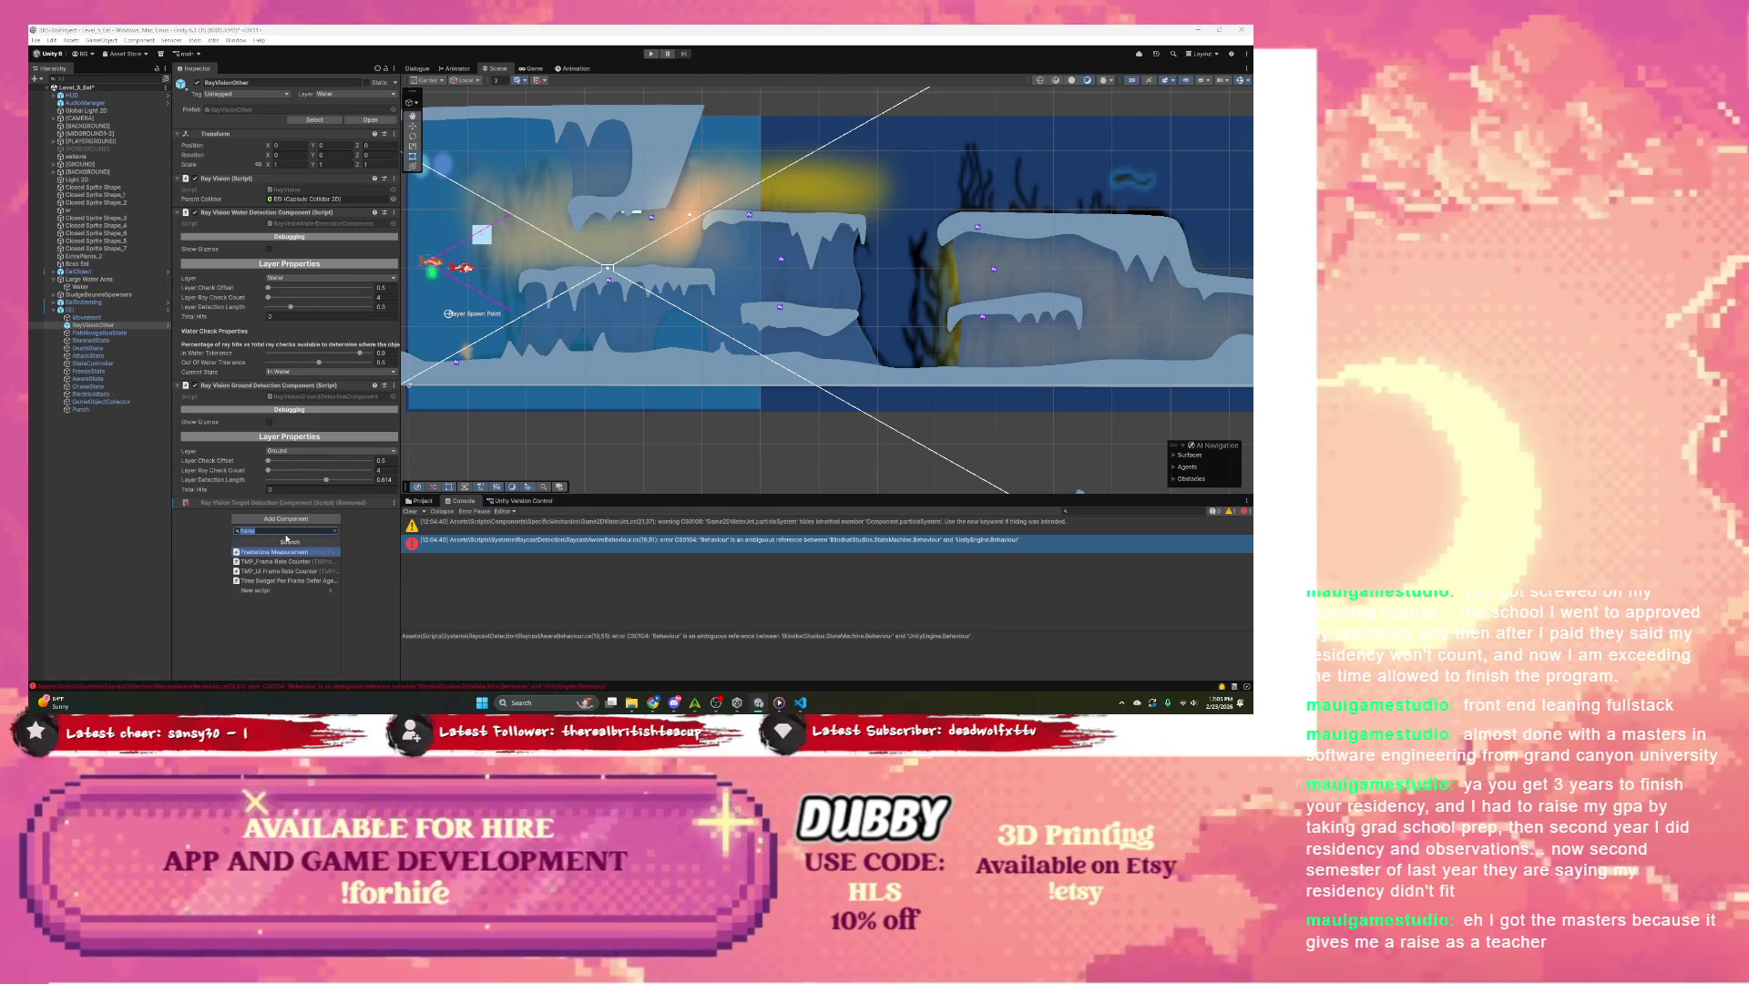
{"action": "type", "text": "raycast"}
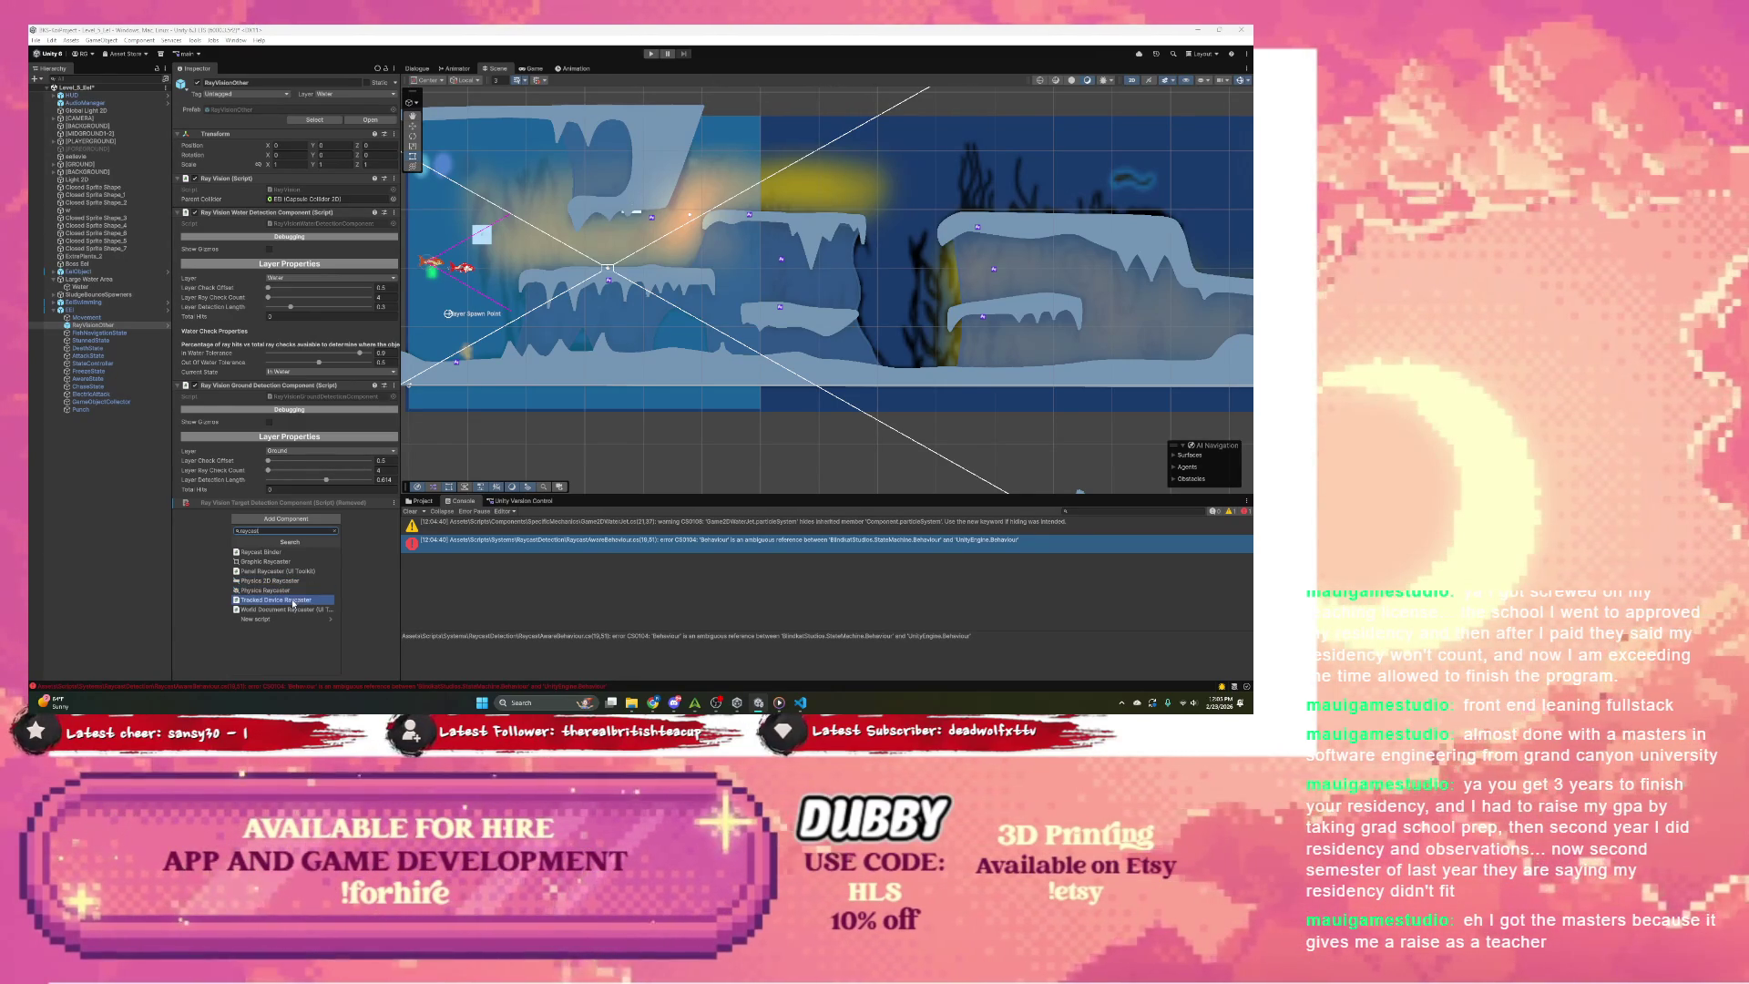
{"action": "left_click", "coordinate": [203, 598]}
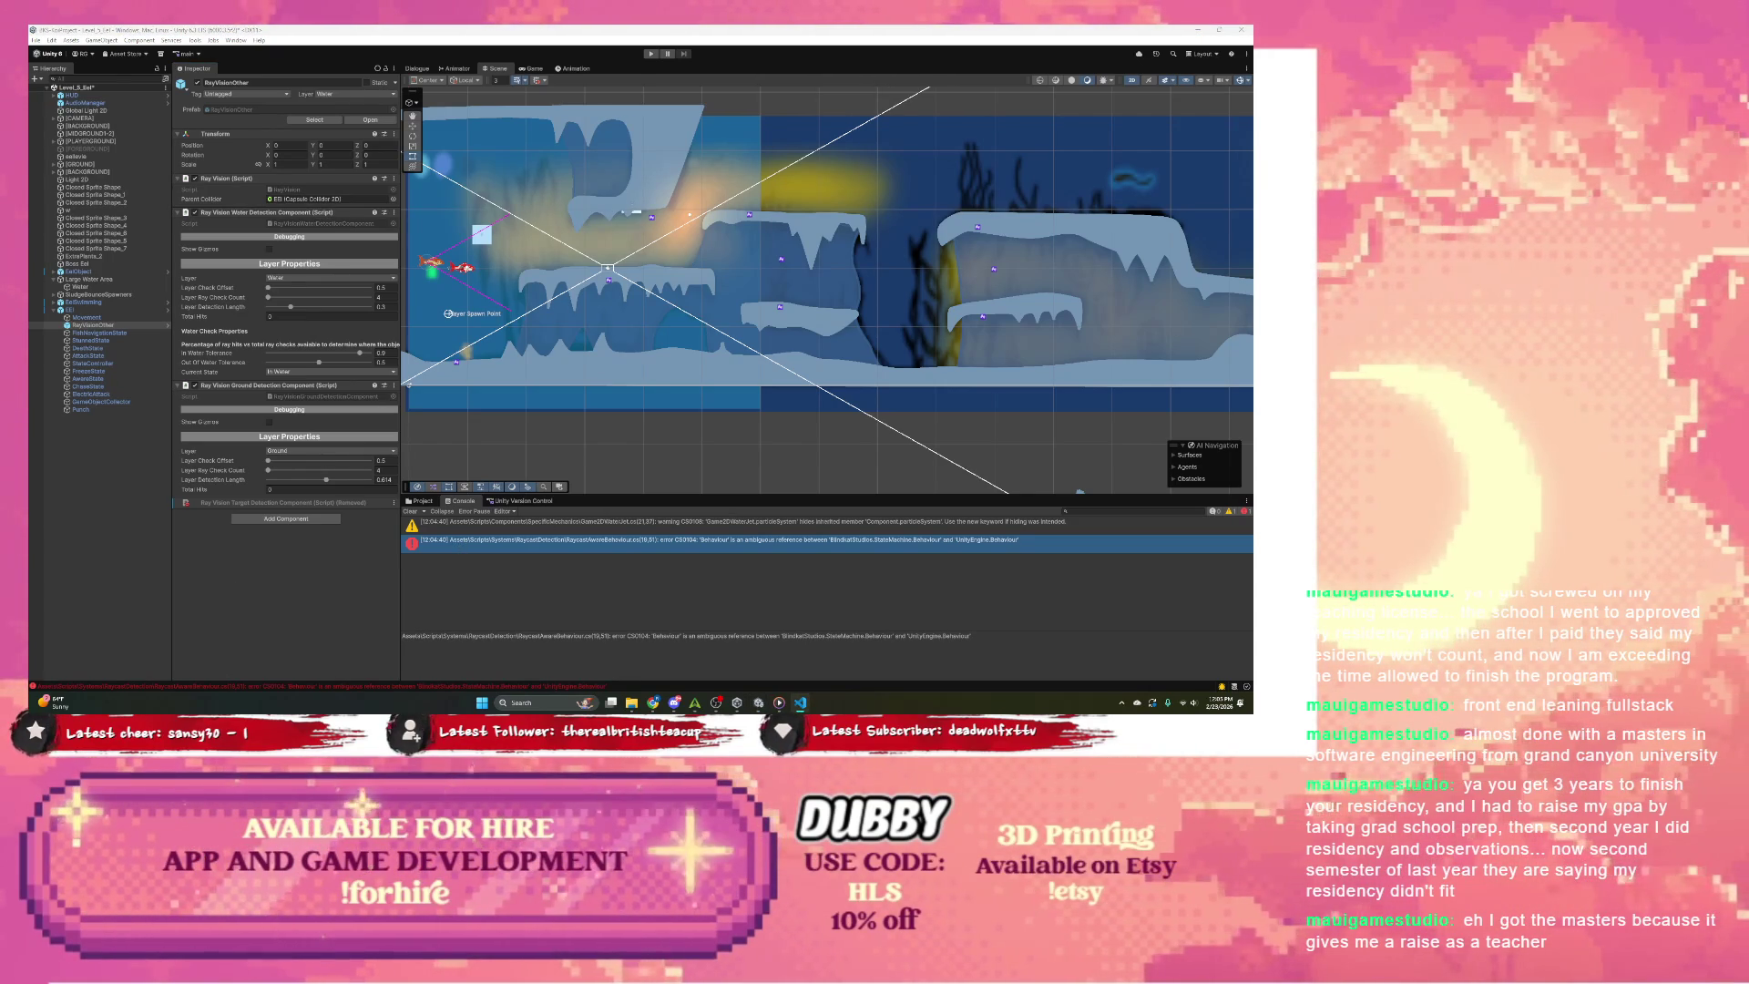
Step: Drag RaycastAwareBehaviour from the Project files onto the enemy and dismiss the 'Can't add script' warning
{"action": "left_click", "coordinate": [420, 500]}
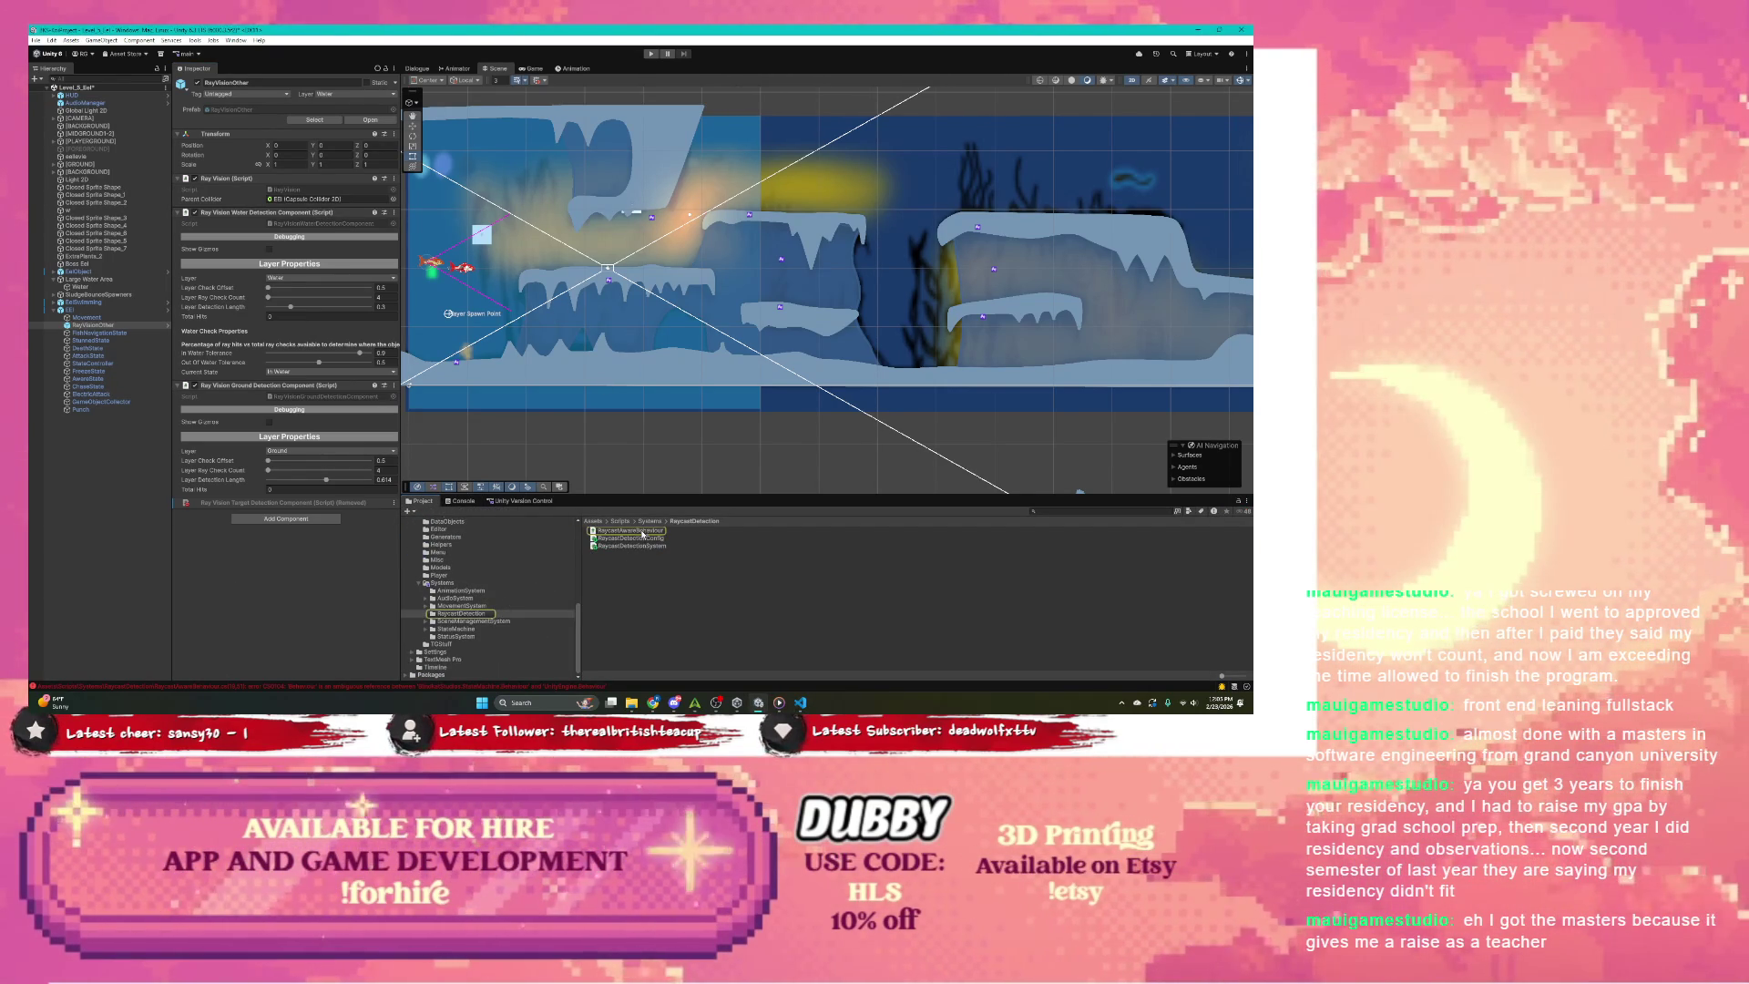
{"action": "left_click_drag", "start_coordinate": [641, 535], "coordinate": [248, 612]}
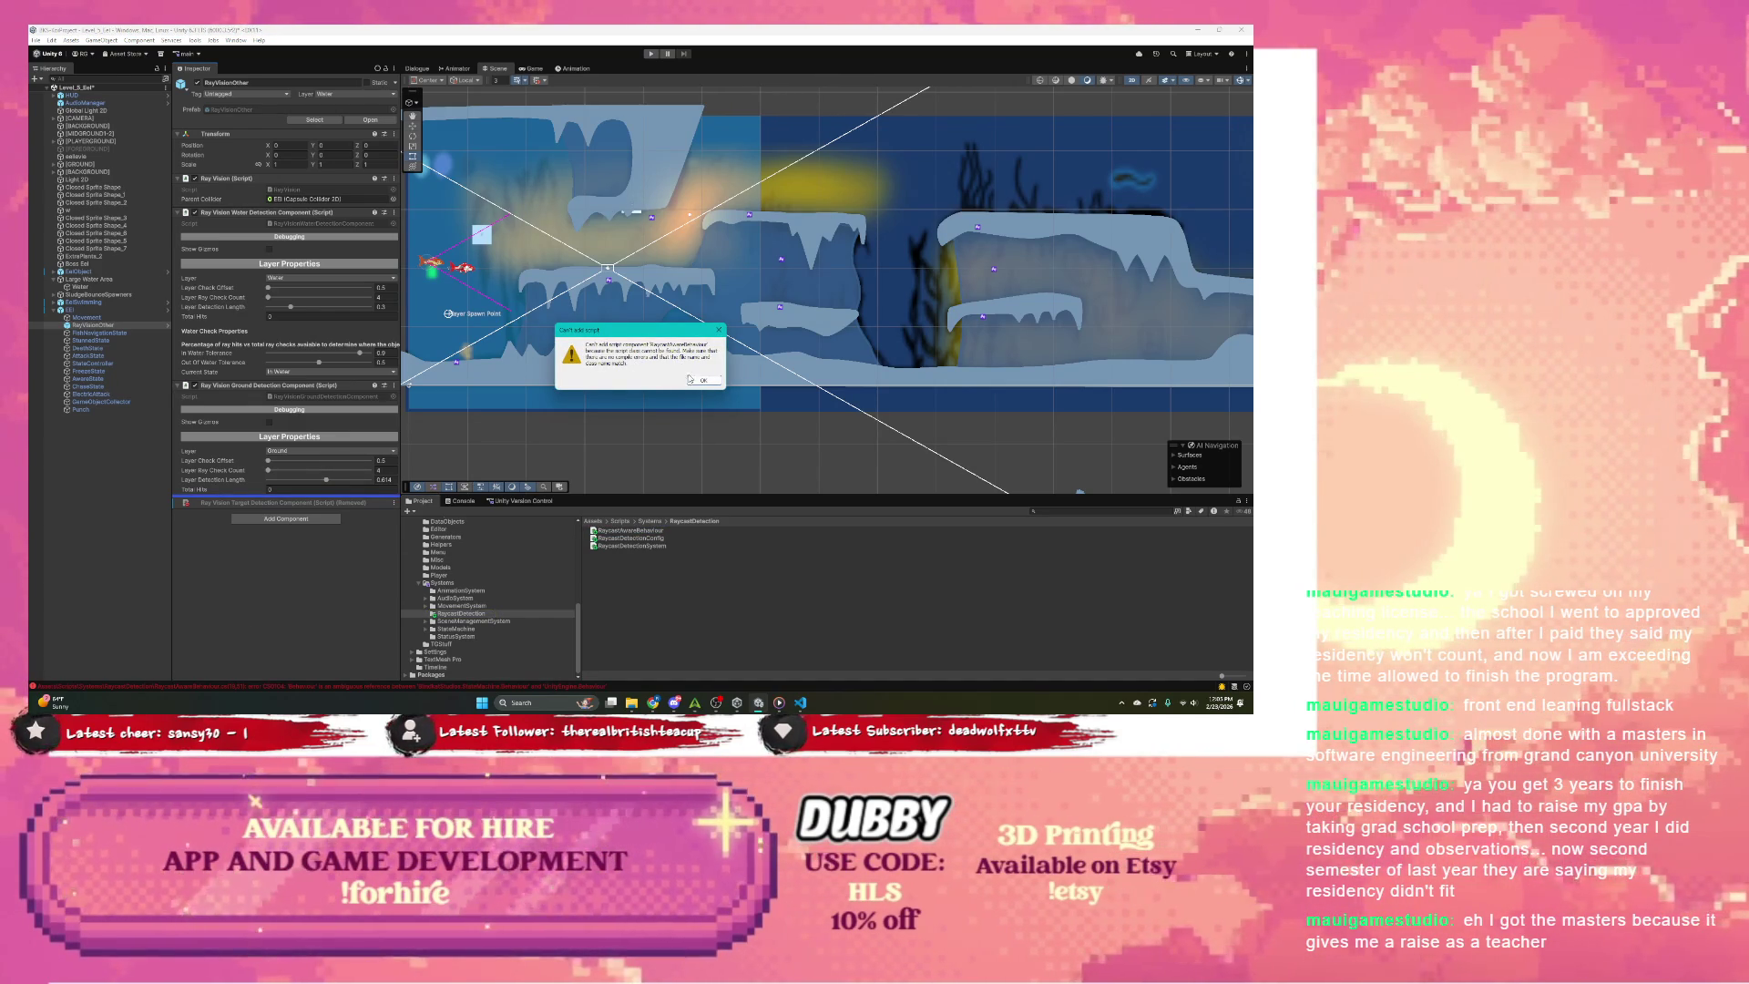
{"action": "left_click", "coordinate": [702, 380]}
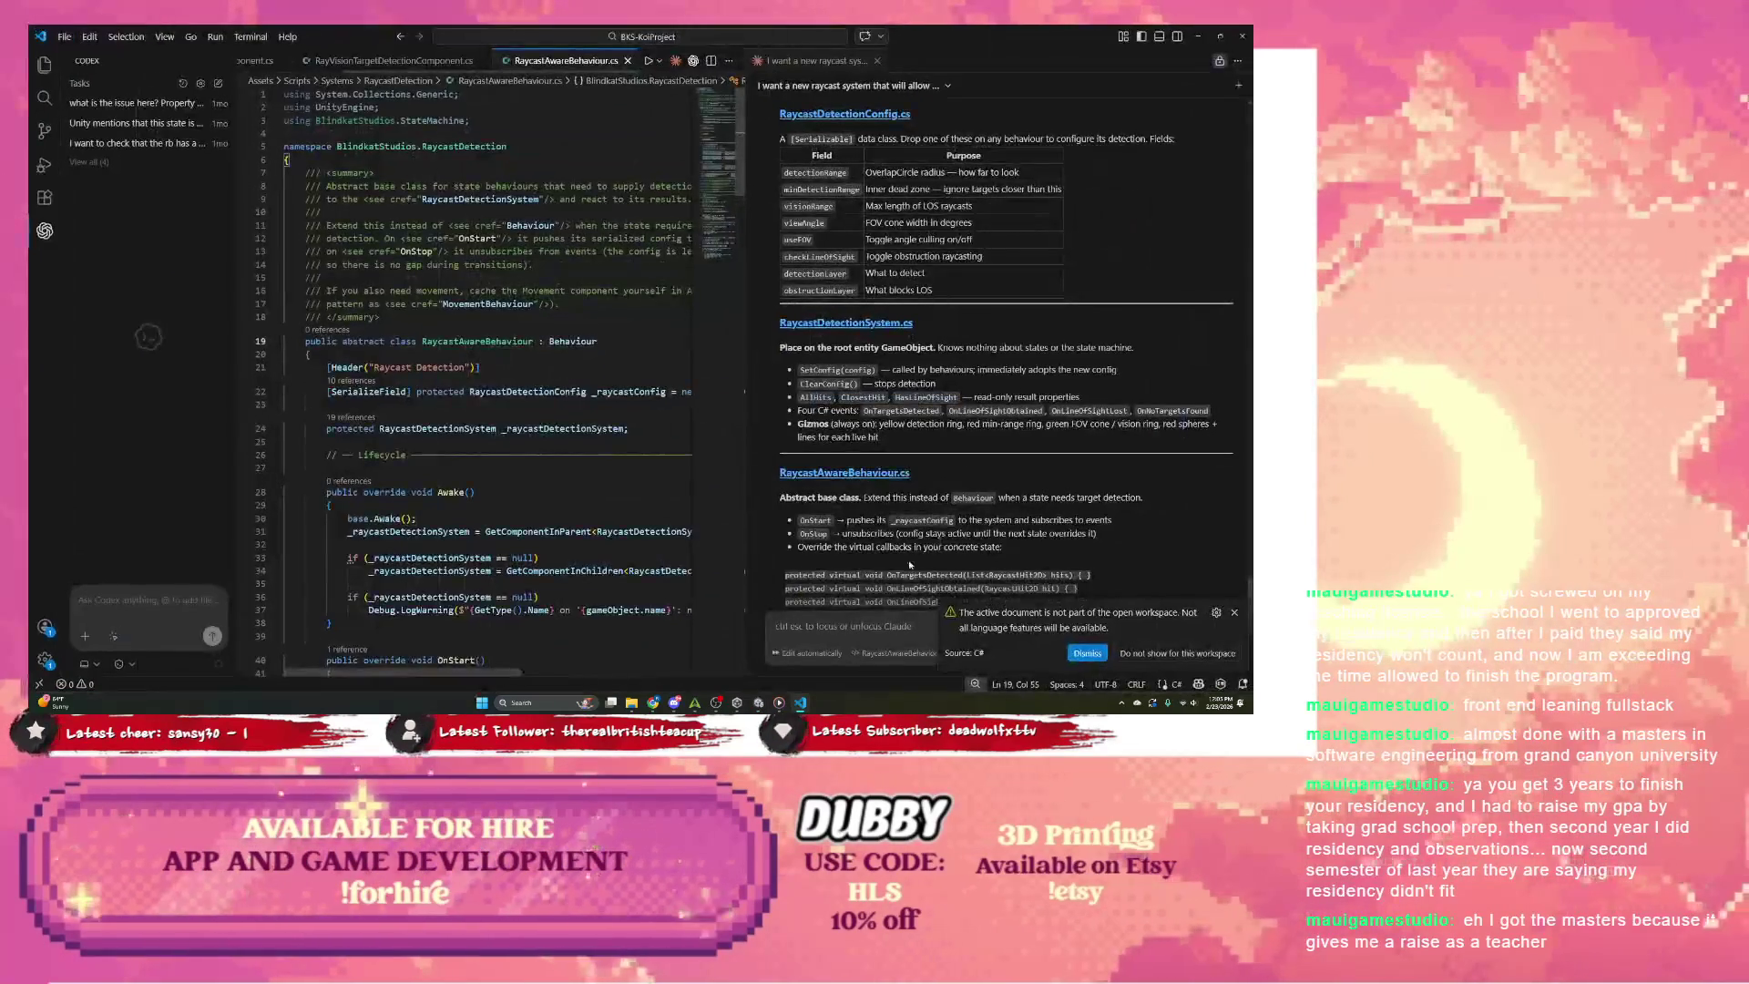
Step: Retype line 19's base class as 'BlindkatStudios.' and view RayVisionTargetDetectionComponent.cs for comparison
{"action": "left_click", "coordinate": [1087, 653]}
{"action": "scroll", "coordinate": [928, 590], "scroll_direction": "down", "scroll_amount": 3}
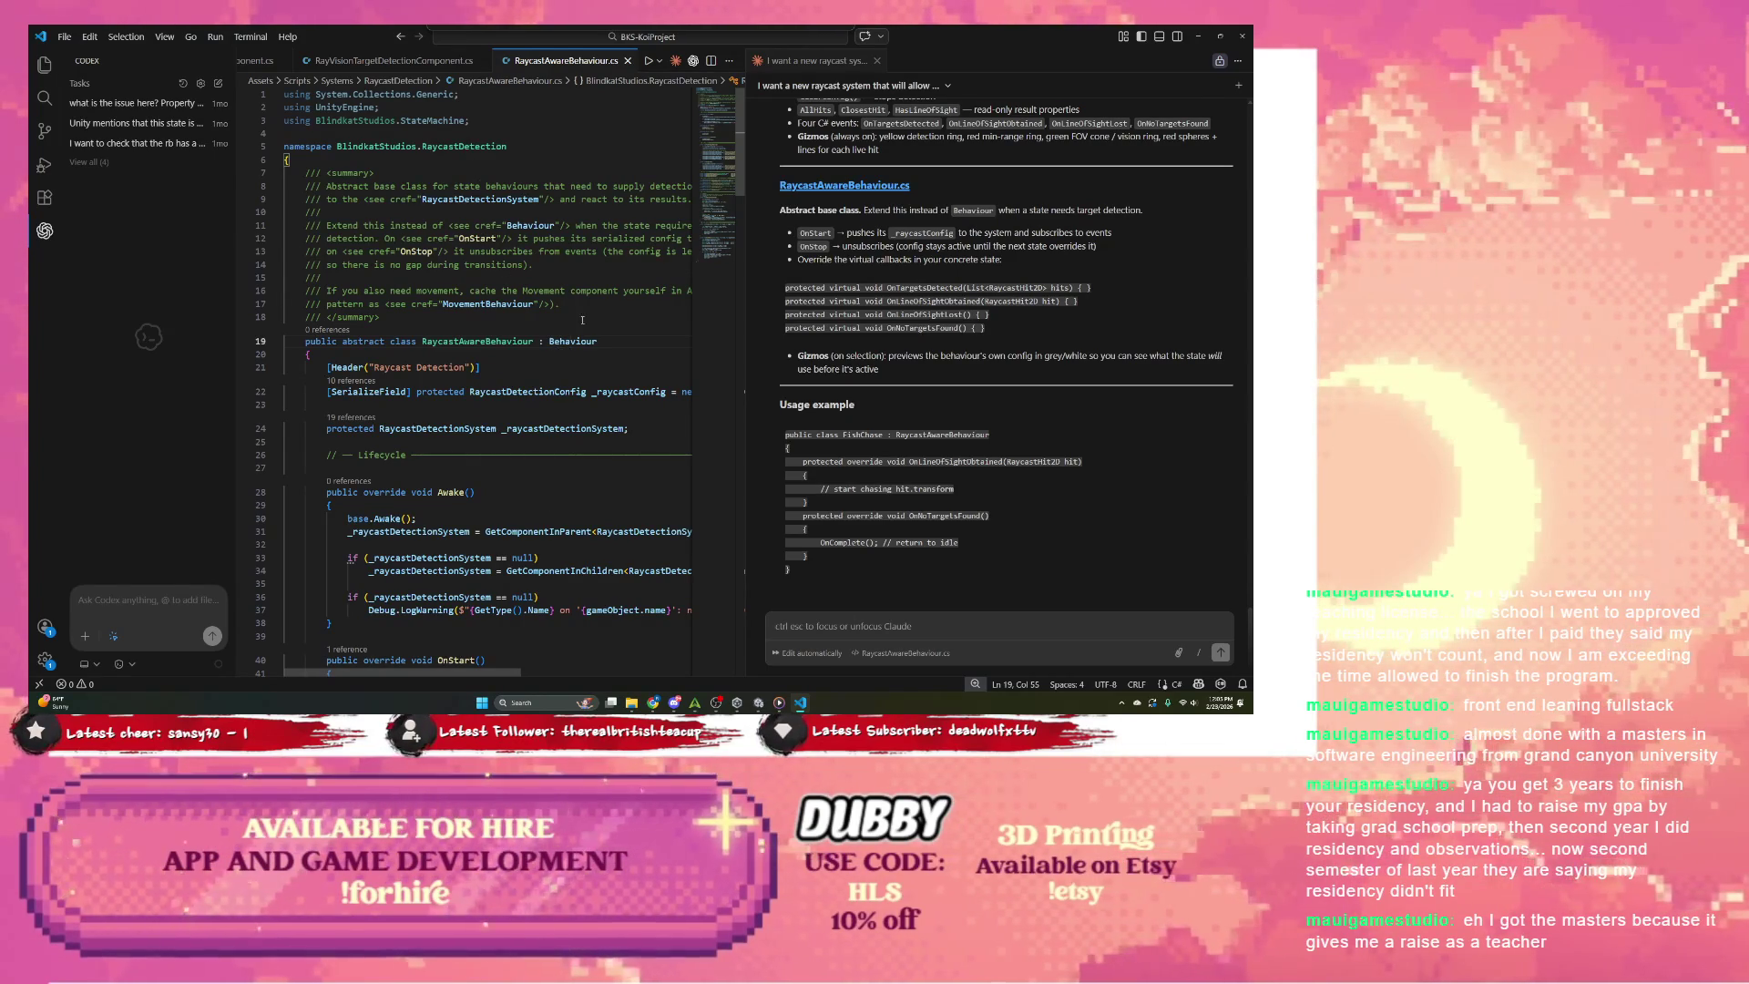
{"action": "double_click", "coordinate": [573, 341]}
{"action": "type", "text": "Behaviou"}
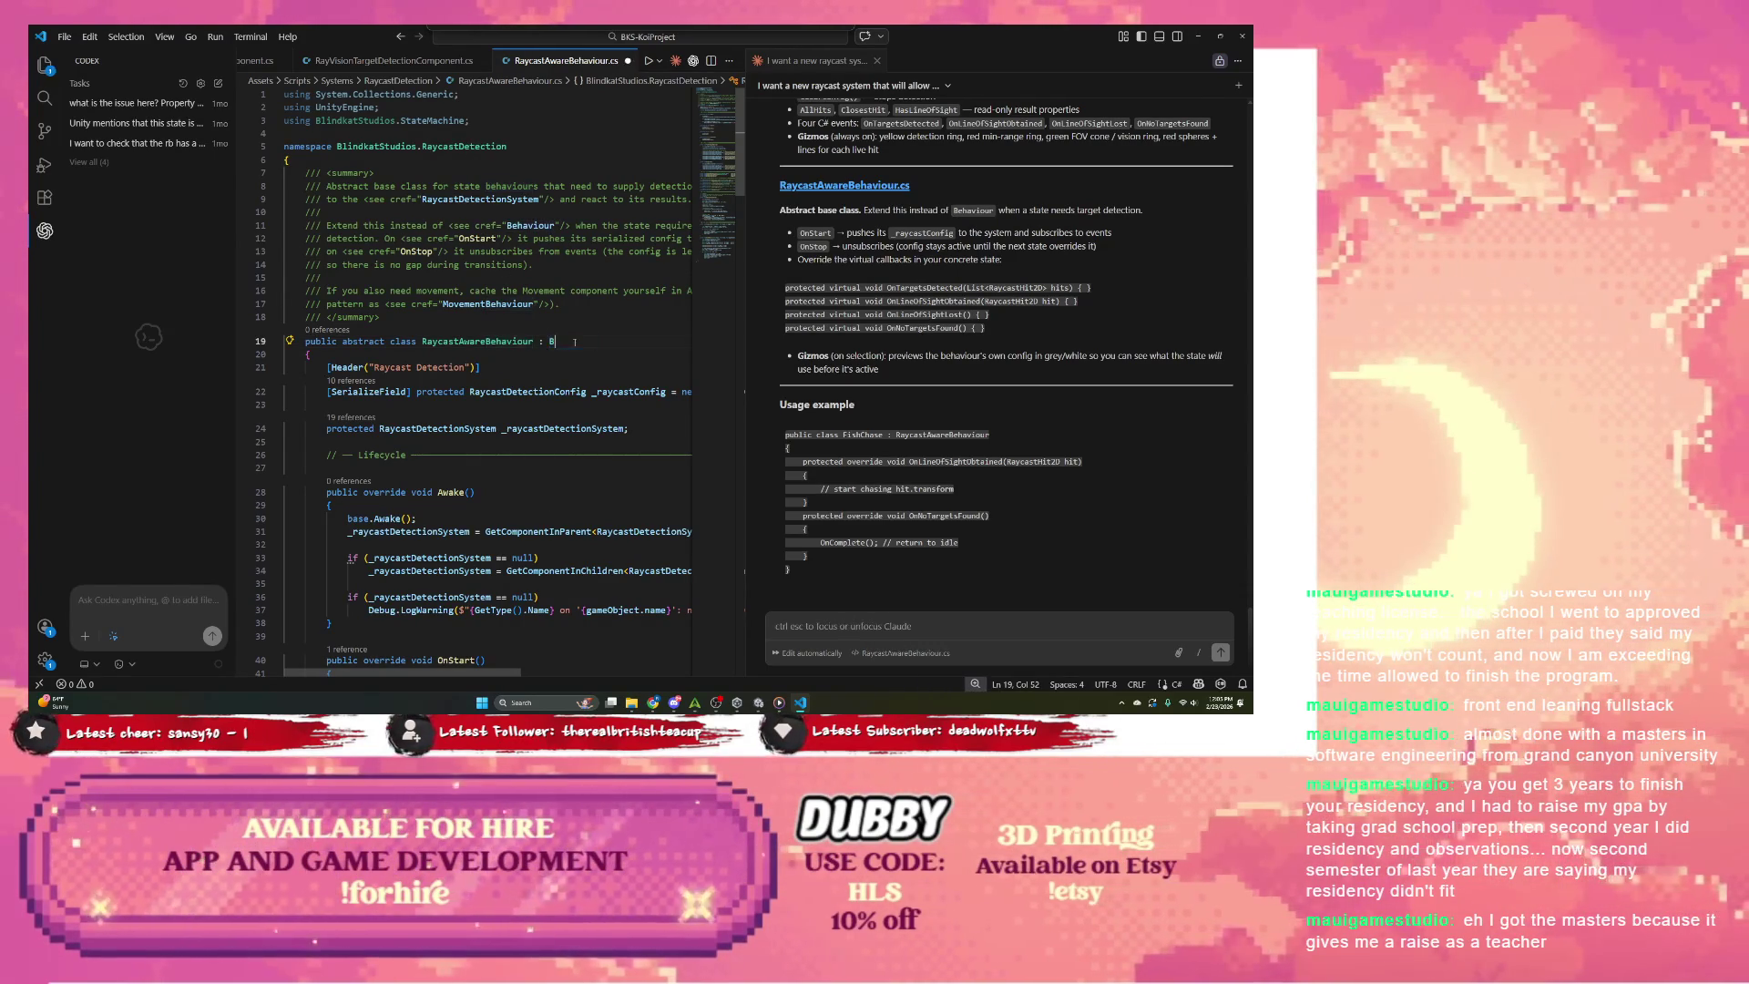
{"action": "key", "text": "BackSpace"}
{"action": "key", "text": "BackSpace"}
{"action": "key", "text": "BackSpace"}
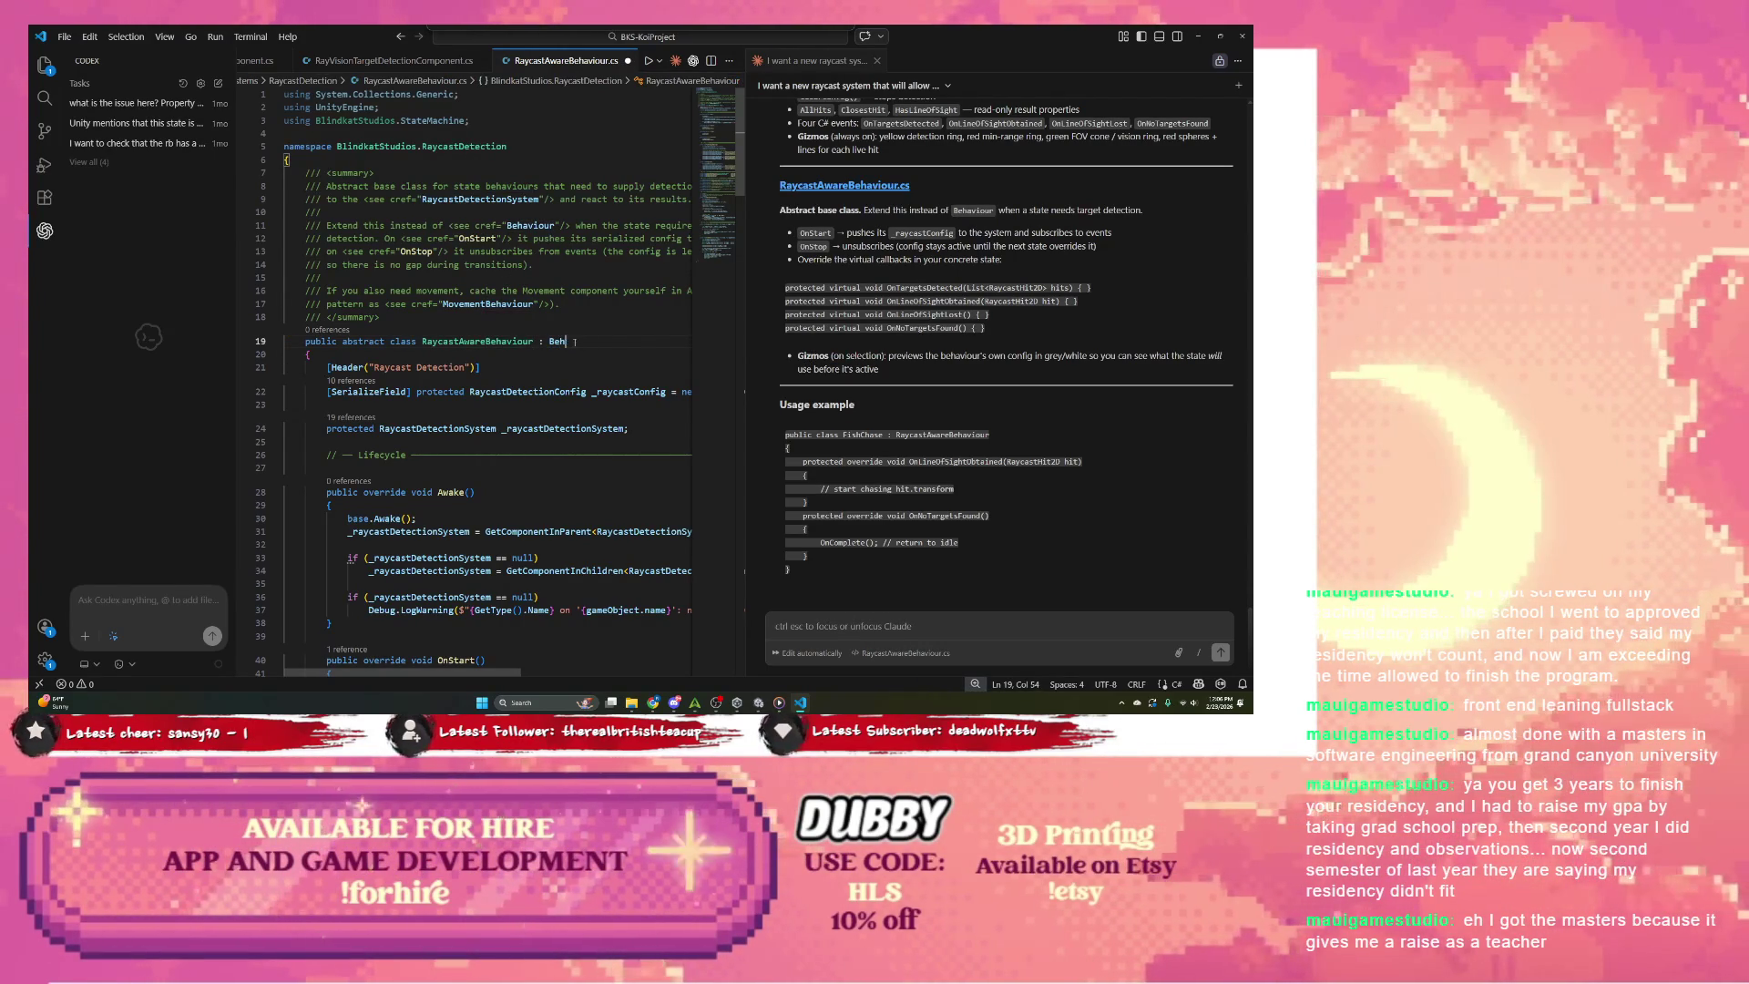
{"action": "type", "text": "b"}
{"action": "key", "text": "BackSpace"}
{"action": "type", "text": "Beh"}
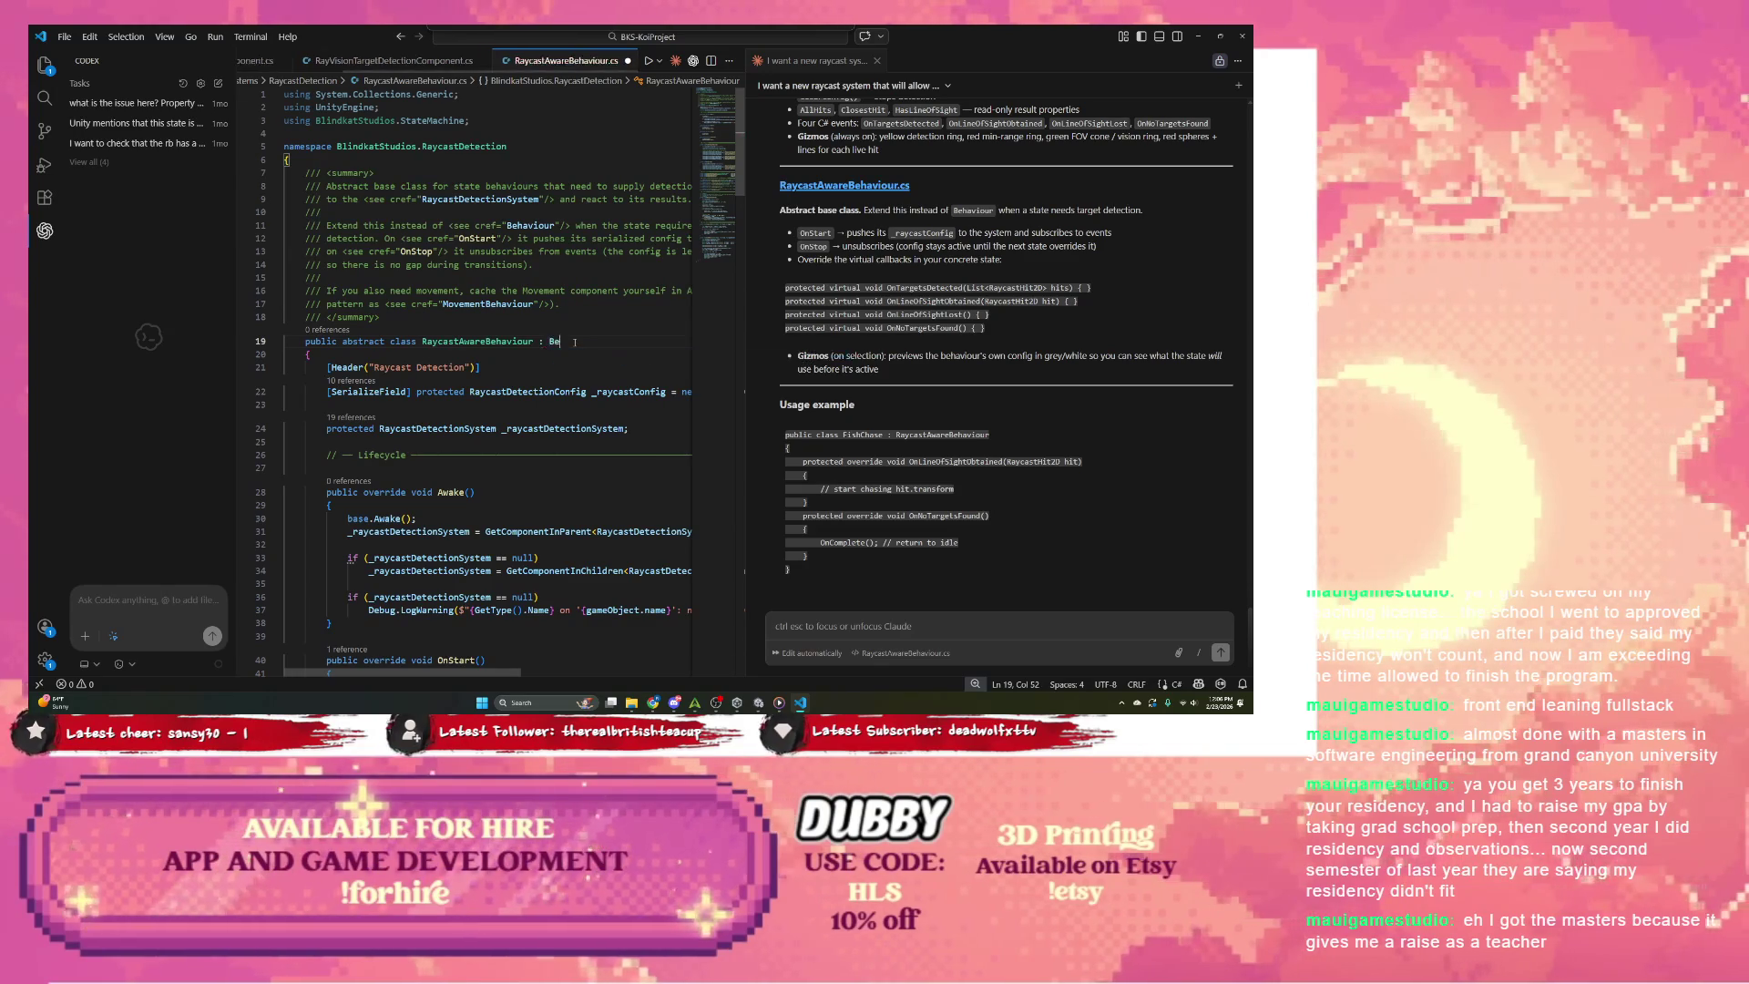
{"action": "type", "text": "aviou"}
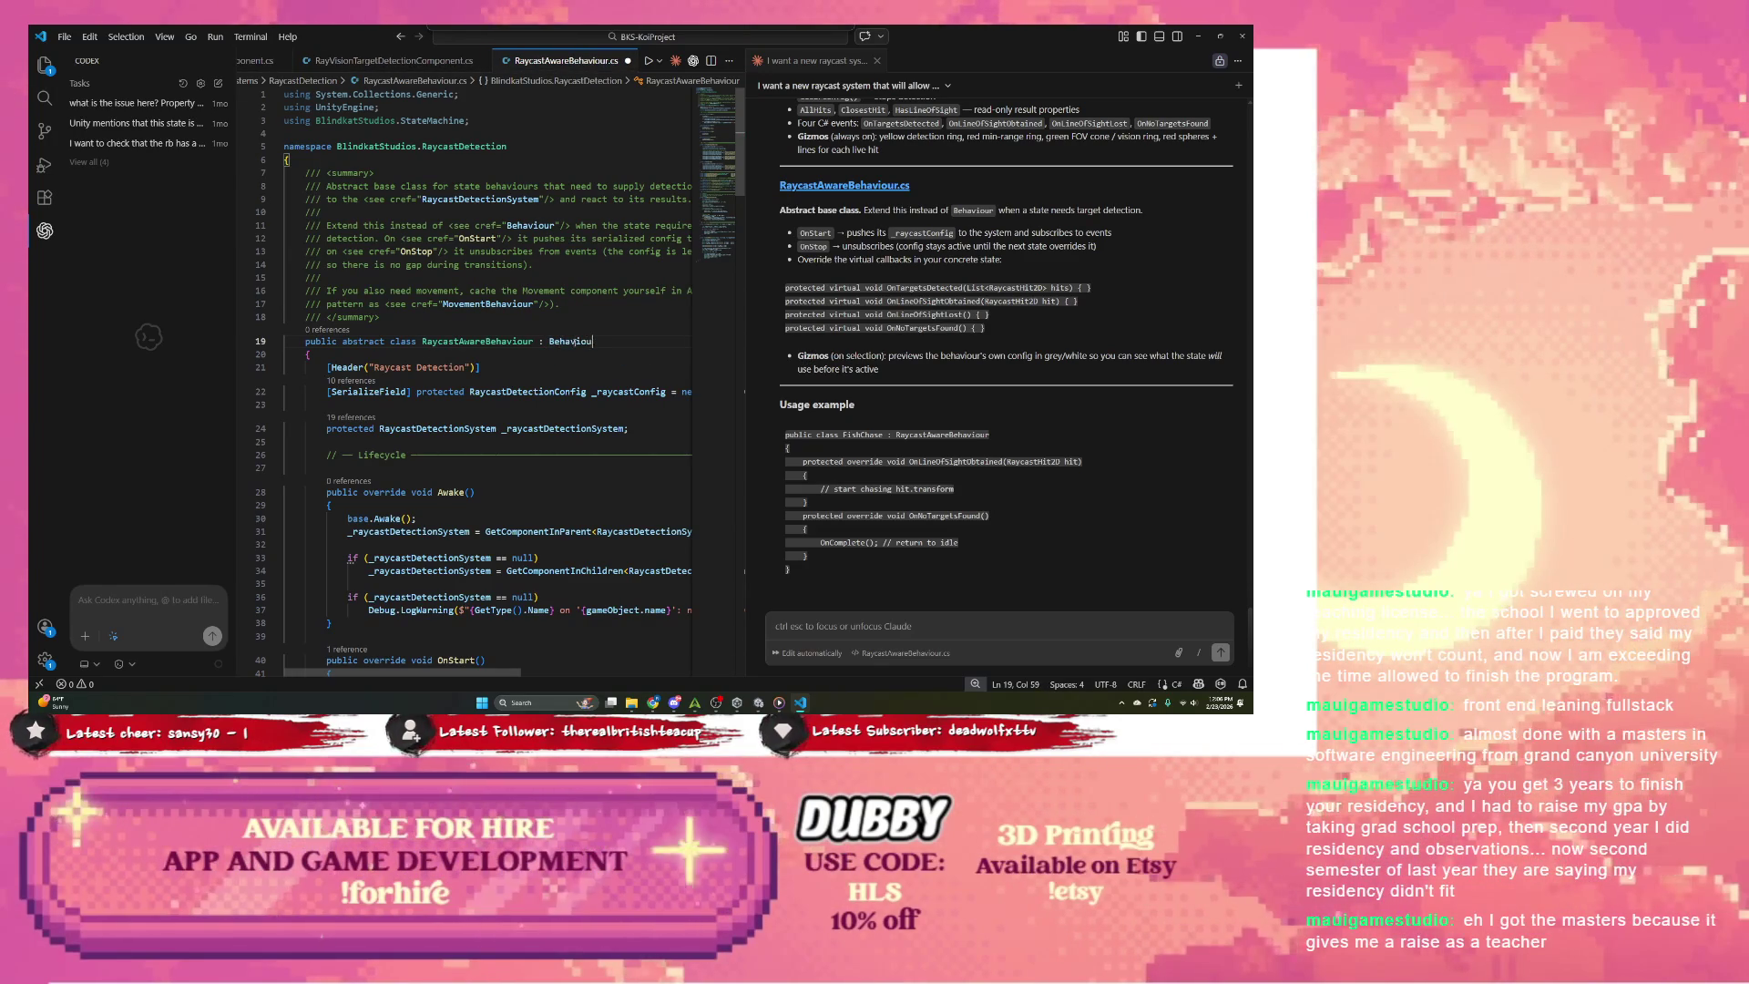
{"action": "key", "text": "BackSpace"}
{"action": "key", "text": "BackSpace"}
{"action": "key", "text": "BackSpace"}
{"action": "key", "text": "BackSpace"}
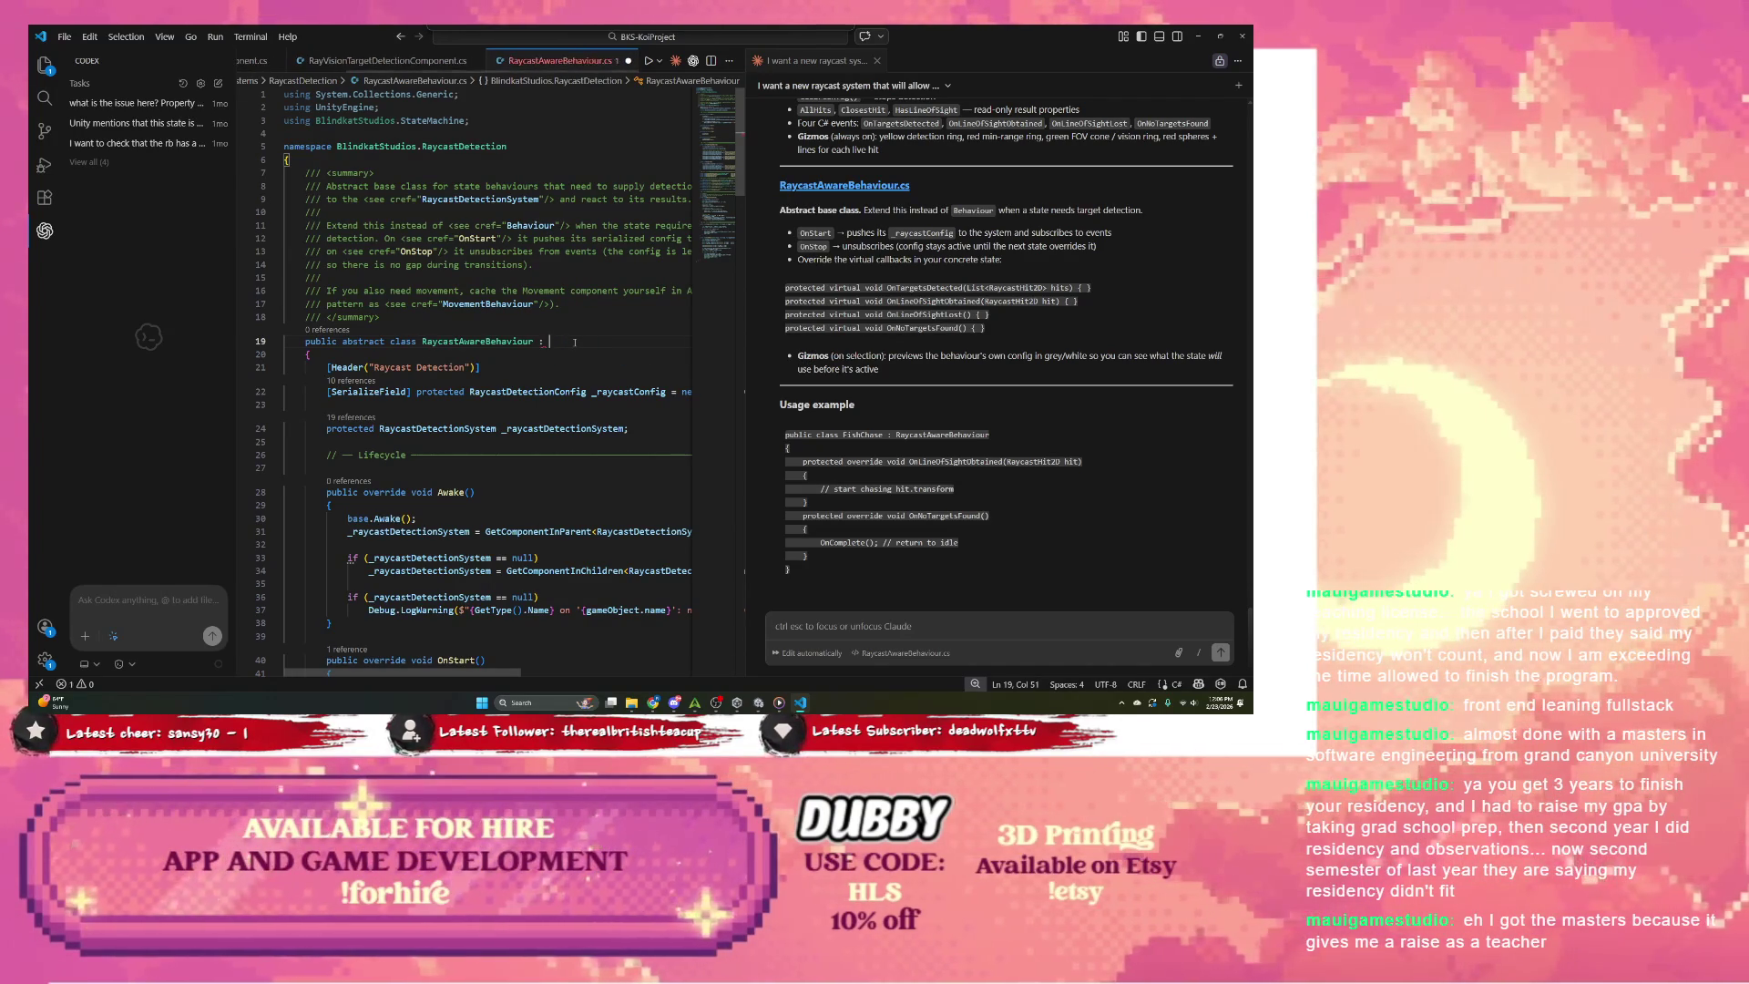
{"action": "type", "text": "BlindkatStudios"}
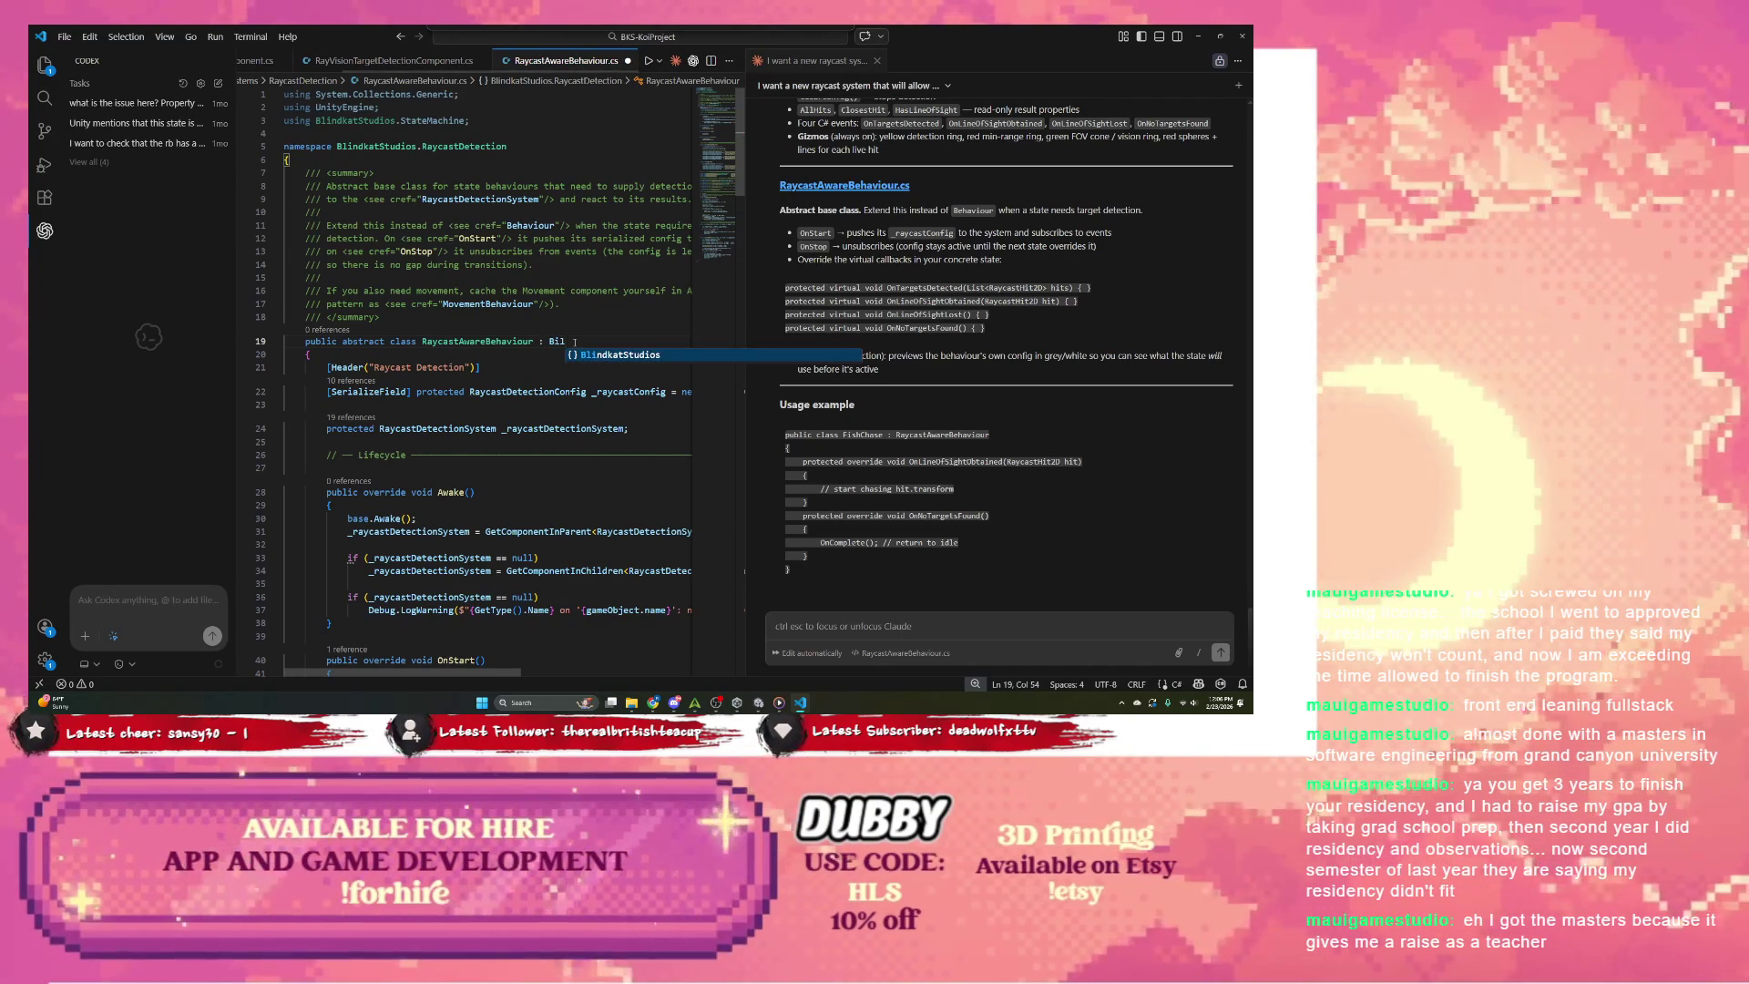
{"action": "type", "text": ".Be"}
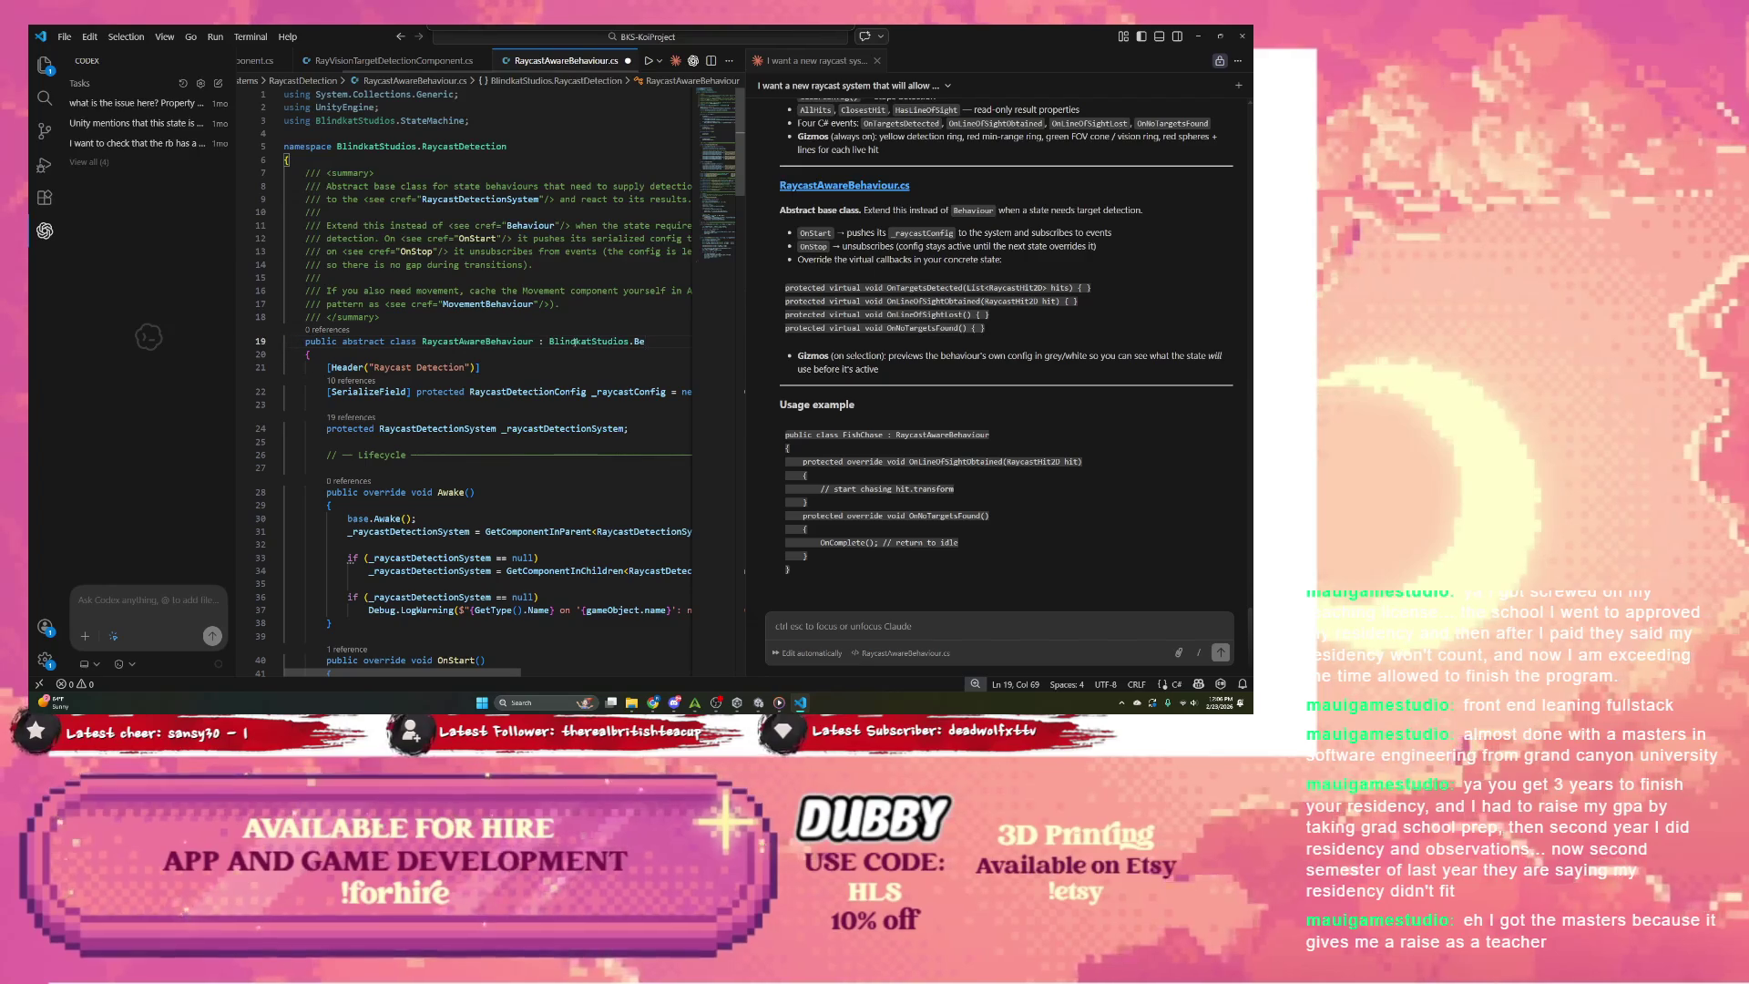
{"action": "key", "text": "BackSpace"}
{"action": "key", "text": "BackSpace"}
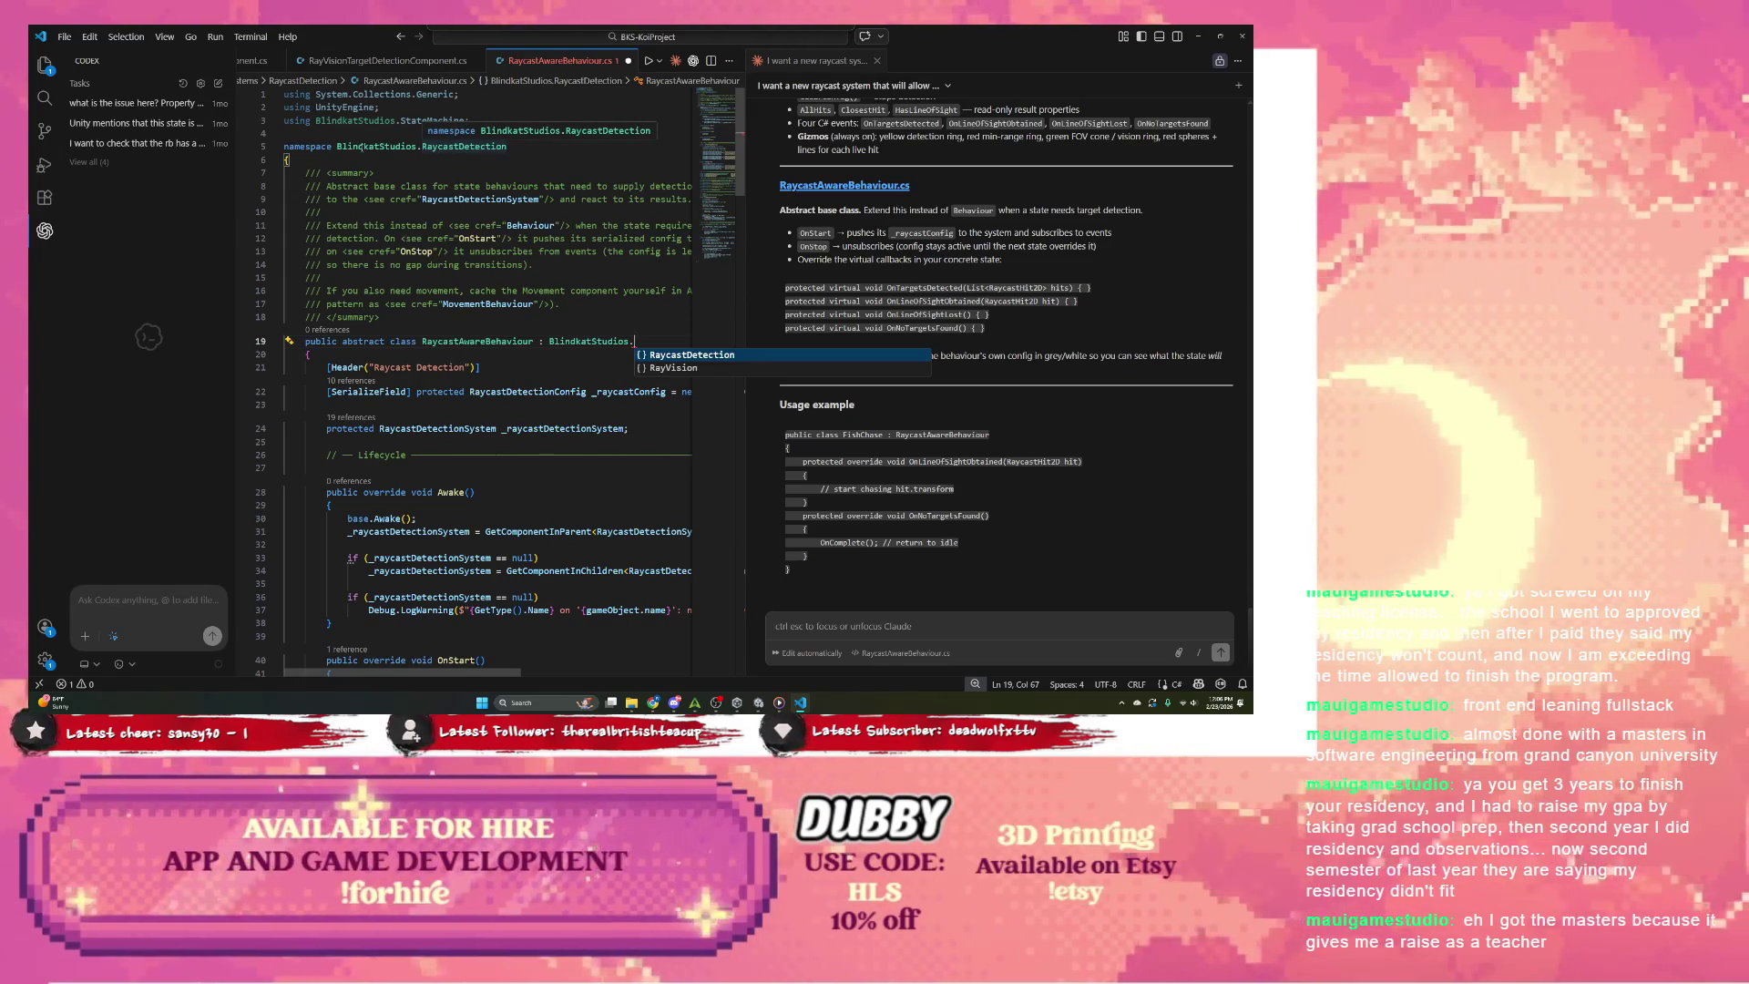
{"action": "left_click", "coordinate": [410, 60]}
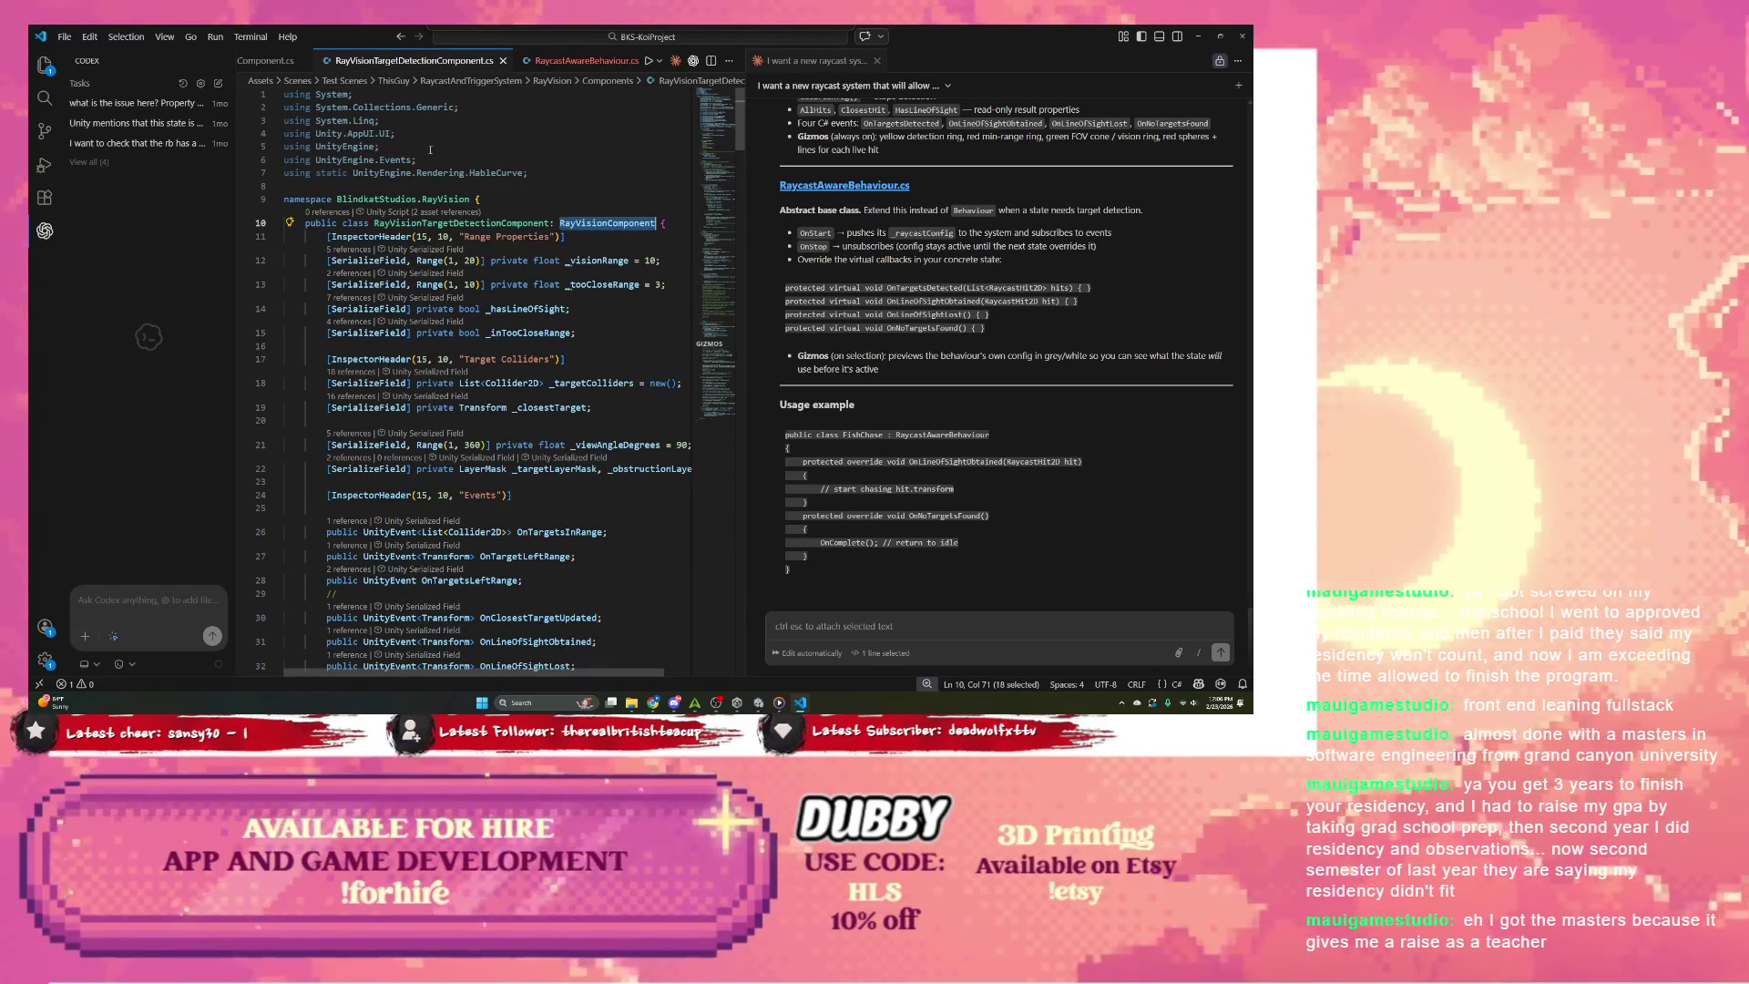
Step: Add a partial 'using Blind' directive line to RaycastAwareBehaviour.cs
{"action": "left_click", "coordinate": [583, 60]}
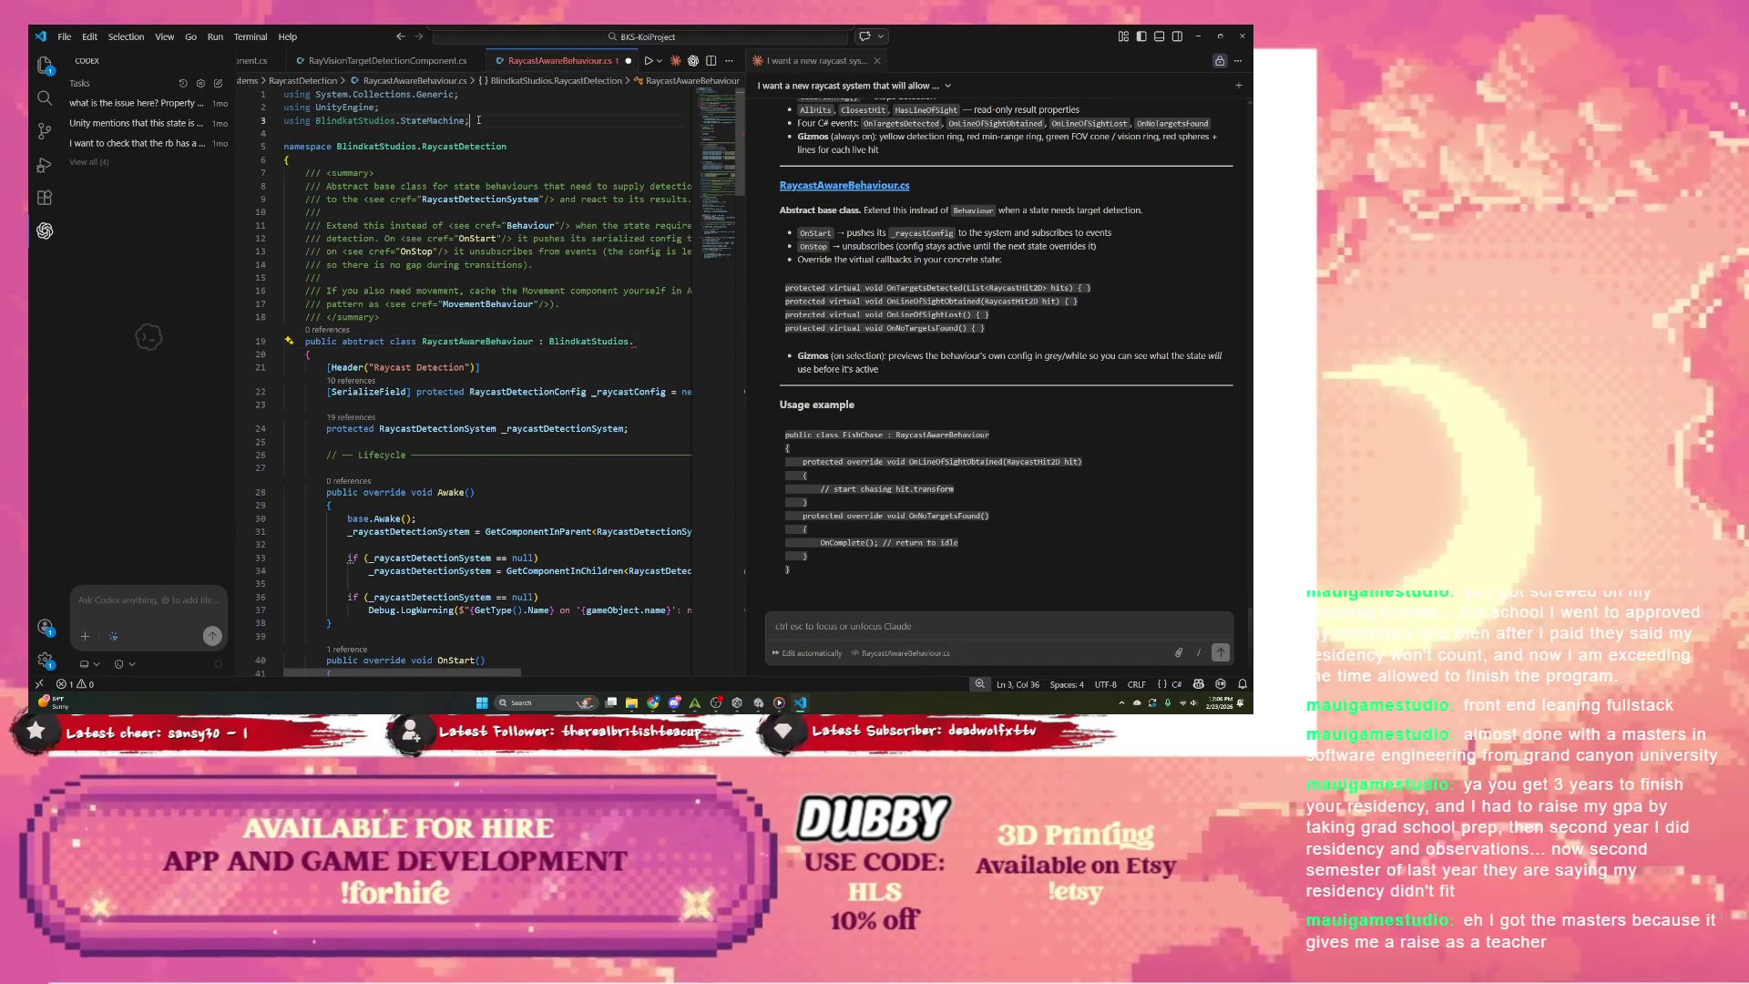
{"action": "key", "text": "Return"}
{"action": "type", "text": "using"}
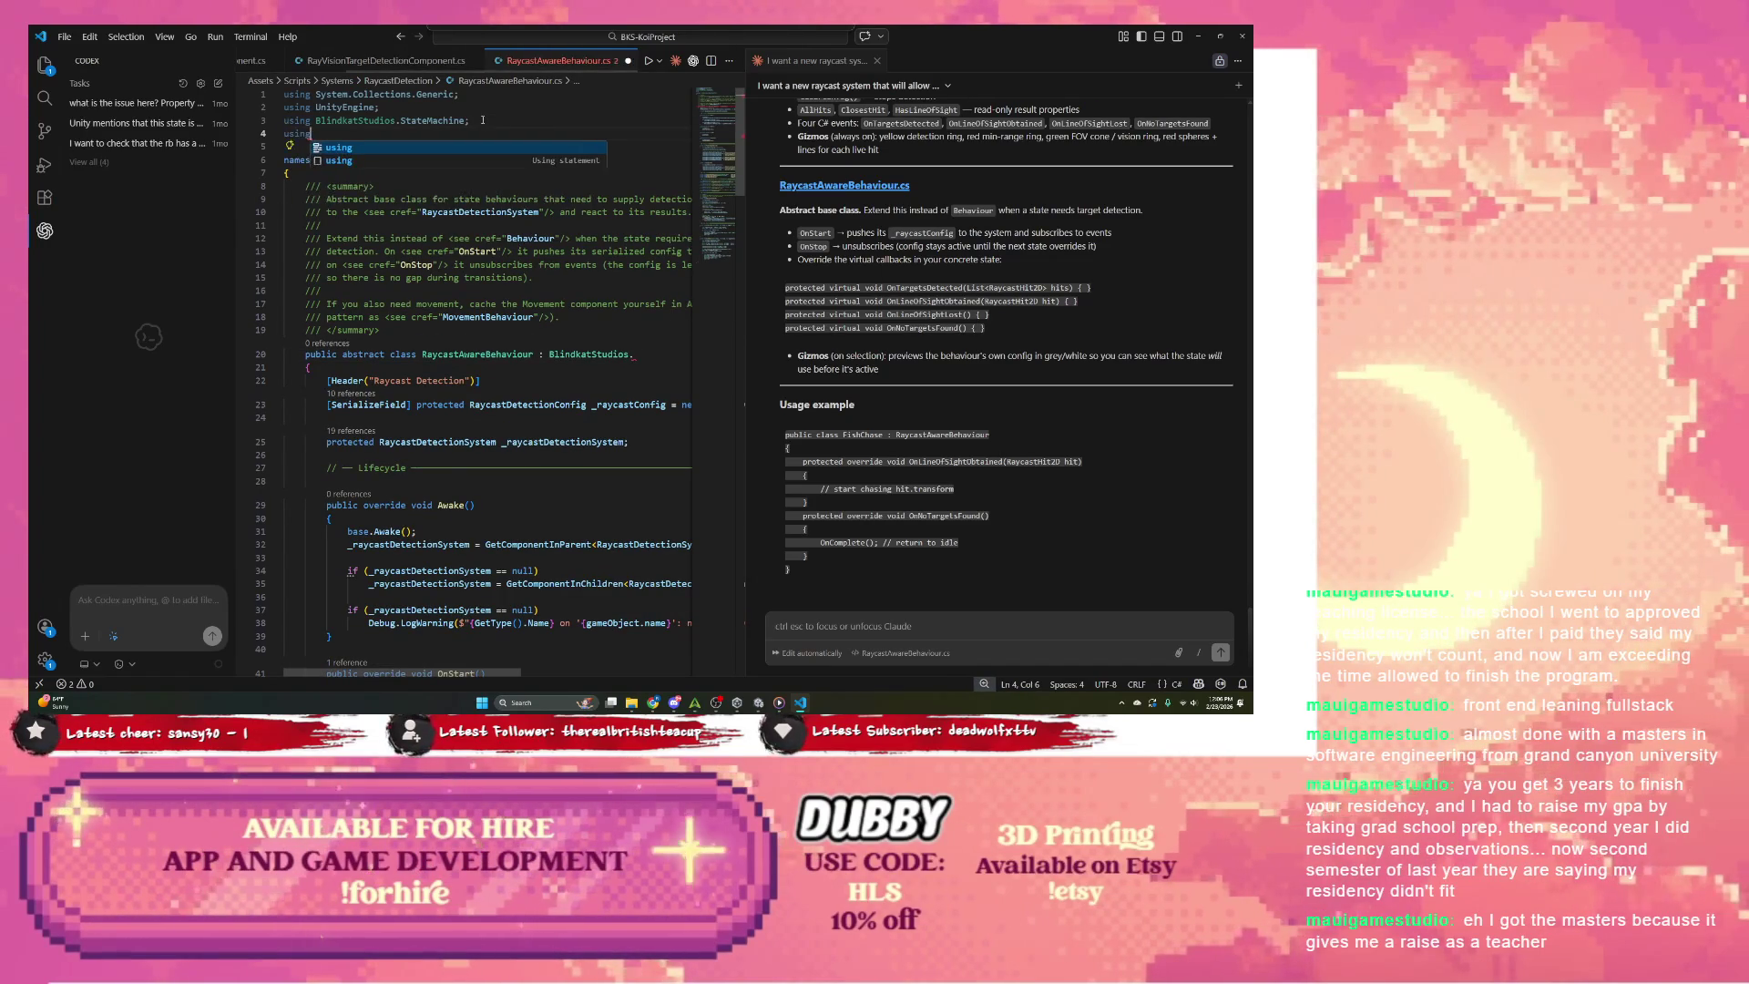
{"action": "type", "text": " Blind"}
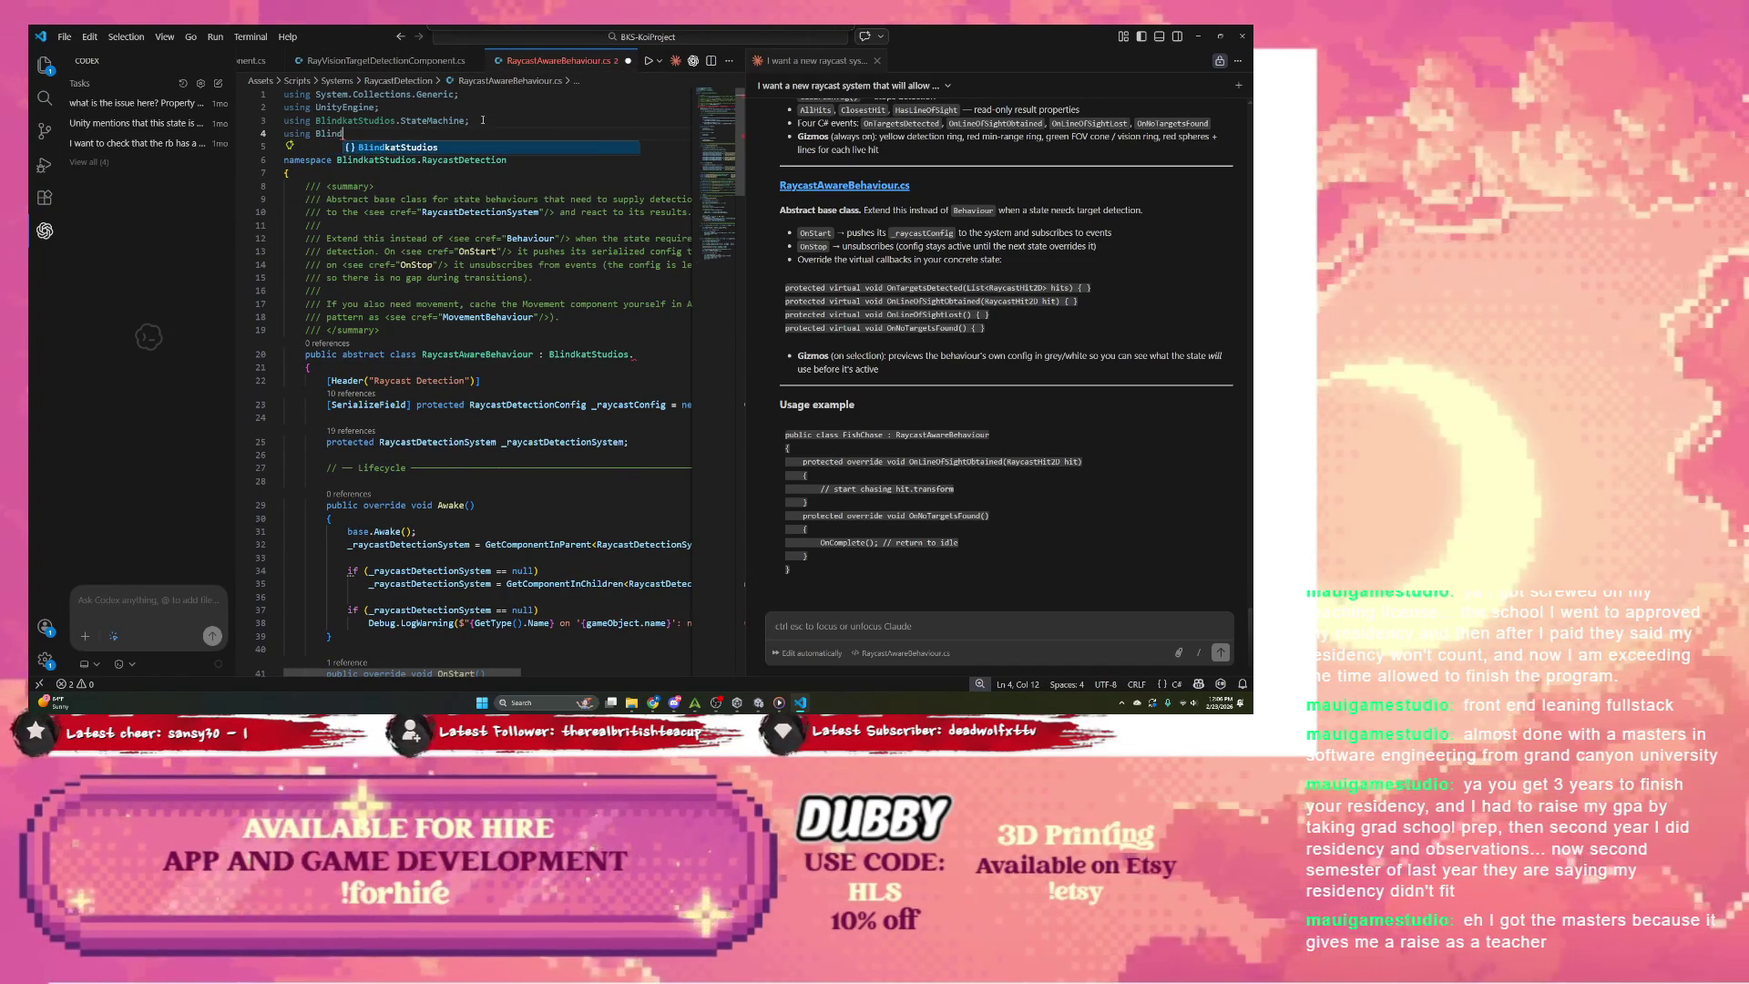
Step: Try Go to Definition on StateMachine twice, find no definition, and switch to Unity
{"action": "right_click", "coordinate": [415, 124]}
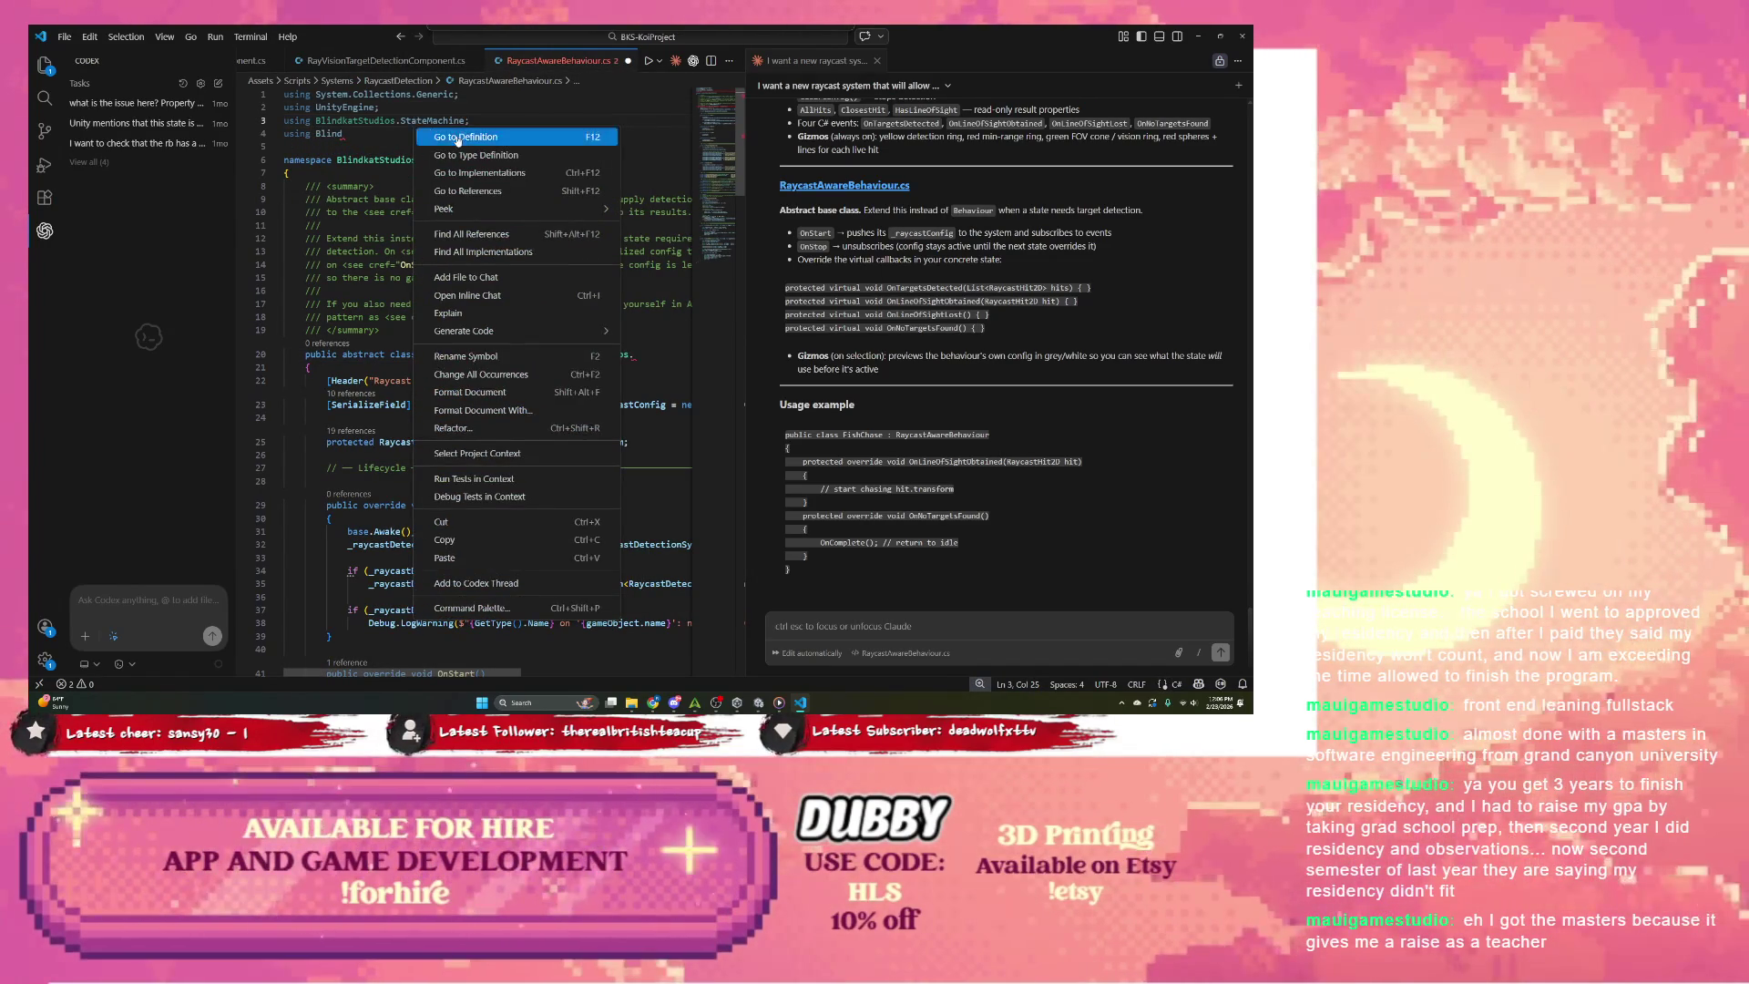
{"action": "left_click", "coordinate": [458, 138]}
{"action": "double_click", "coordinate": [446, 121]}
{"action": "right_click", "coordinate": [446, 121]}
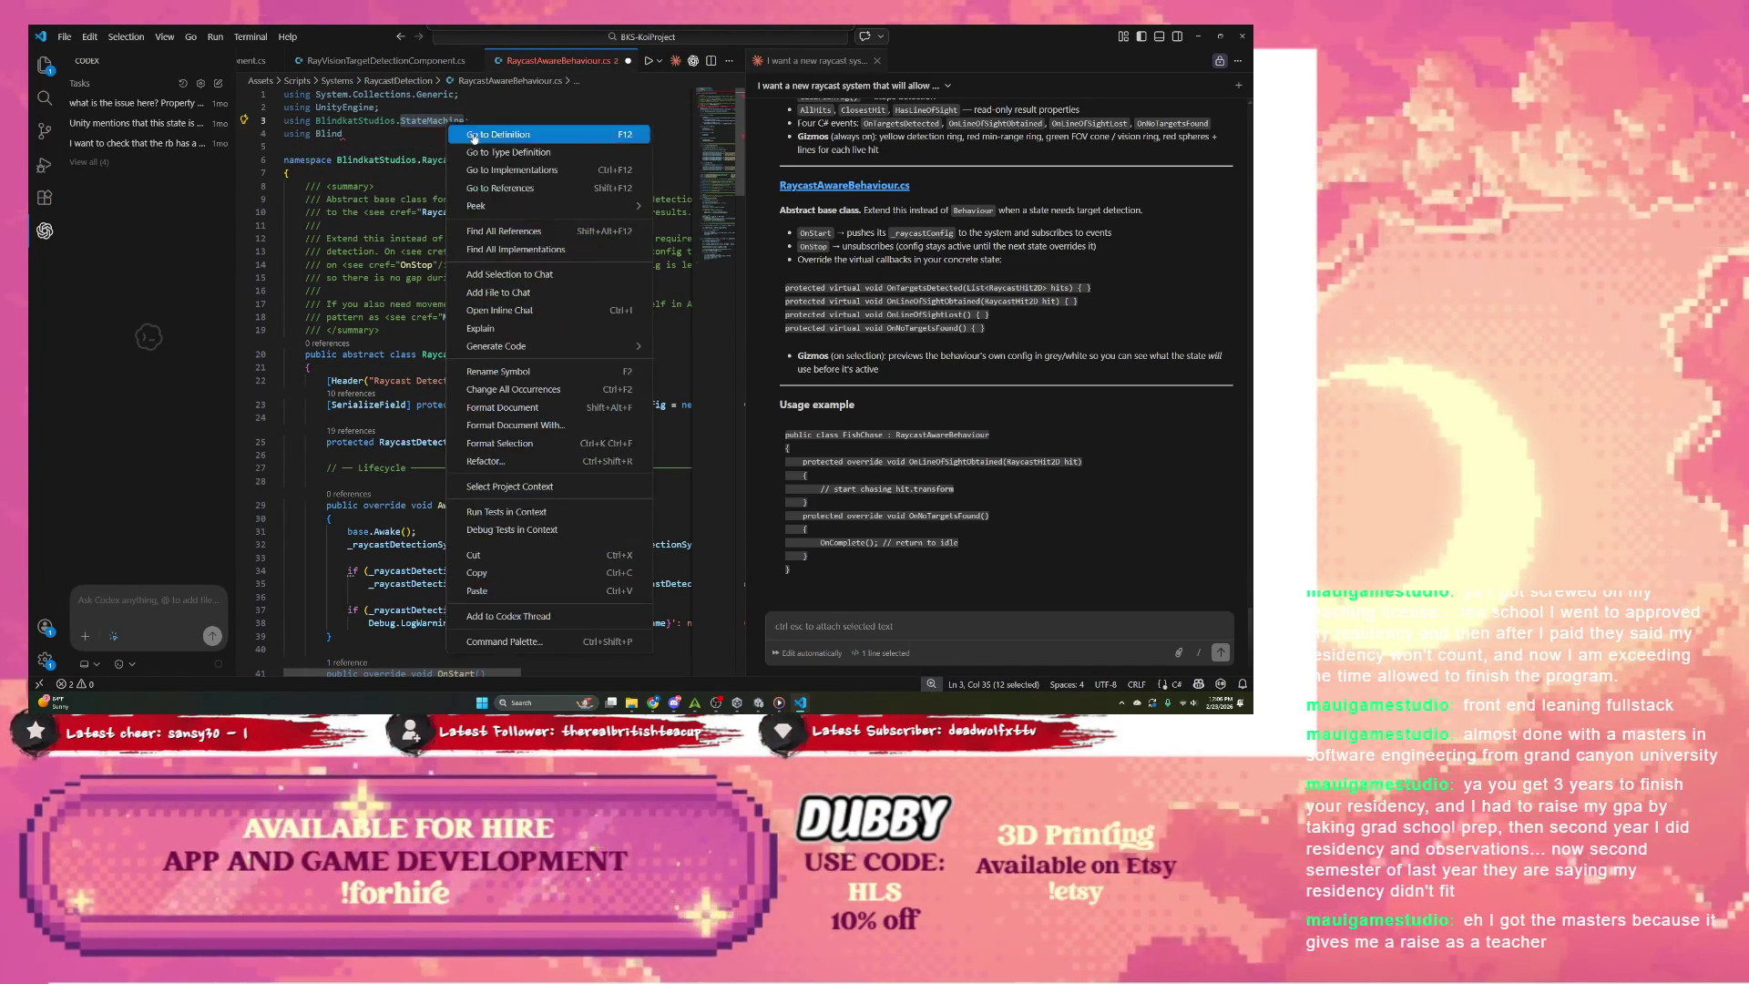
{"action": "left_click", "coordinate": [485, 136]}
{"action": "left_click", "coordinate": [395, 124]}
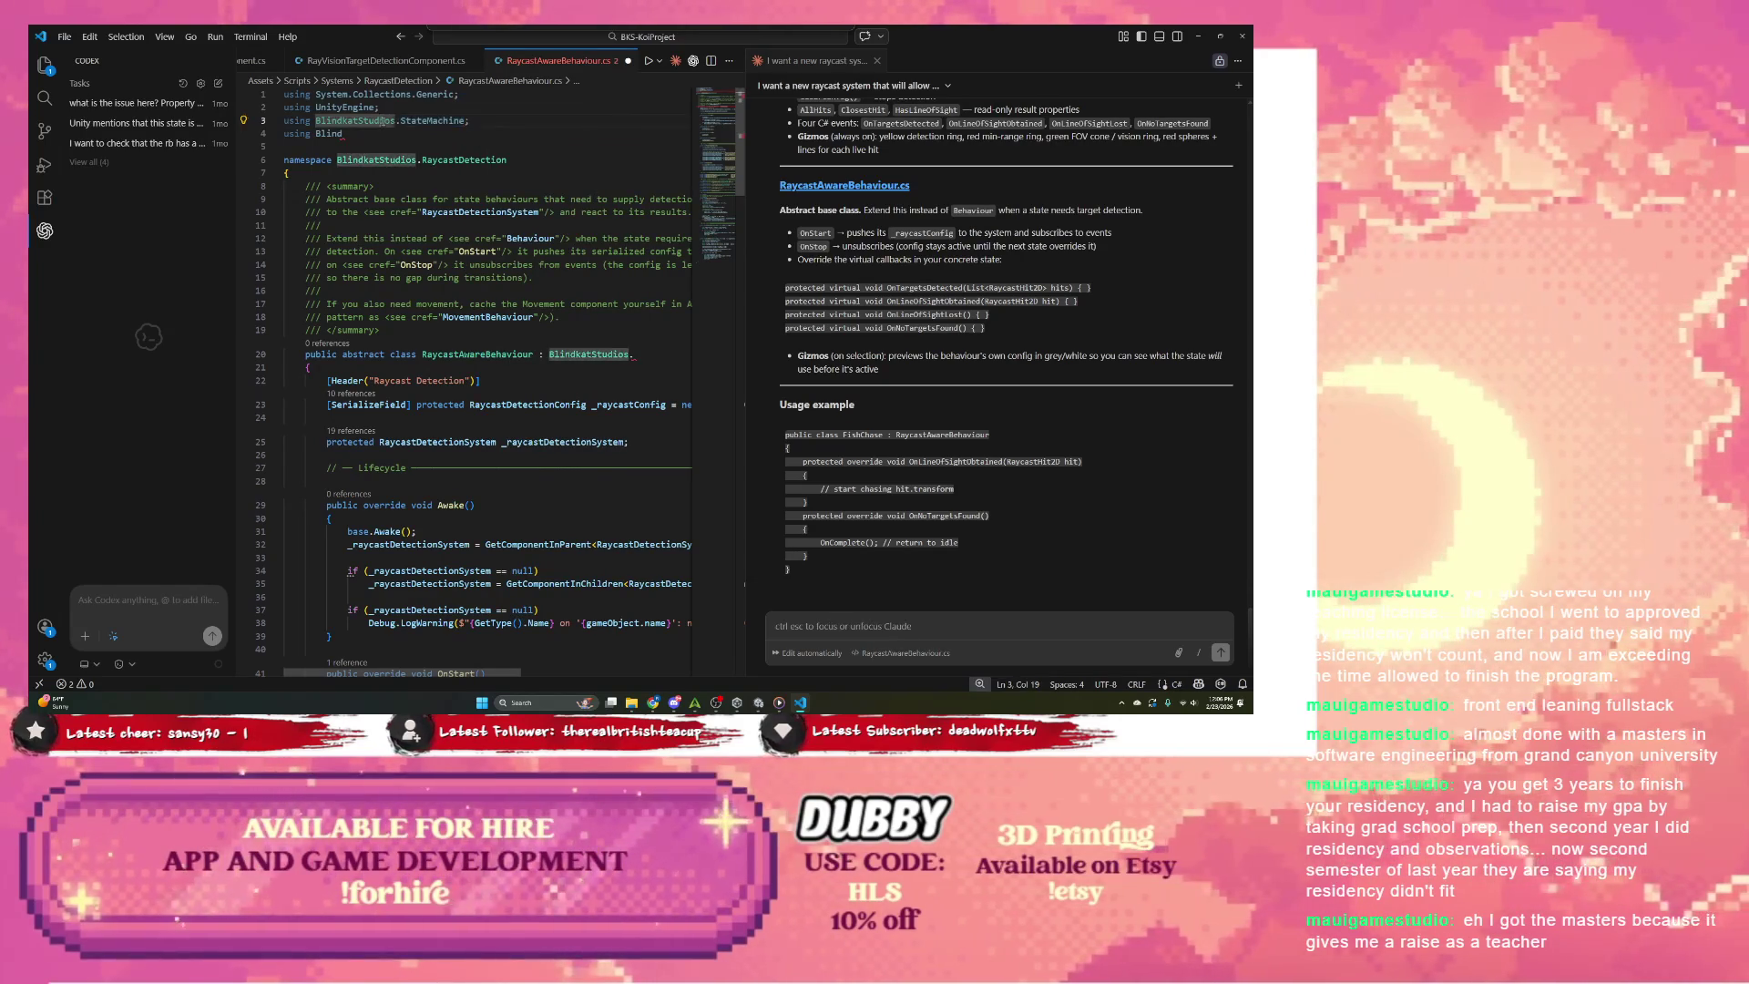
{"action": "right_click", "coordinate": [395, 124]}
{"action": "key", "text": "Escape"}
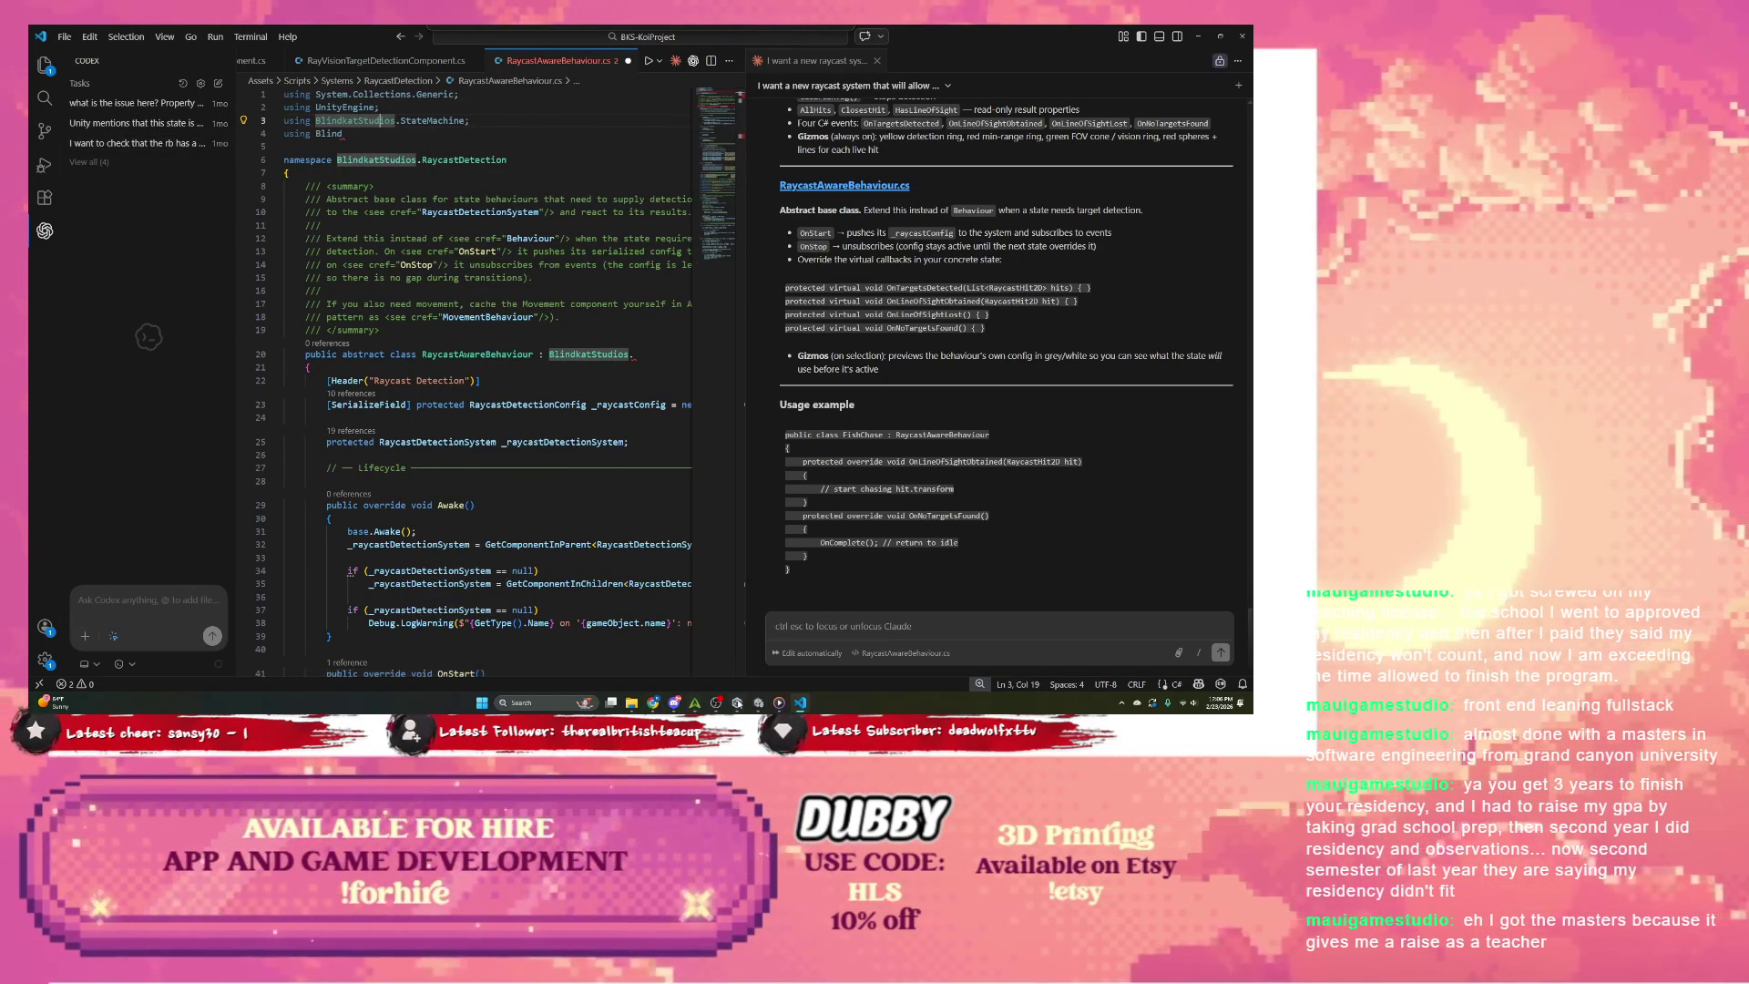
{"action": "key", "text": "alt+Tab"}
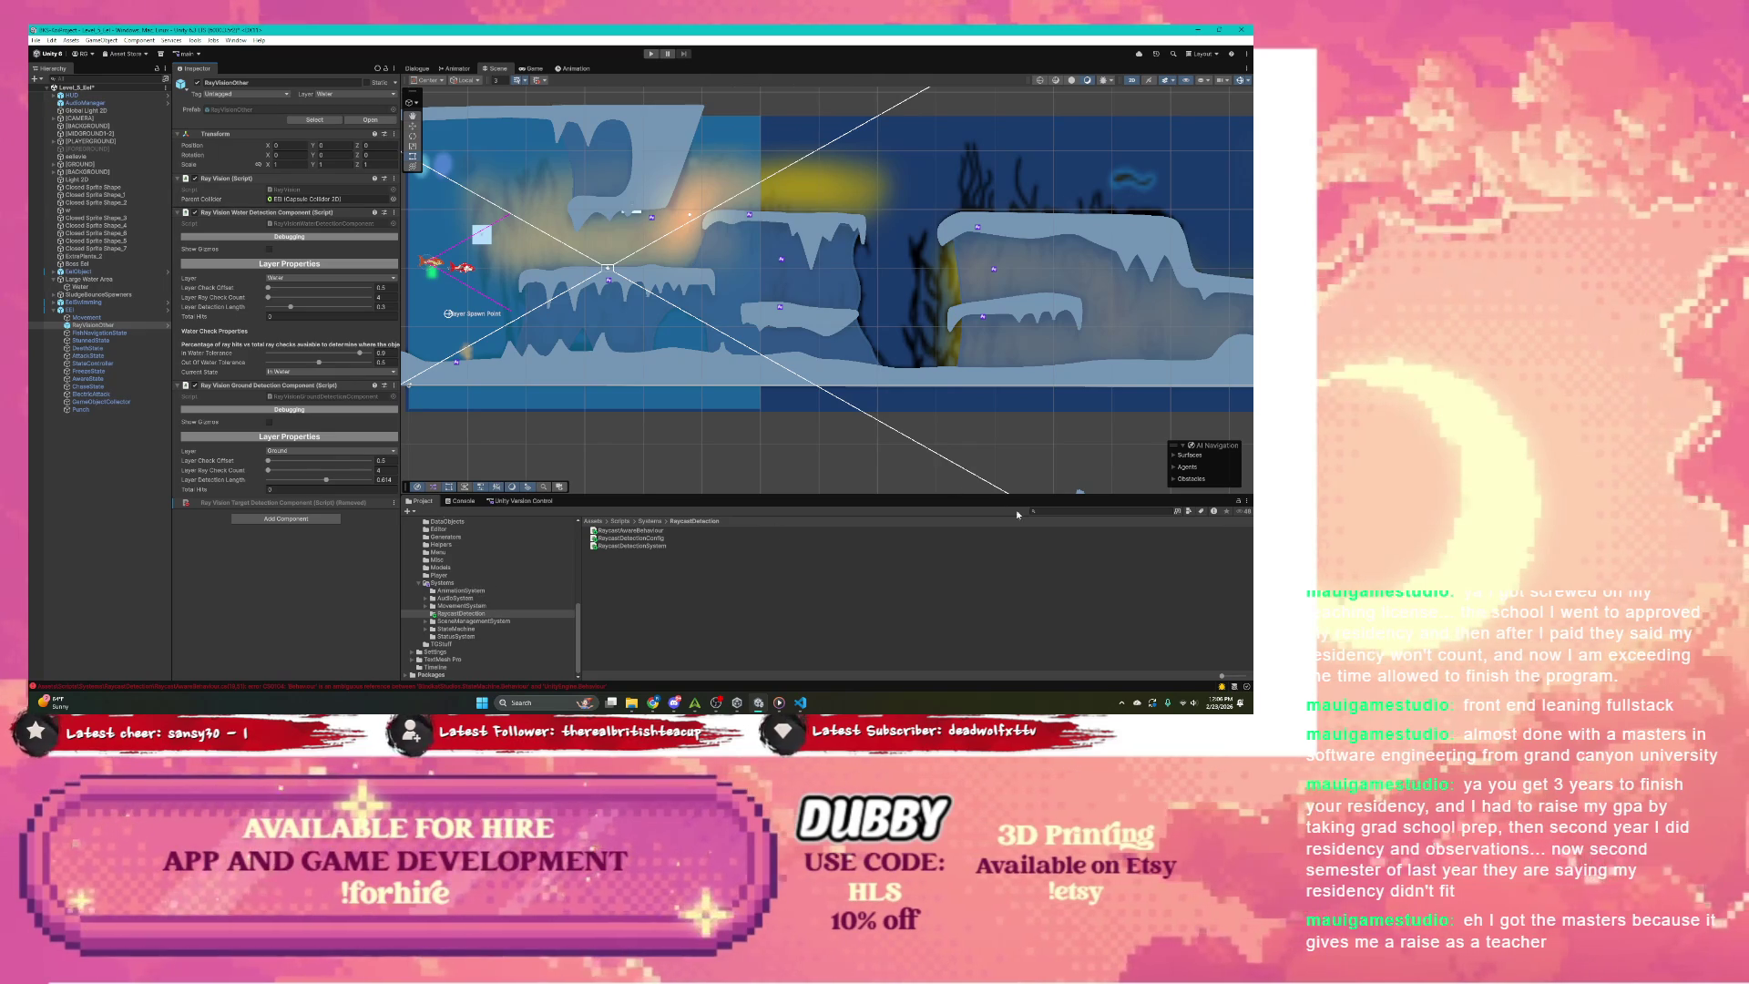
Step: Search the Project panel for 'state' and open BehaviourScriptable.cs from the StateMachine folder
{"action": "left_click", "coordinate": [1048, 510]}
{"action": "type", "text": "state"}
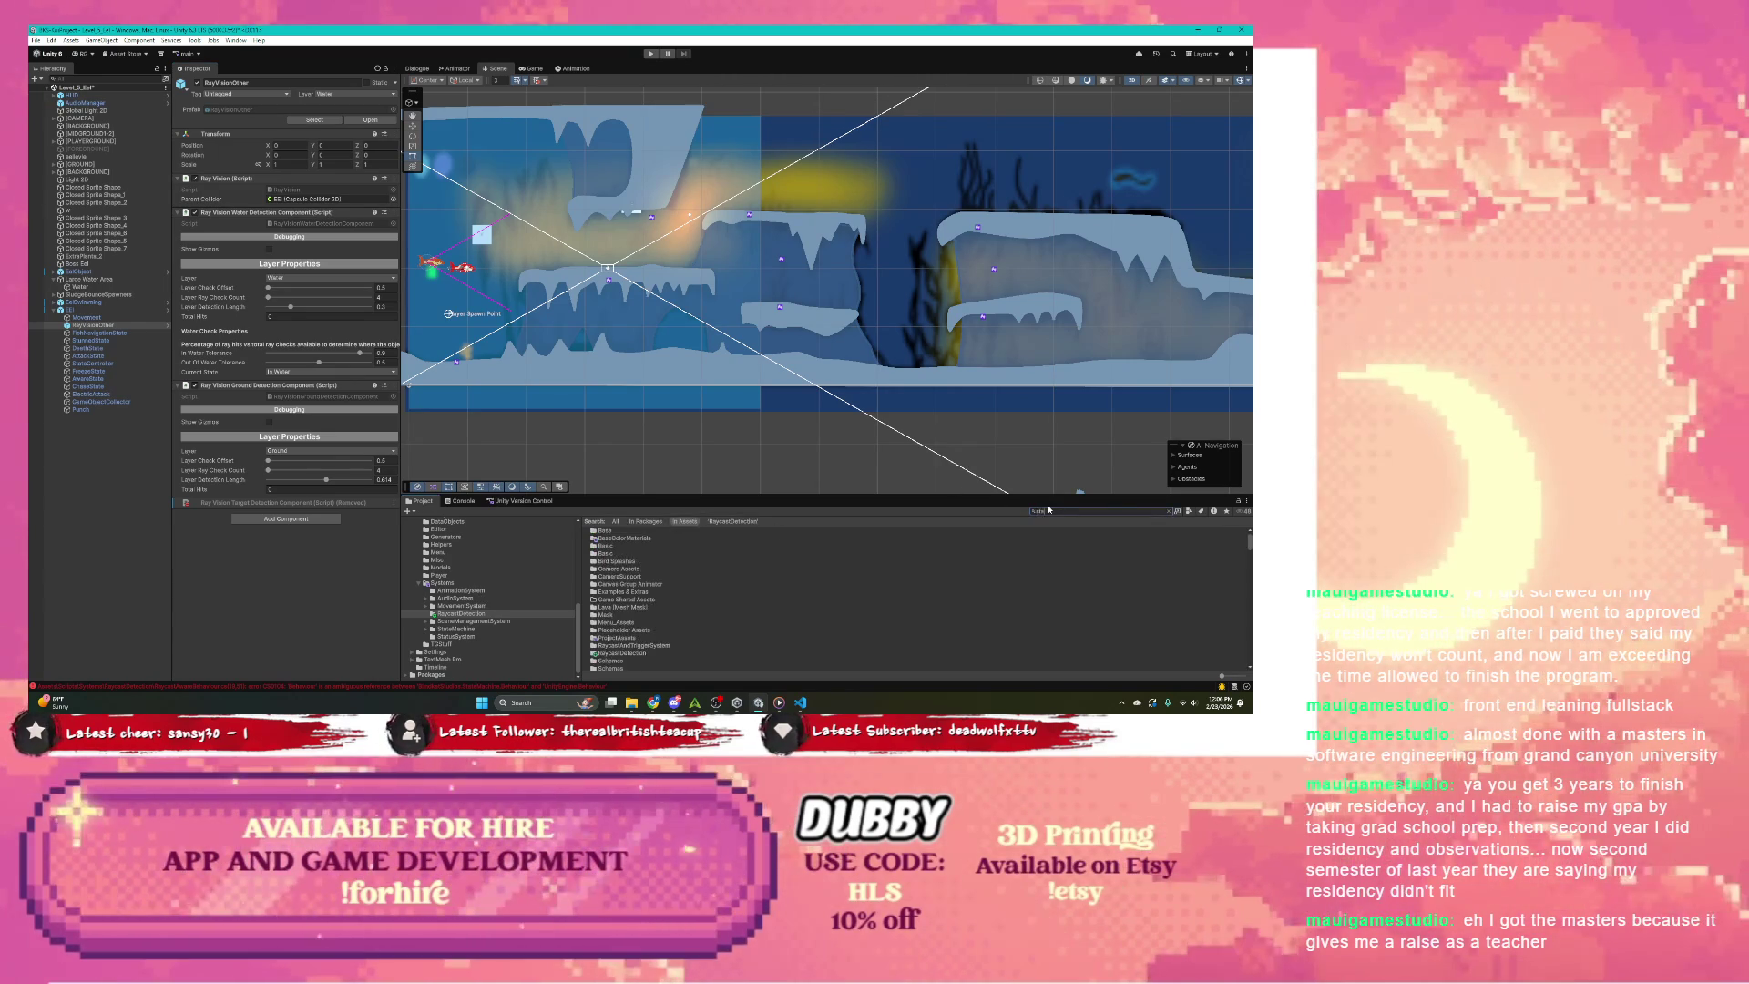
{"action": "double_click", "coordinate": [655, 545]}
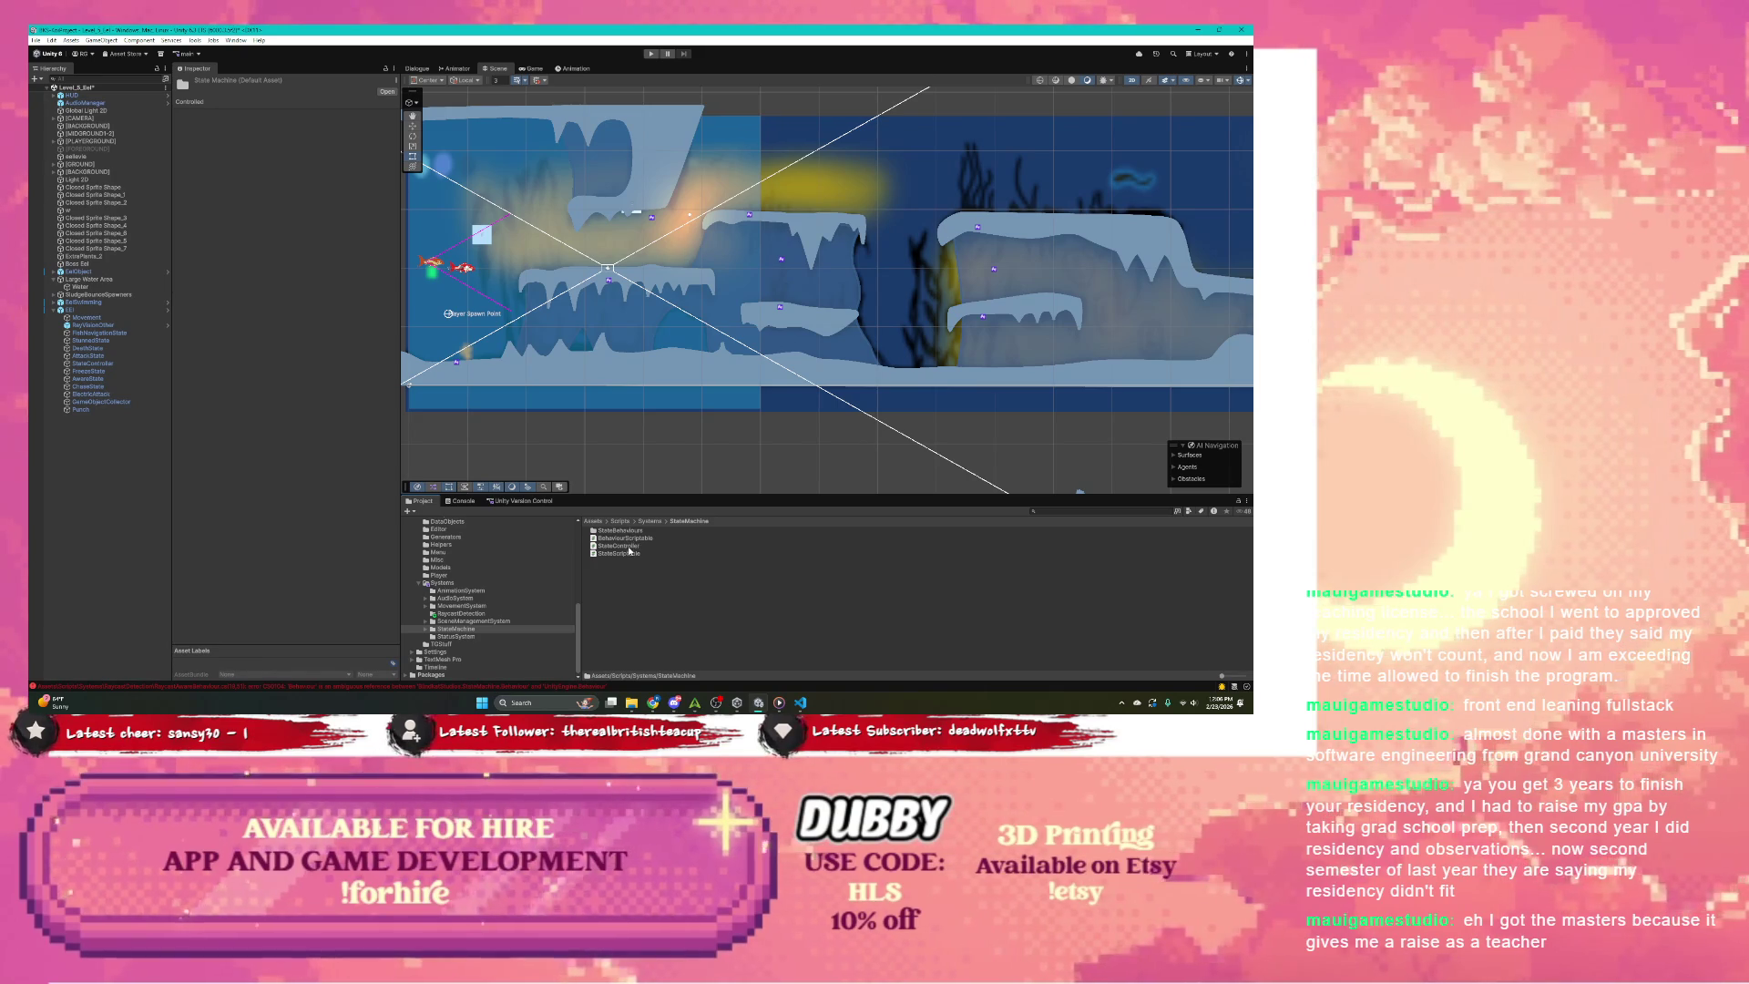
{"action": "left_click", "coordinate": [627, 539]}
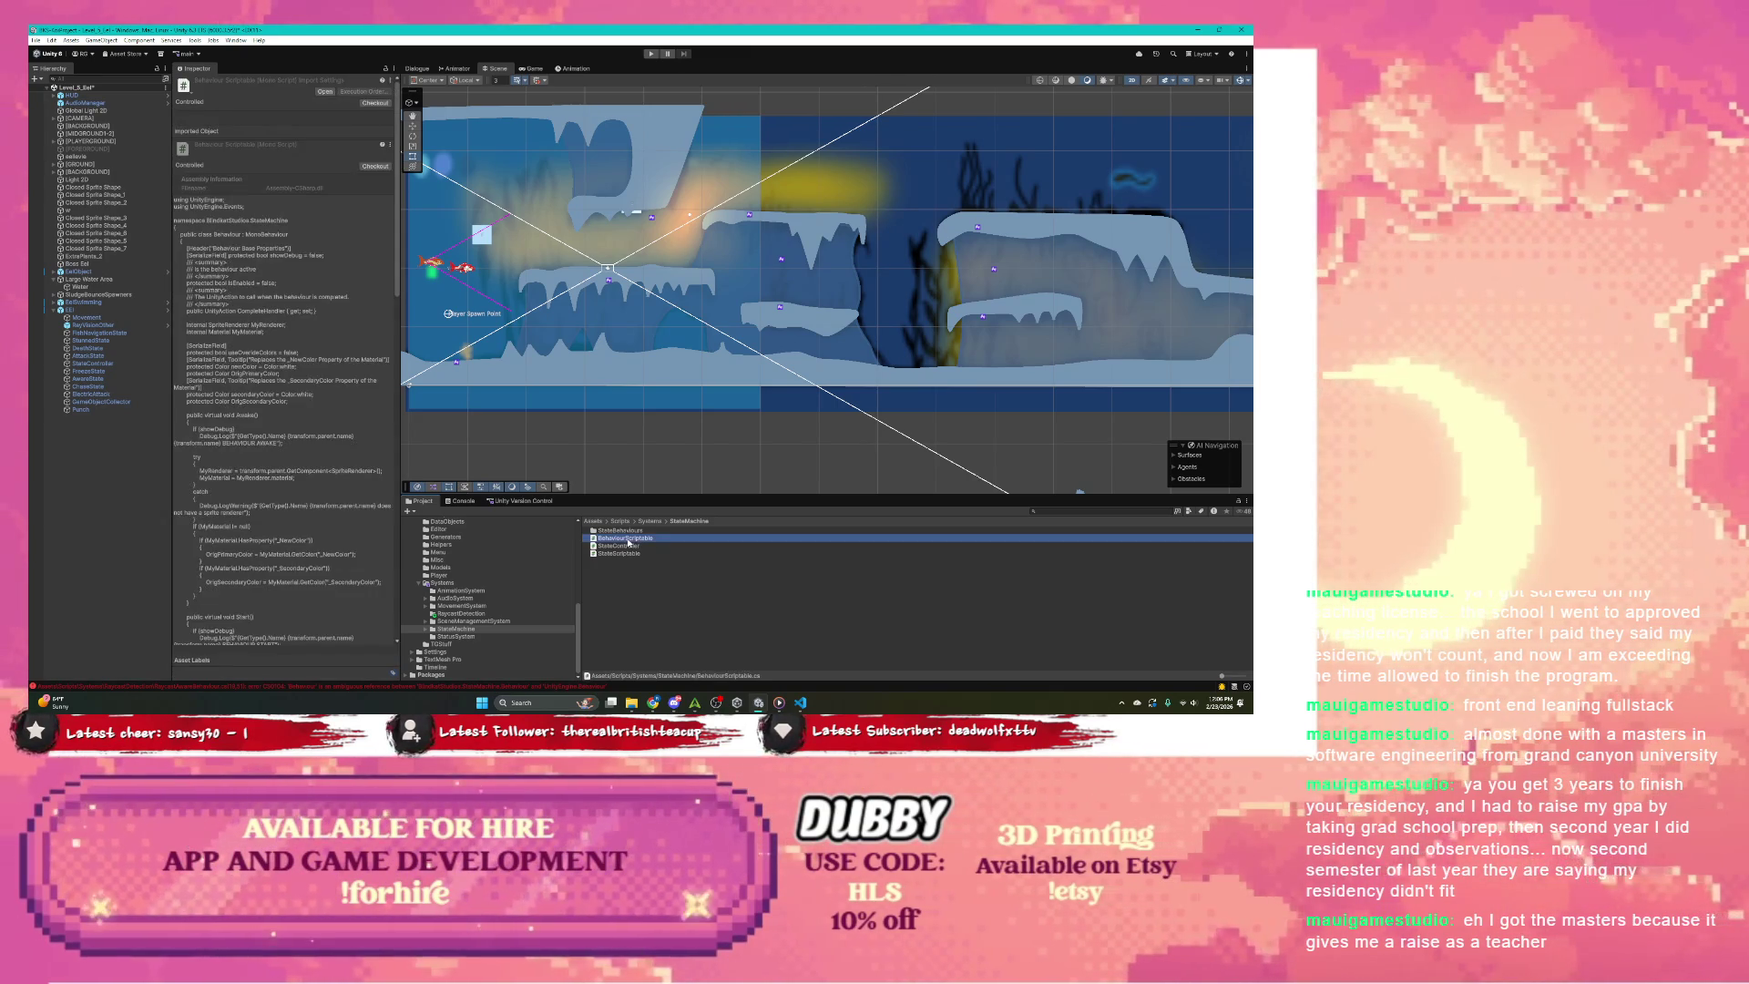
{"action": "double_click", "coordinate": [625, 538]}
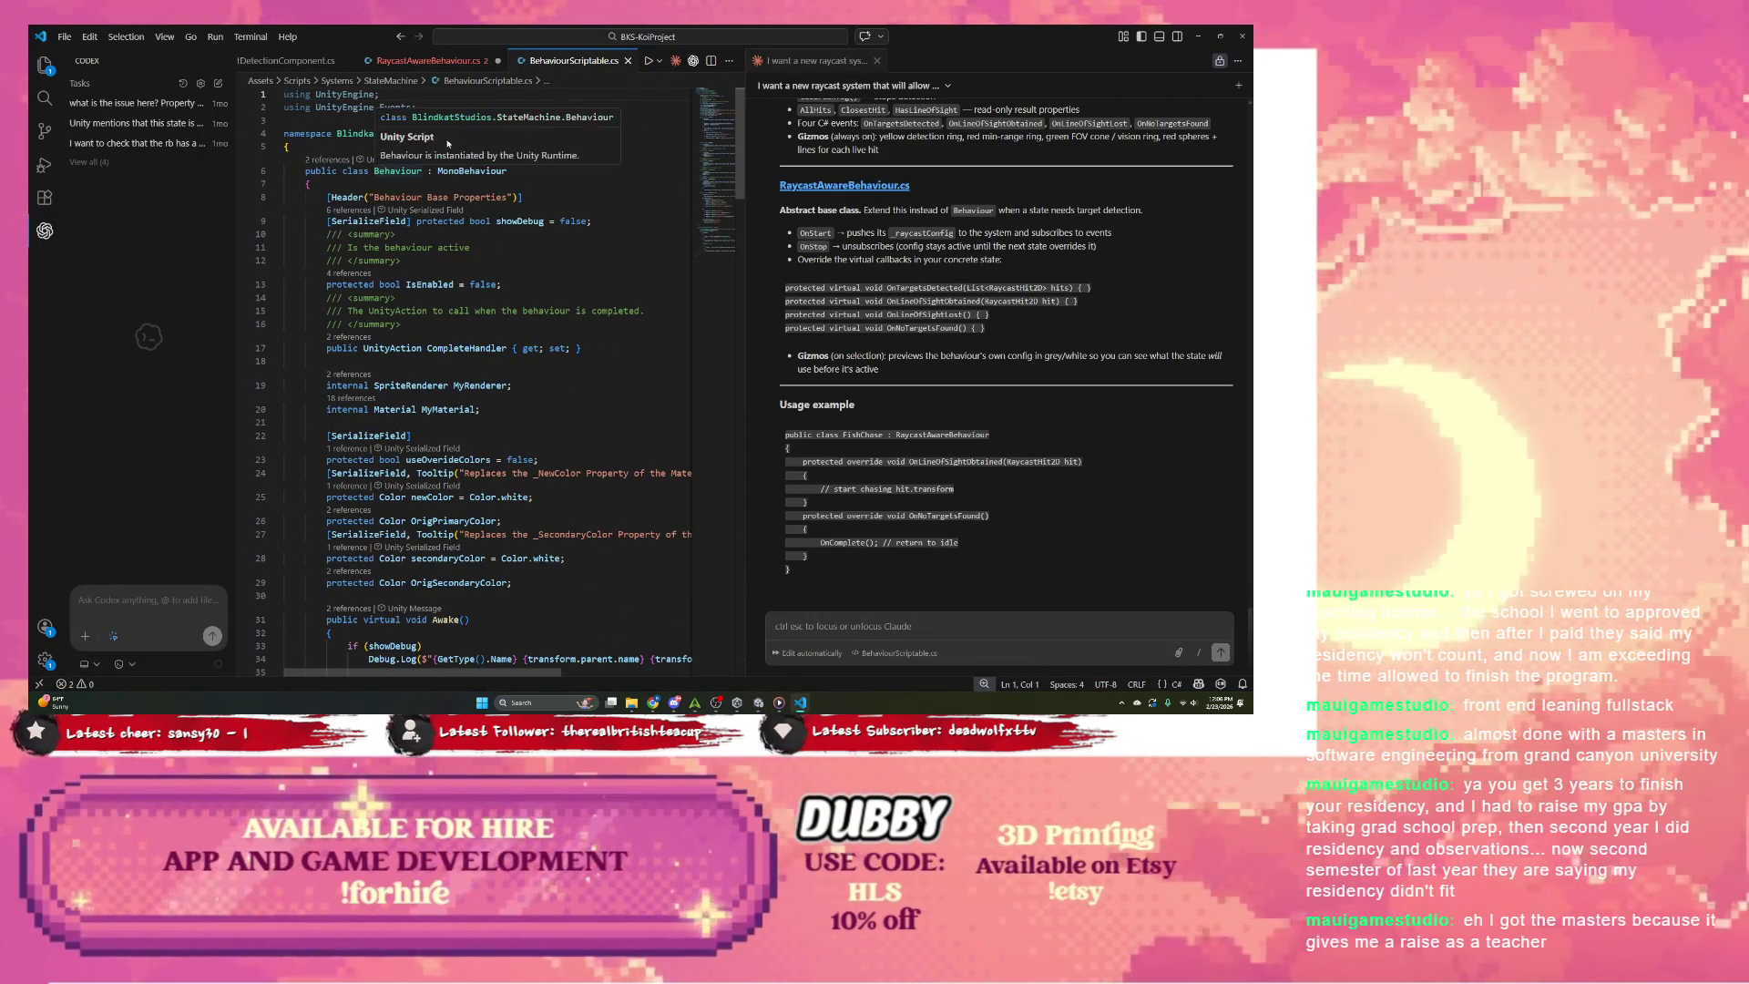
Step: Check BehaviourScriptable's namespace, then delete the incomplete 'using Blind' line in RaycastAwareBehaviour.cs
{"action": "left_click", "coordinate": [464, 134]}
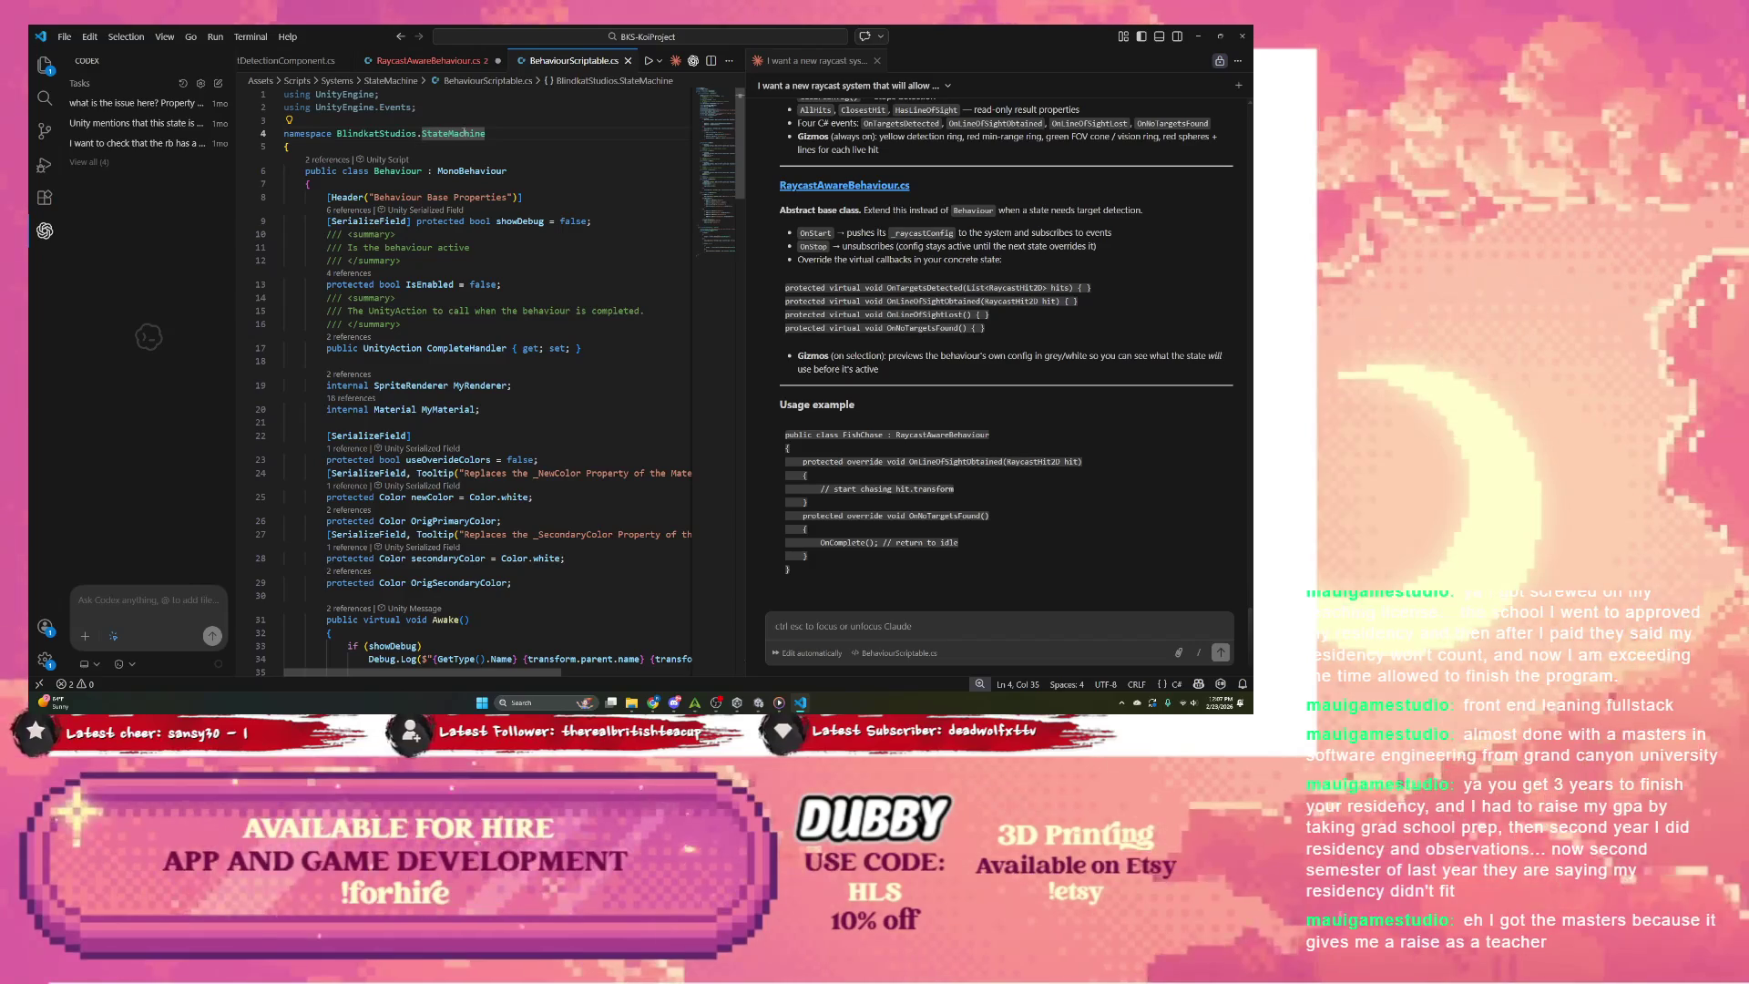
{"action": "left_click", "coordinate": [429, 60]}
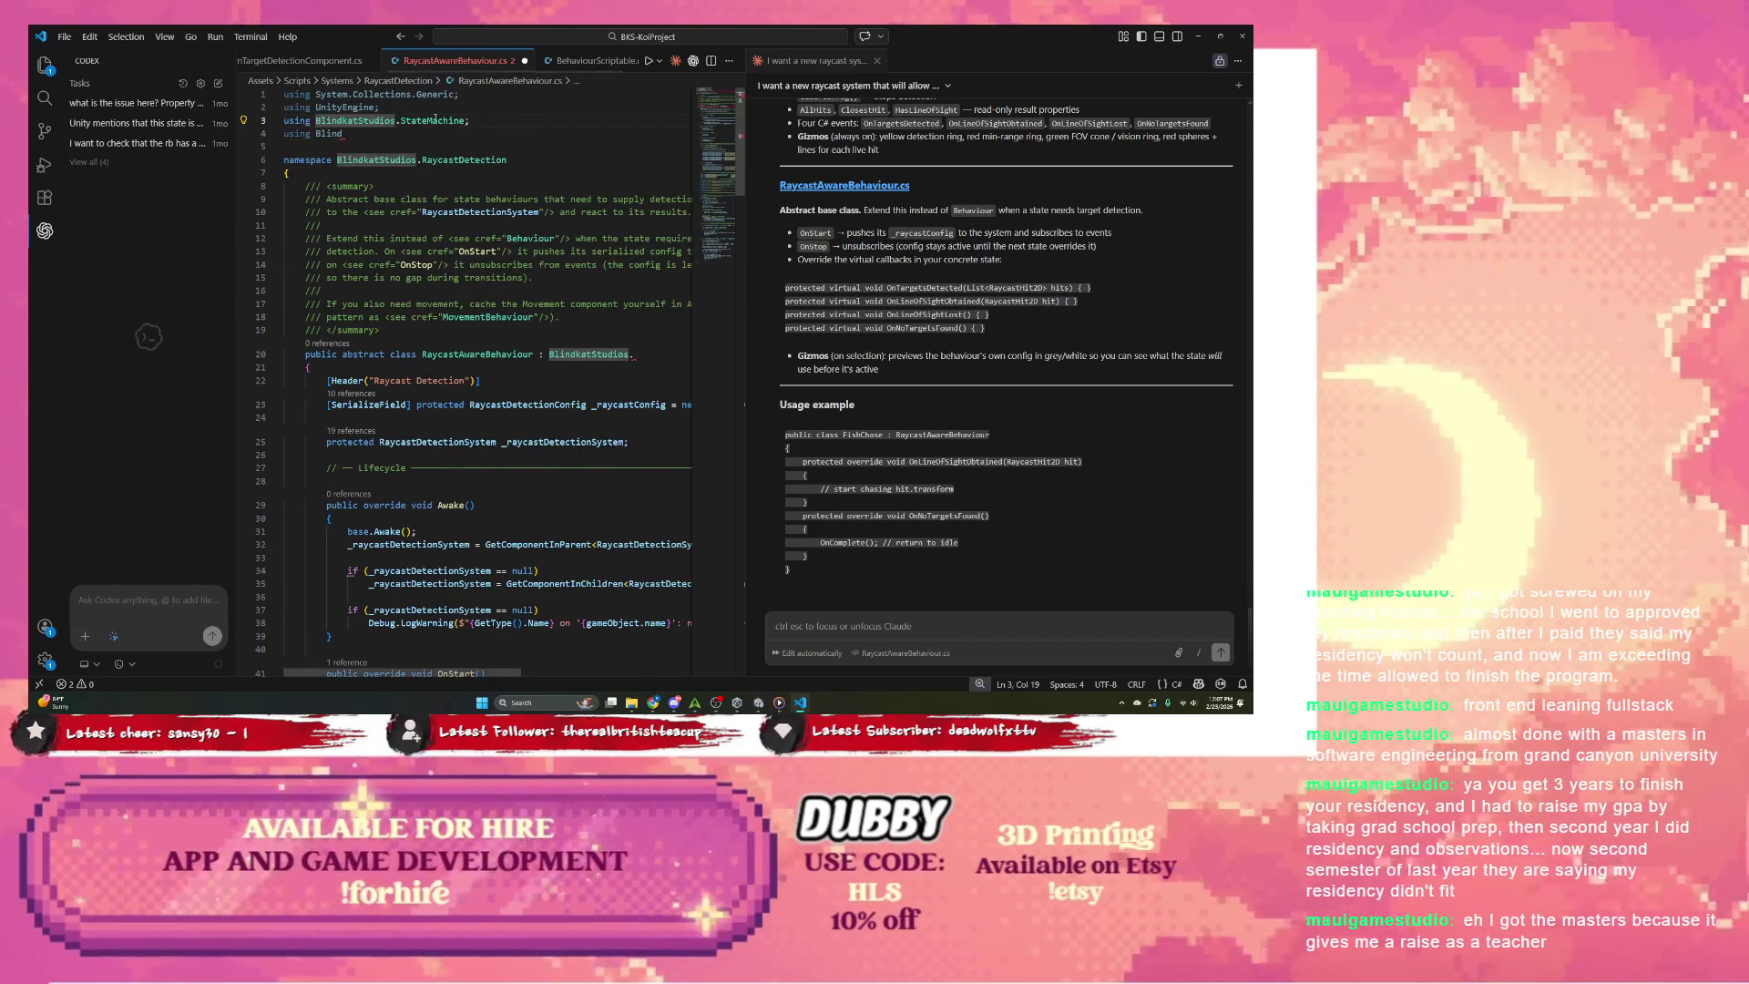
{"action": "left_click_drag", "start_coordinate": [363, 132], "coordinate": [534, 122]}
{"action": "key", "text": "BackSpace"}
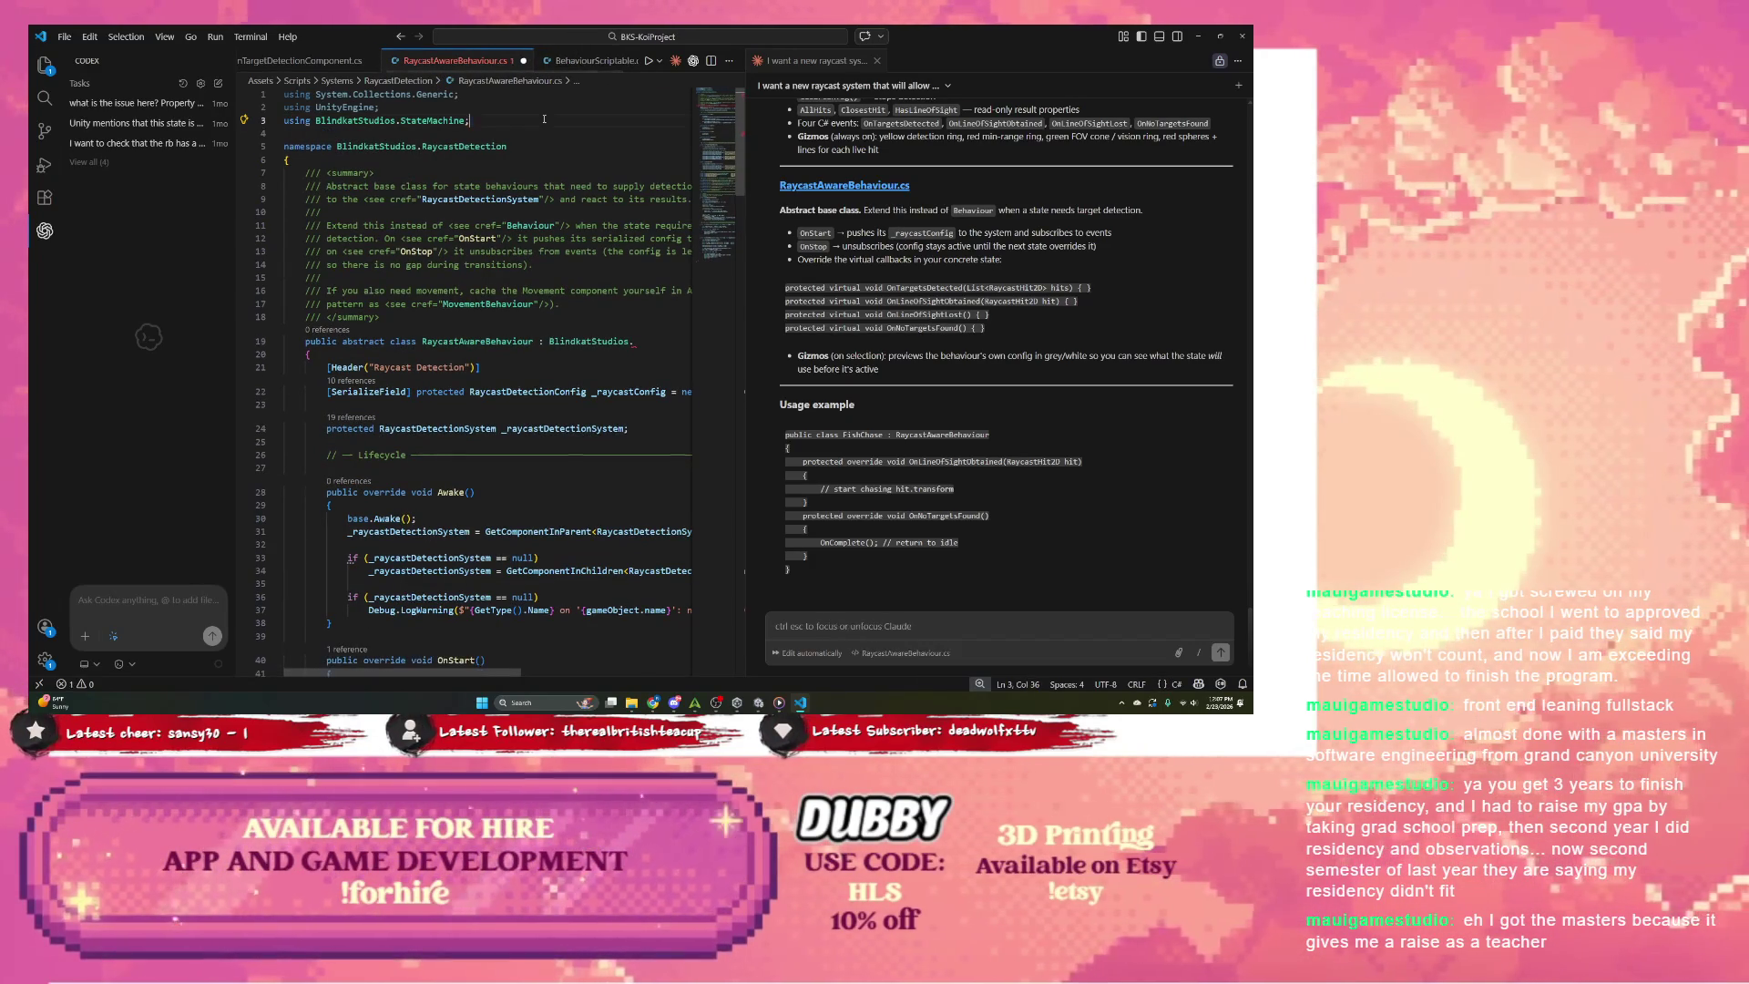
Step: Replace the namespace-prefixed base class with plain Behaviour via autocomplete
{"action": "left_click_drag", "start_coordinate": [559, 340], "coordinate": [635, 340]}
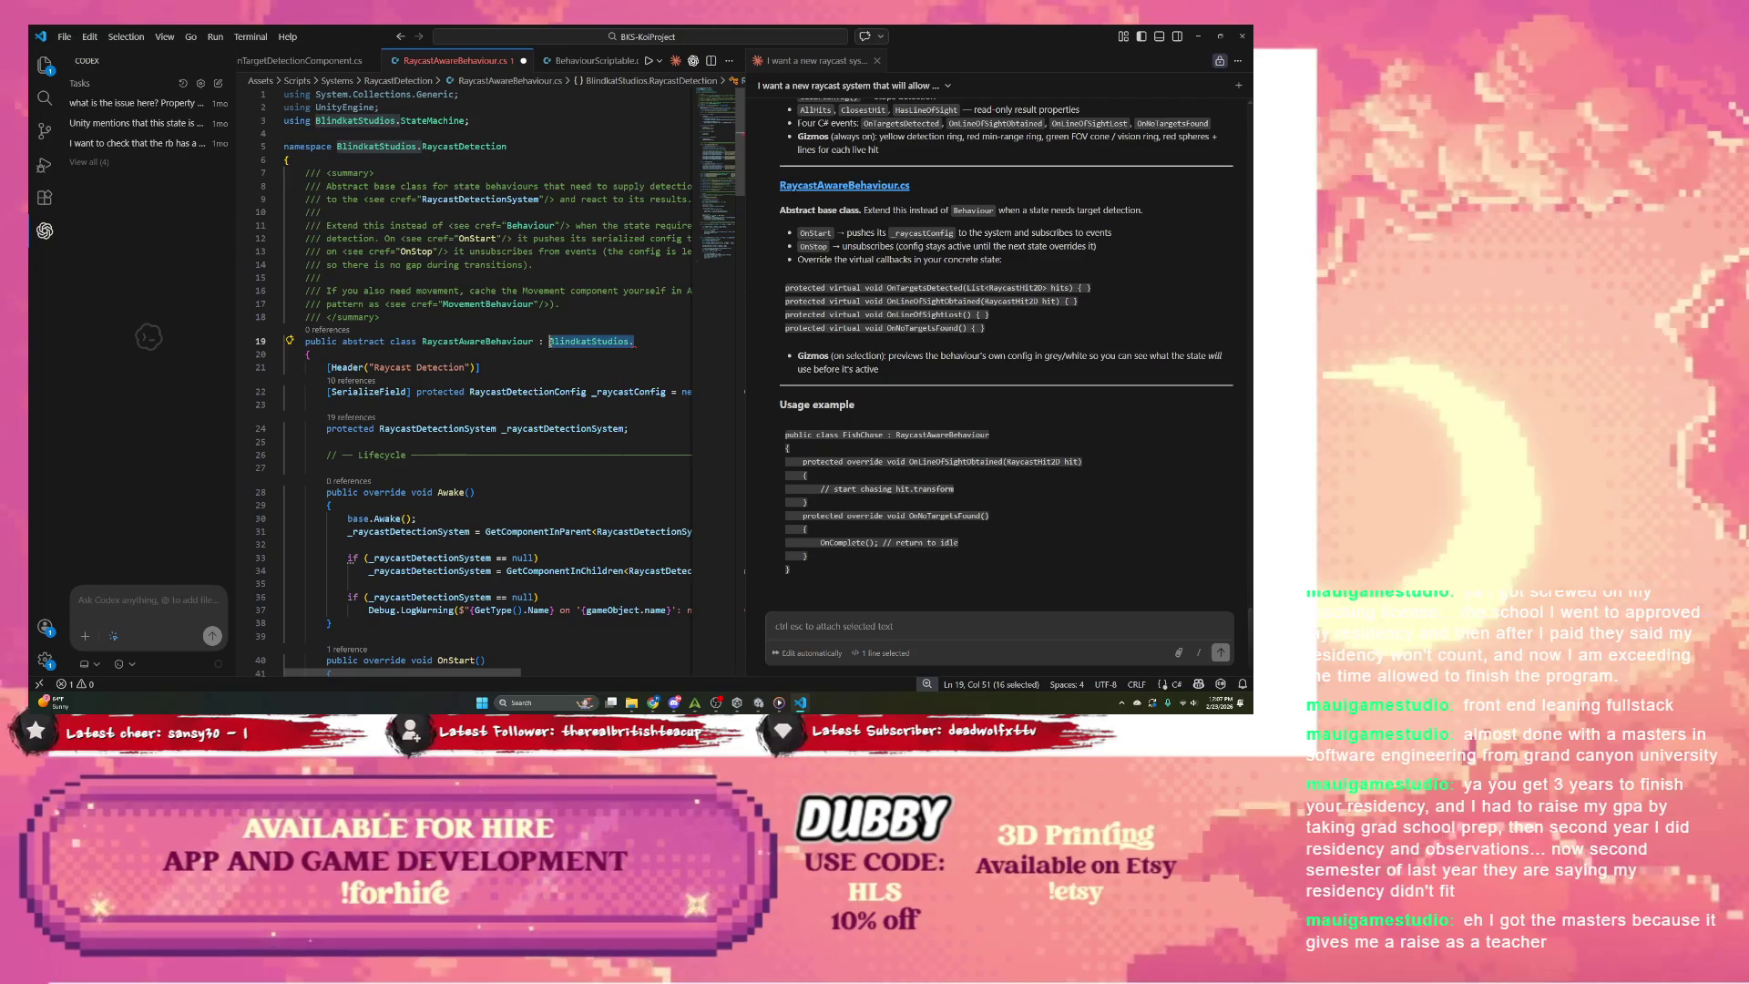
{"action": "key", "text": "BackSpace"}
{"action": "key", "text": "BackSpace"}
{"action": "type", "text": "e"}
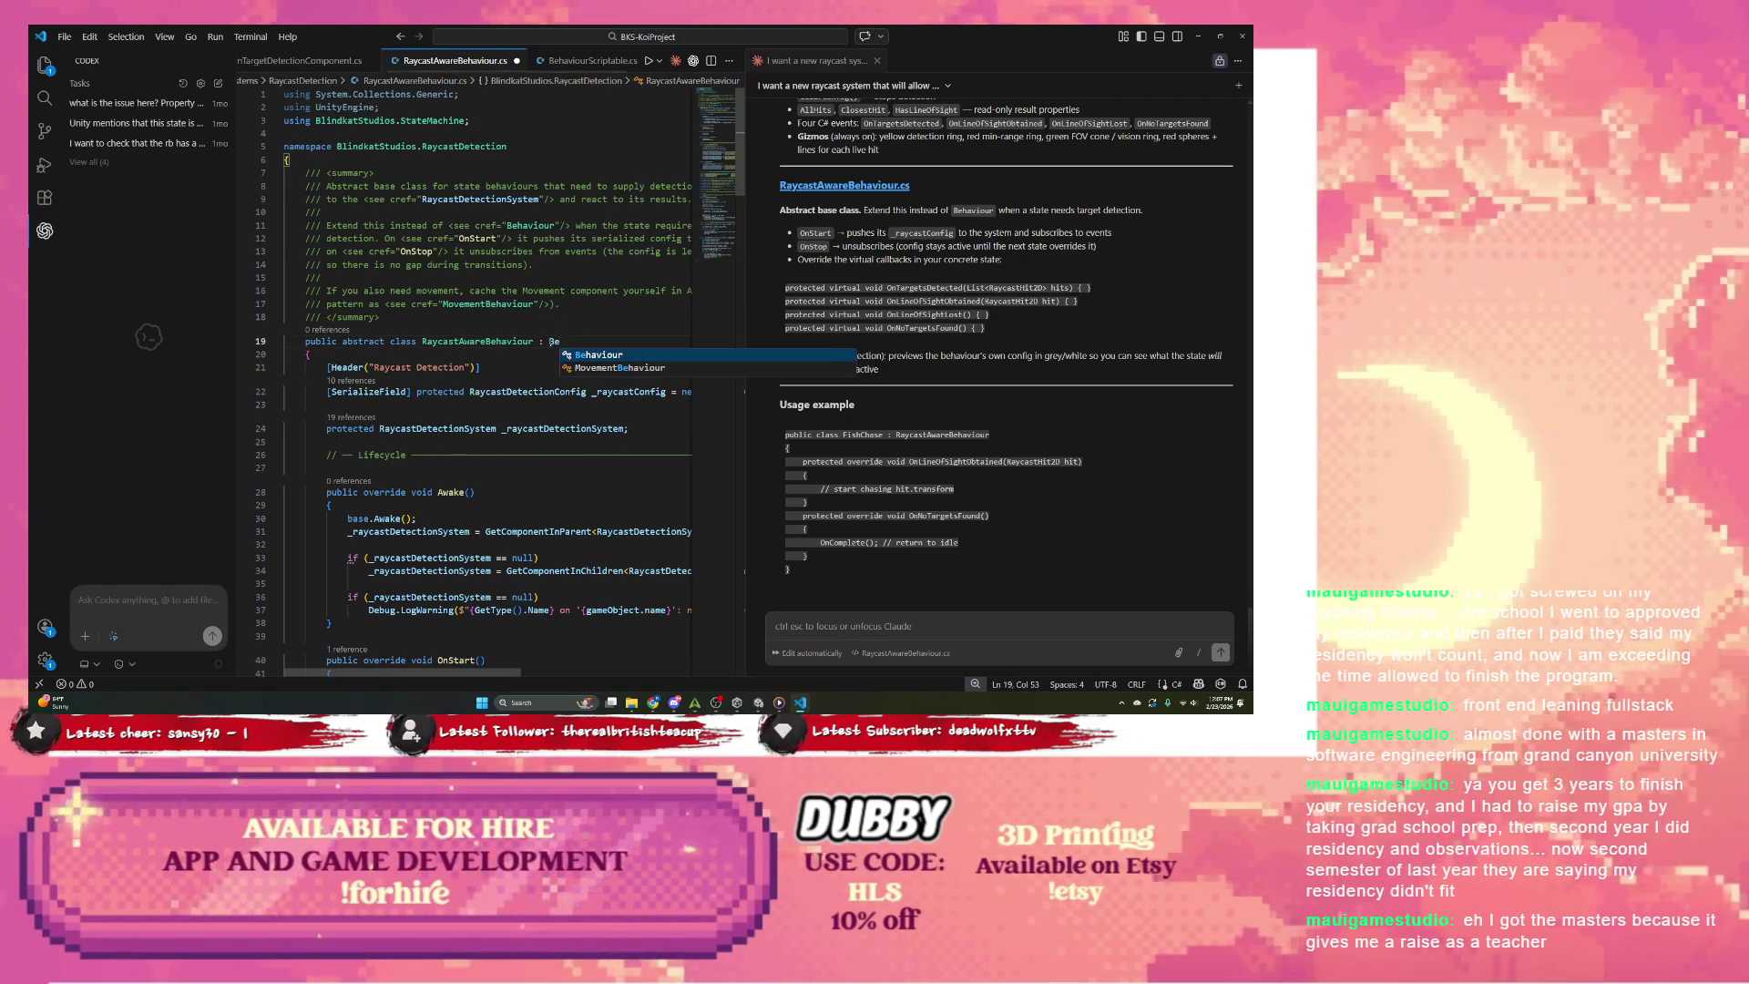
{"action": "key", "text": "Tab"}
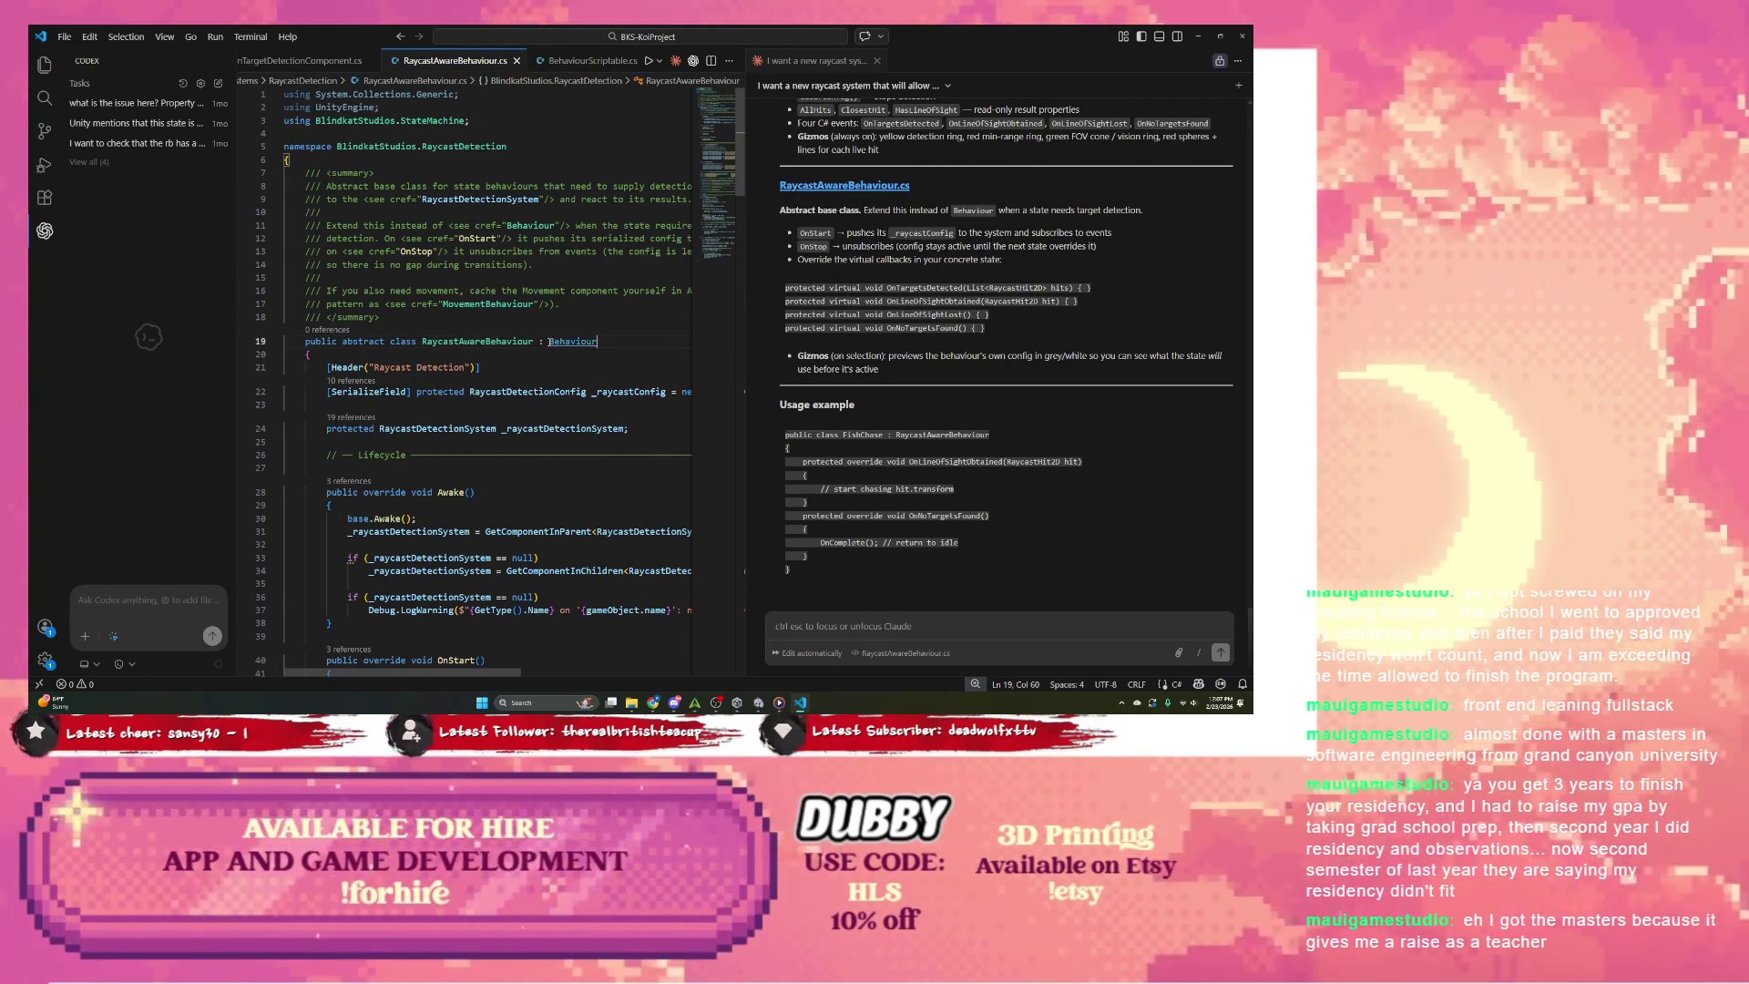
Step: Hide the side bar, dismiss the Run menu unused, and minimize VS Code to reveal Unity
{"action": "key", "text": "ctrl+b"}
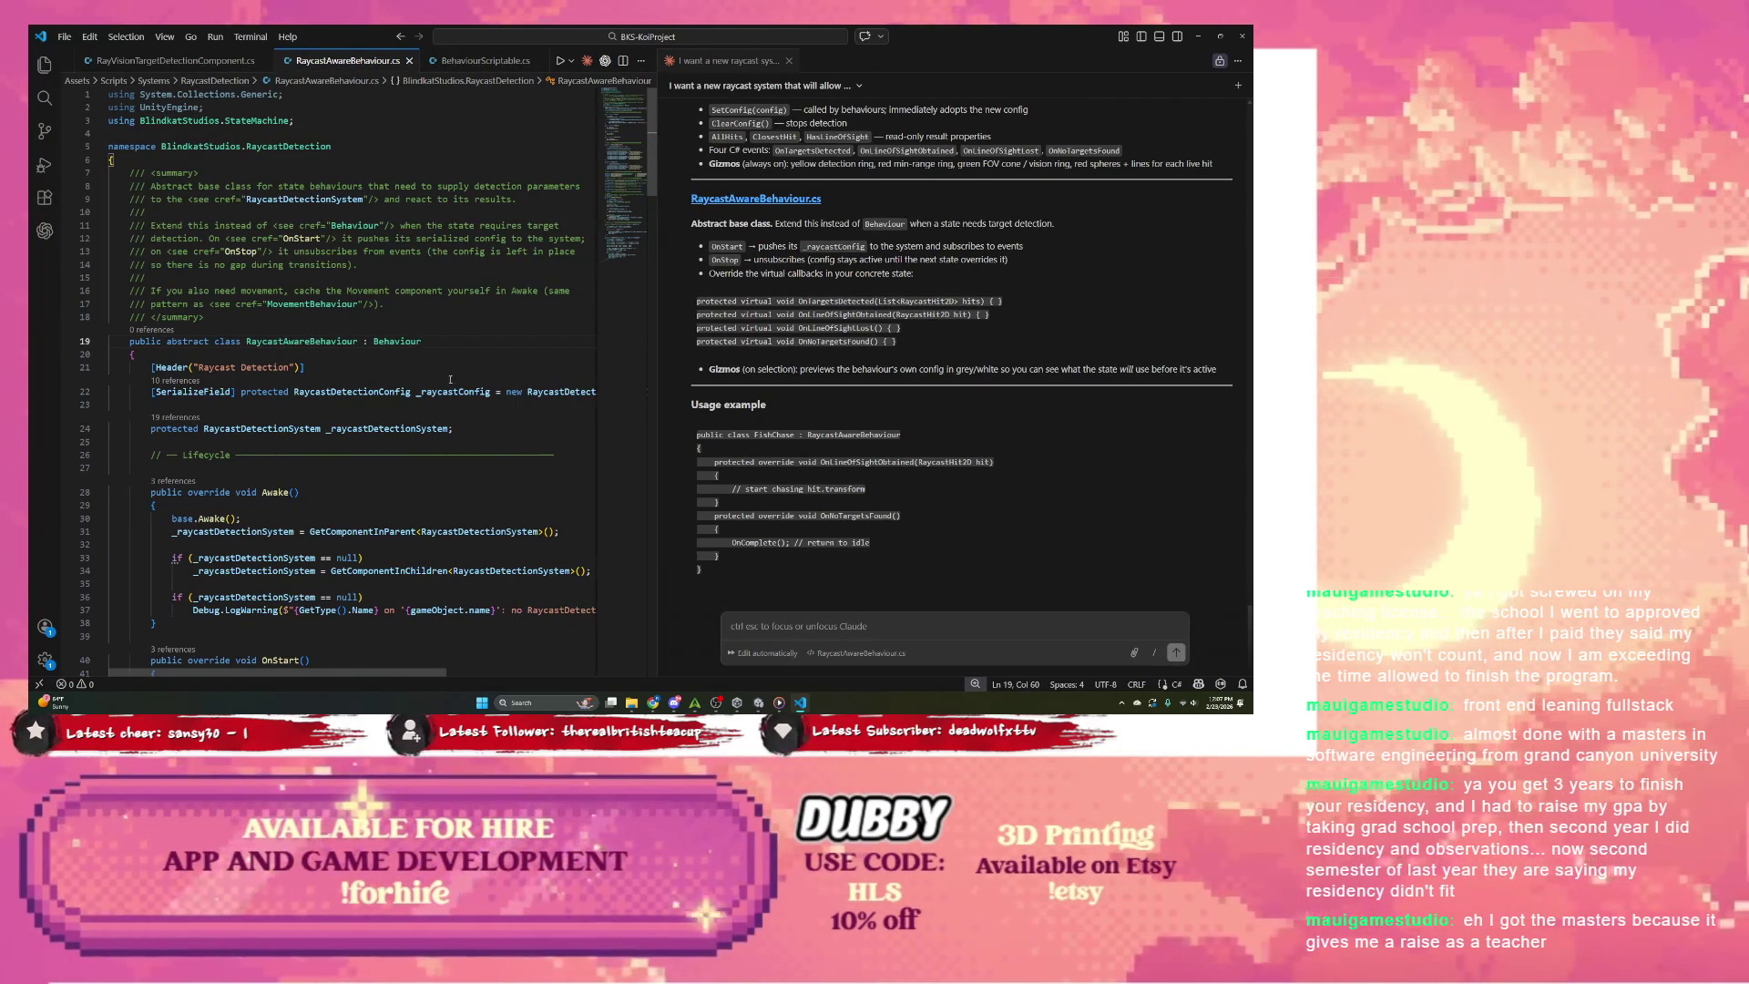
{"action": "left_click", "coordinate": [210, 37]}
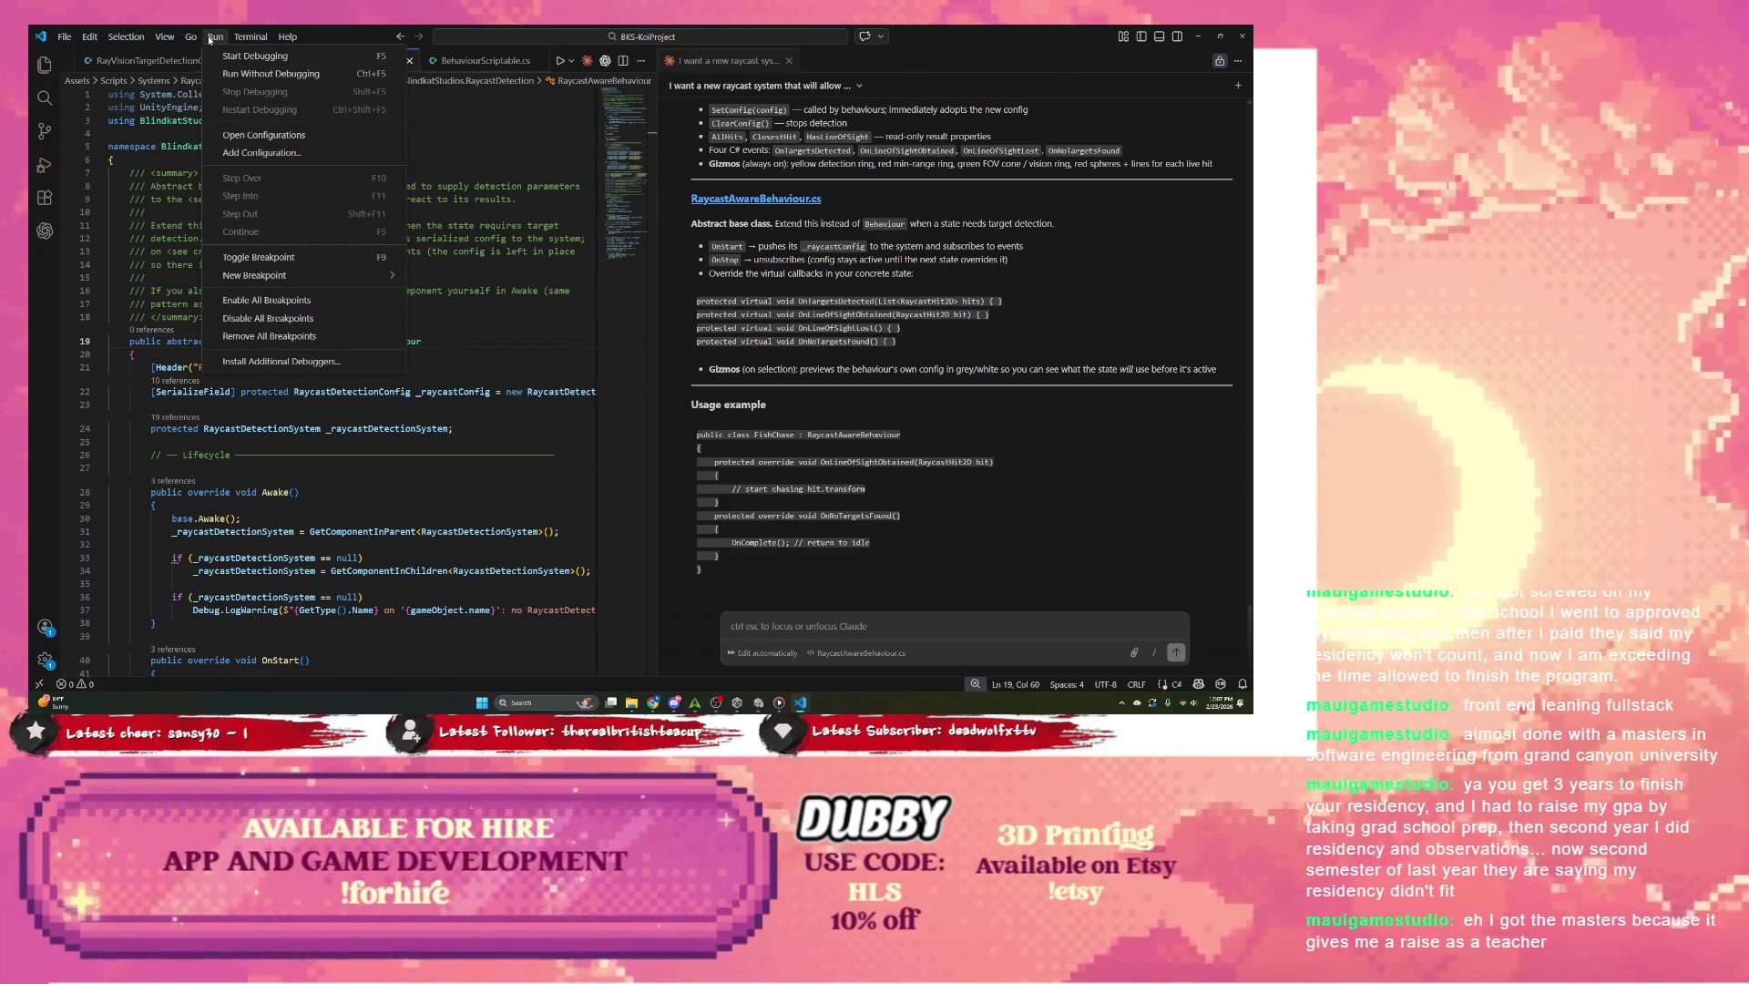
{"action": "left_click", "coordinate": [526, 186]}
{"action": "left_click", "coordinate": [1195, 37]}
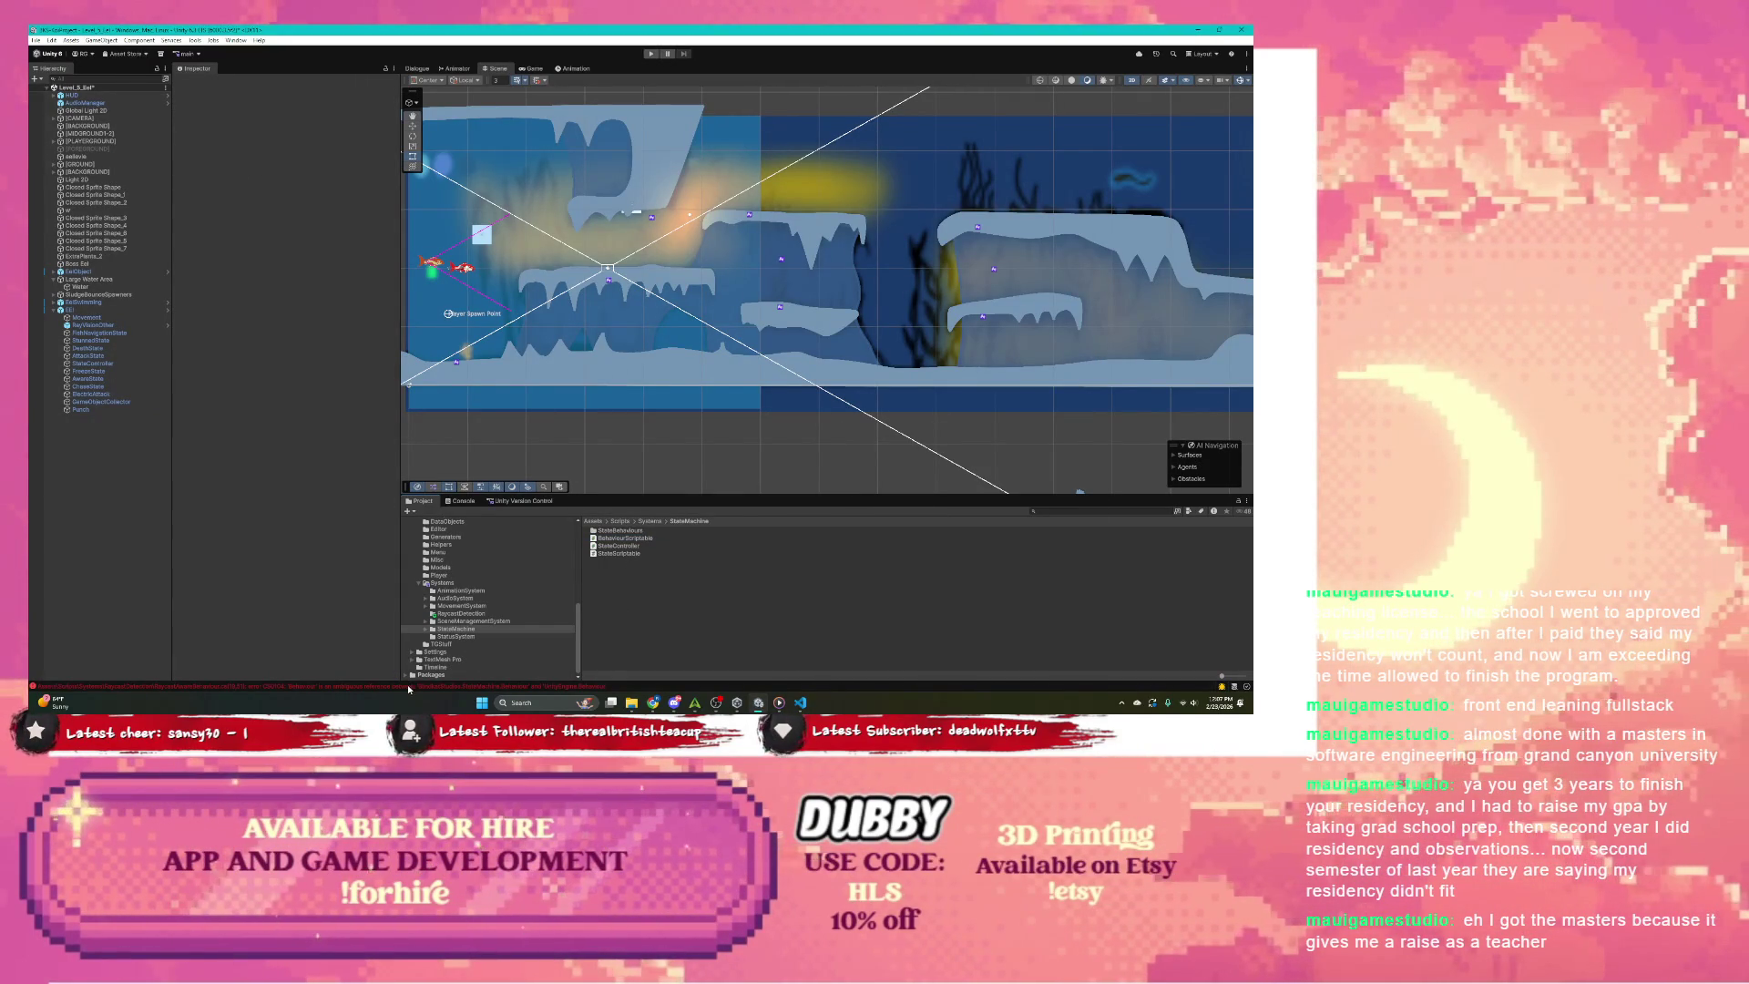
Step: Jump from the Console's CS0104 error to line 19 of RaycastAwareBehaviour.cs
{"action": "left_click", "coordinate": [266, 685]}
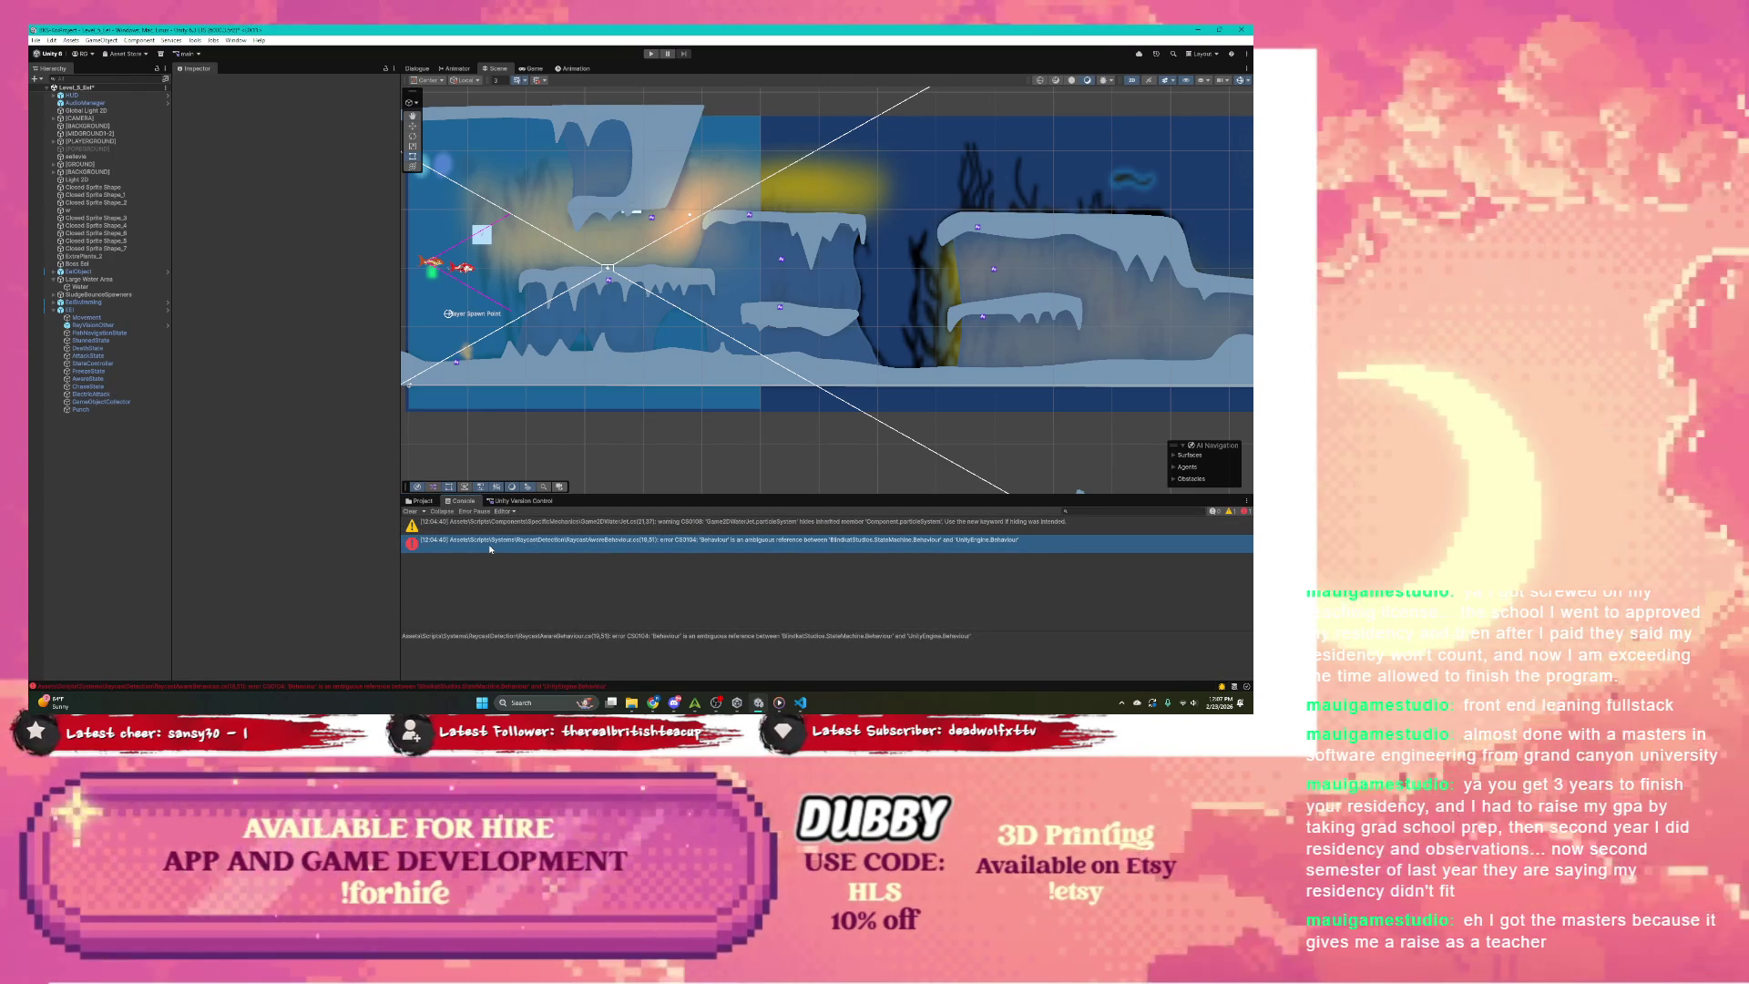
{"action": "double_click", "coordinate": [490, 549]}
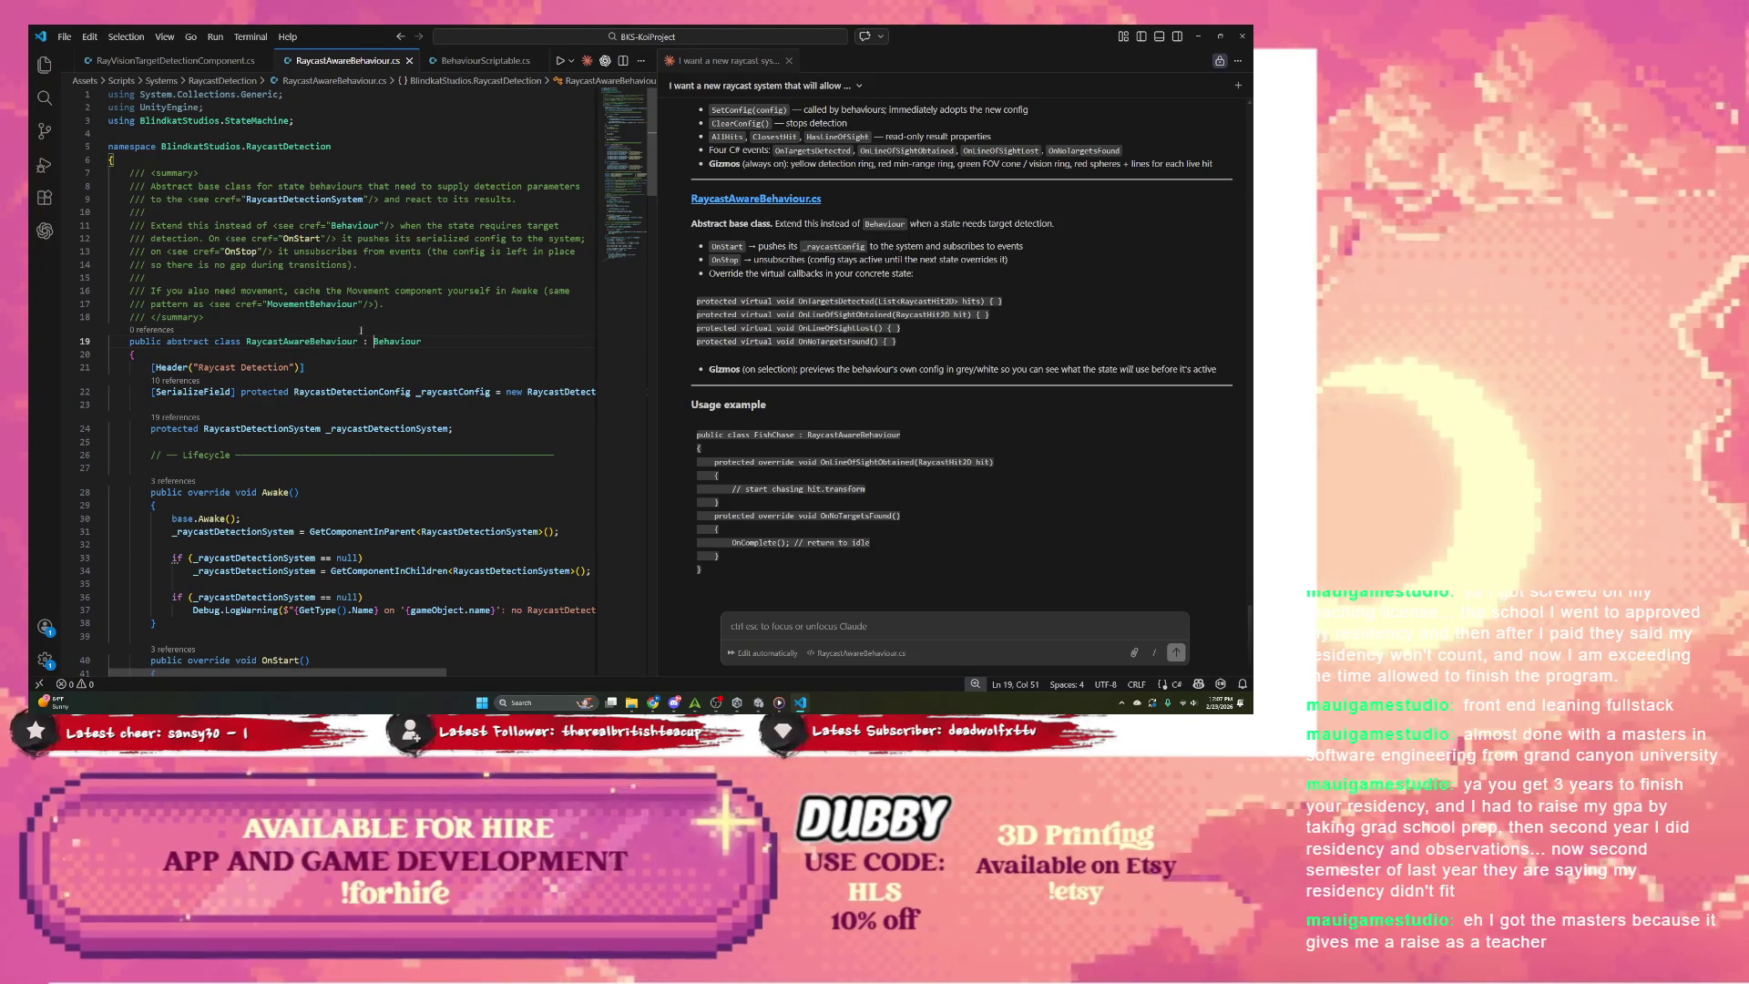
Step: Draft a Claude chat message saying the compiler confuses the StateMachine Behaviour
{"action": "left_click", "coordinate": [805, 625]}
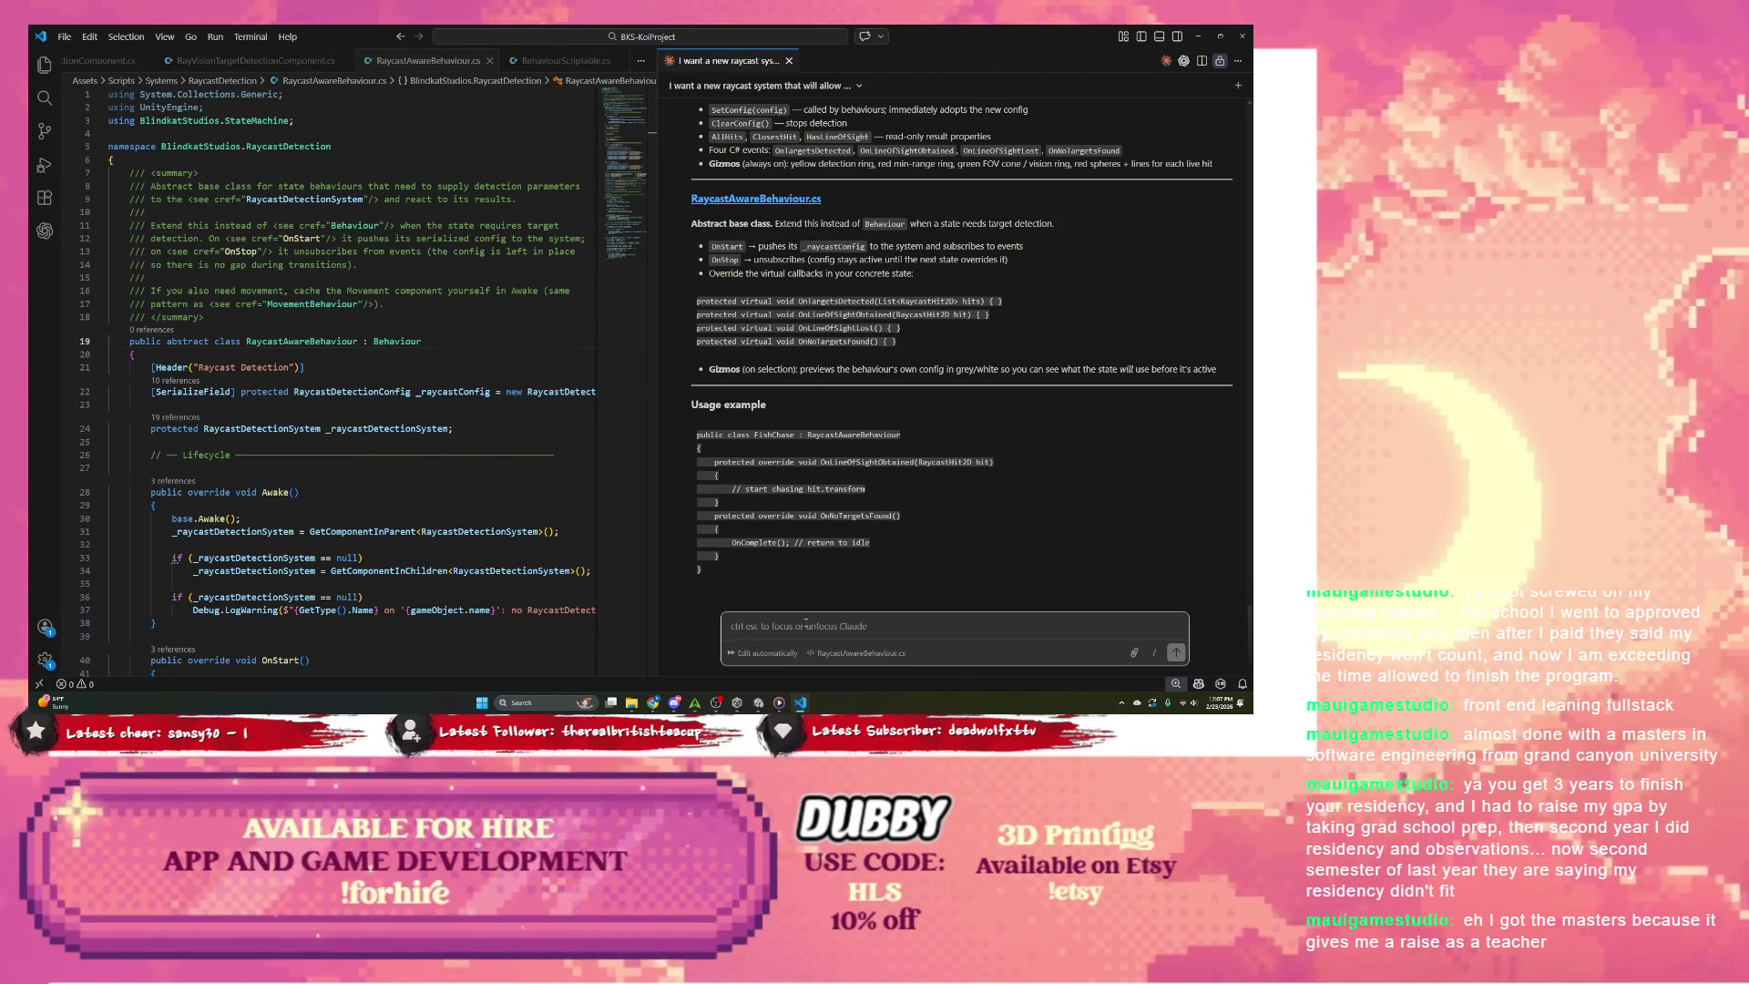
{"action": "type", "text": "compil"}
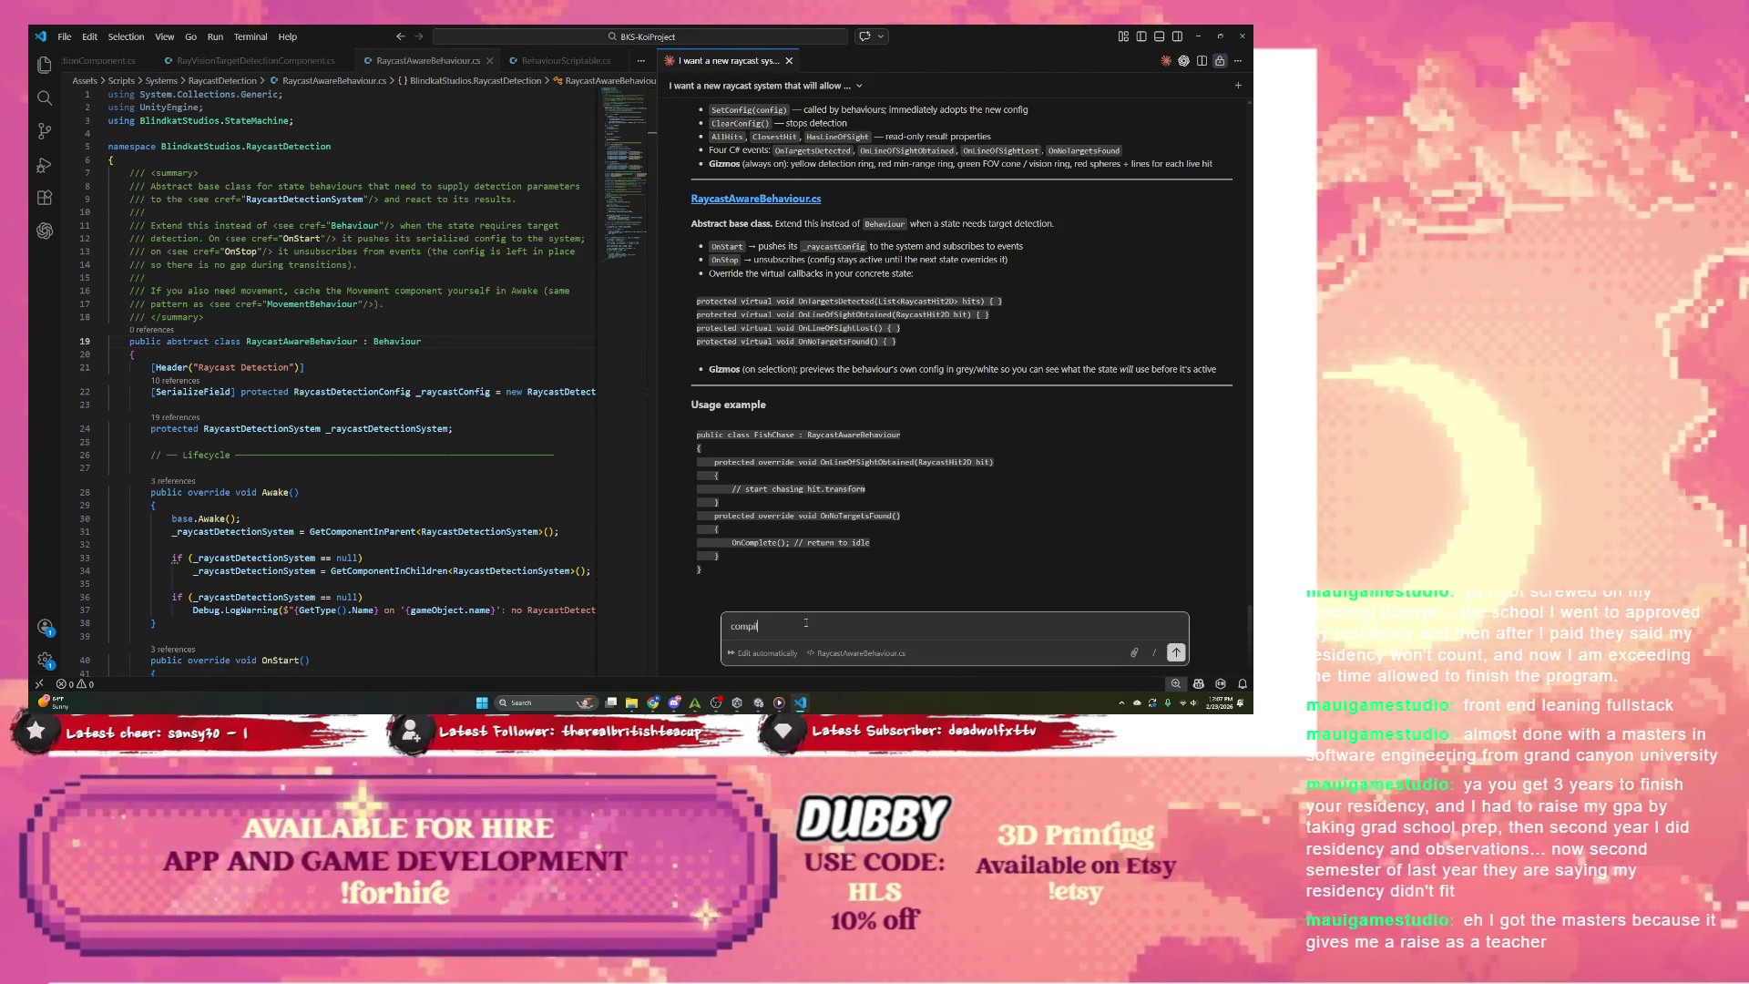
{"action": "type", "text": "er is having issues "}
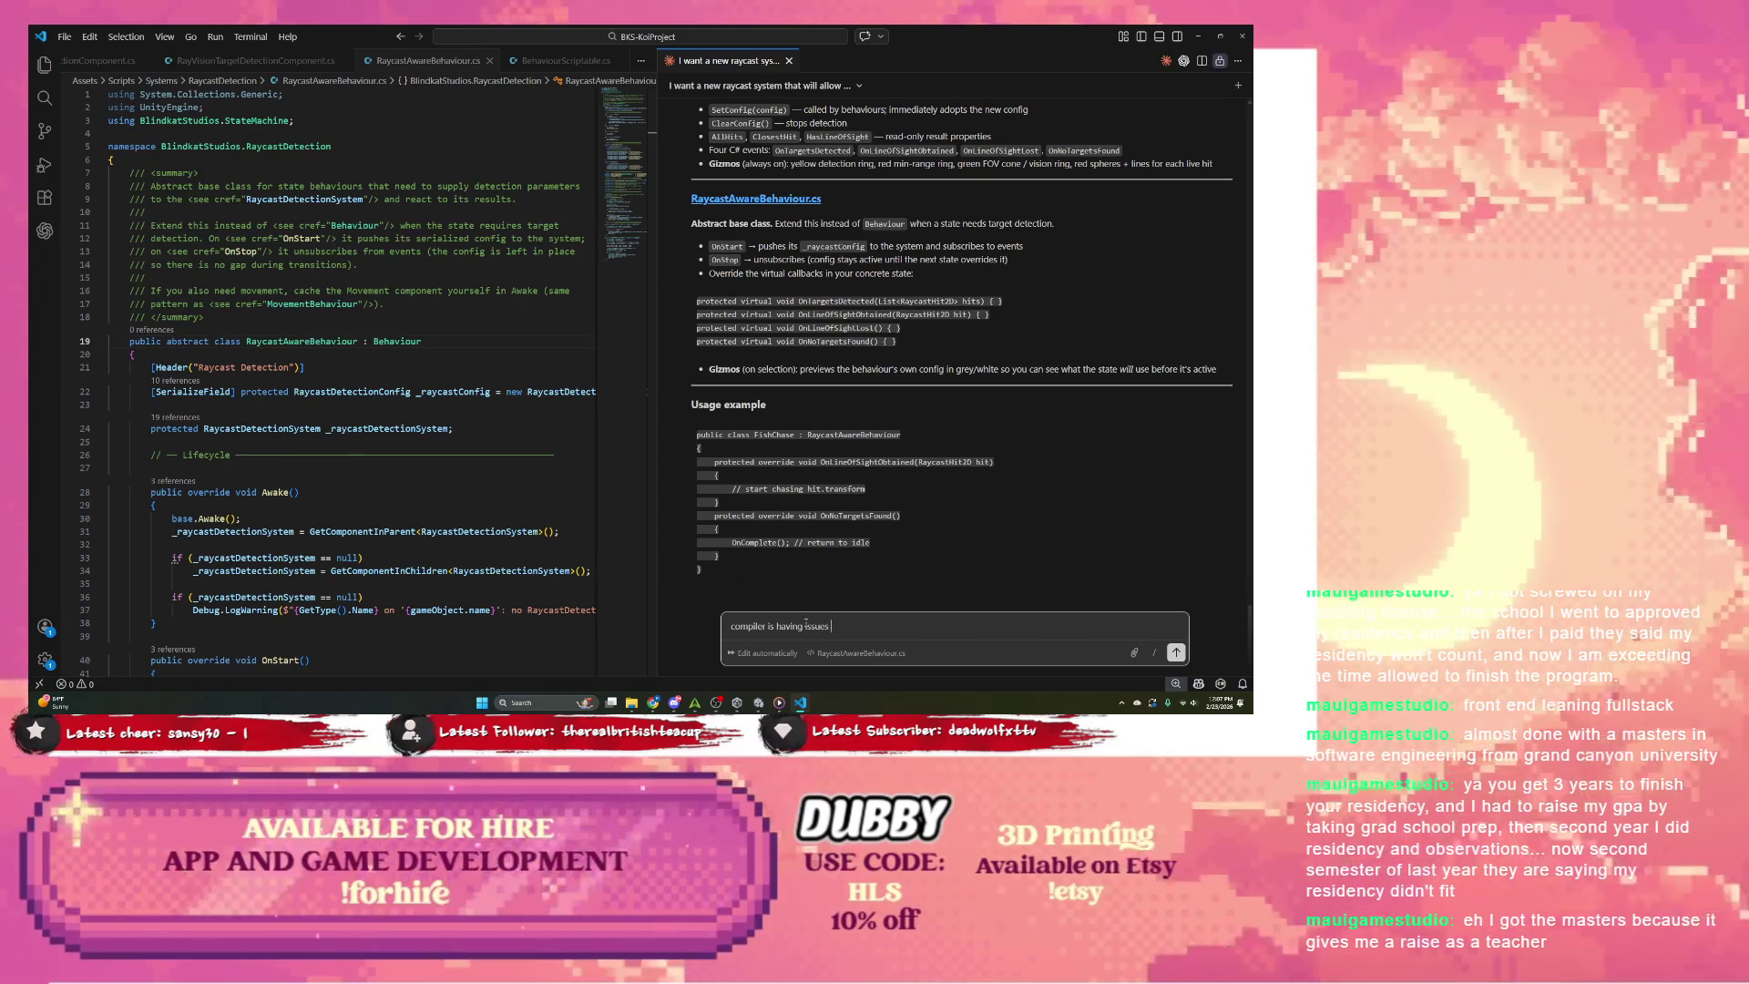
{"action": "type", "text": "knowing th"}
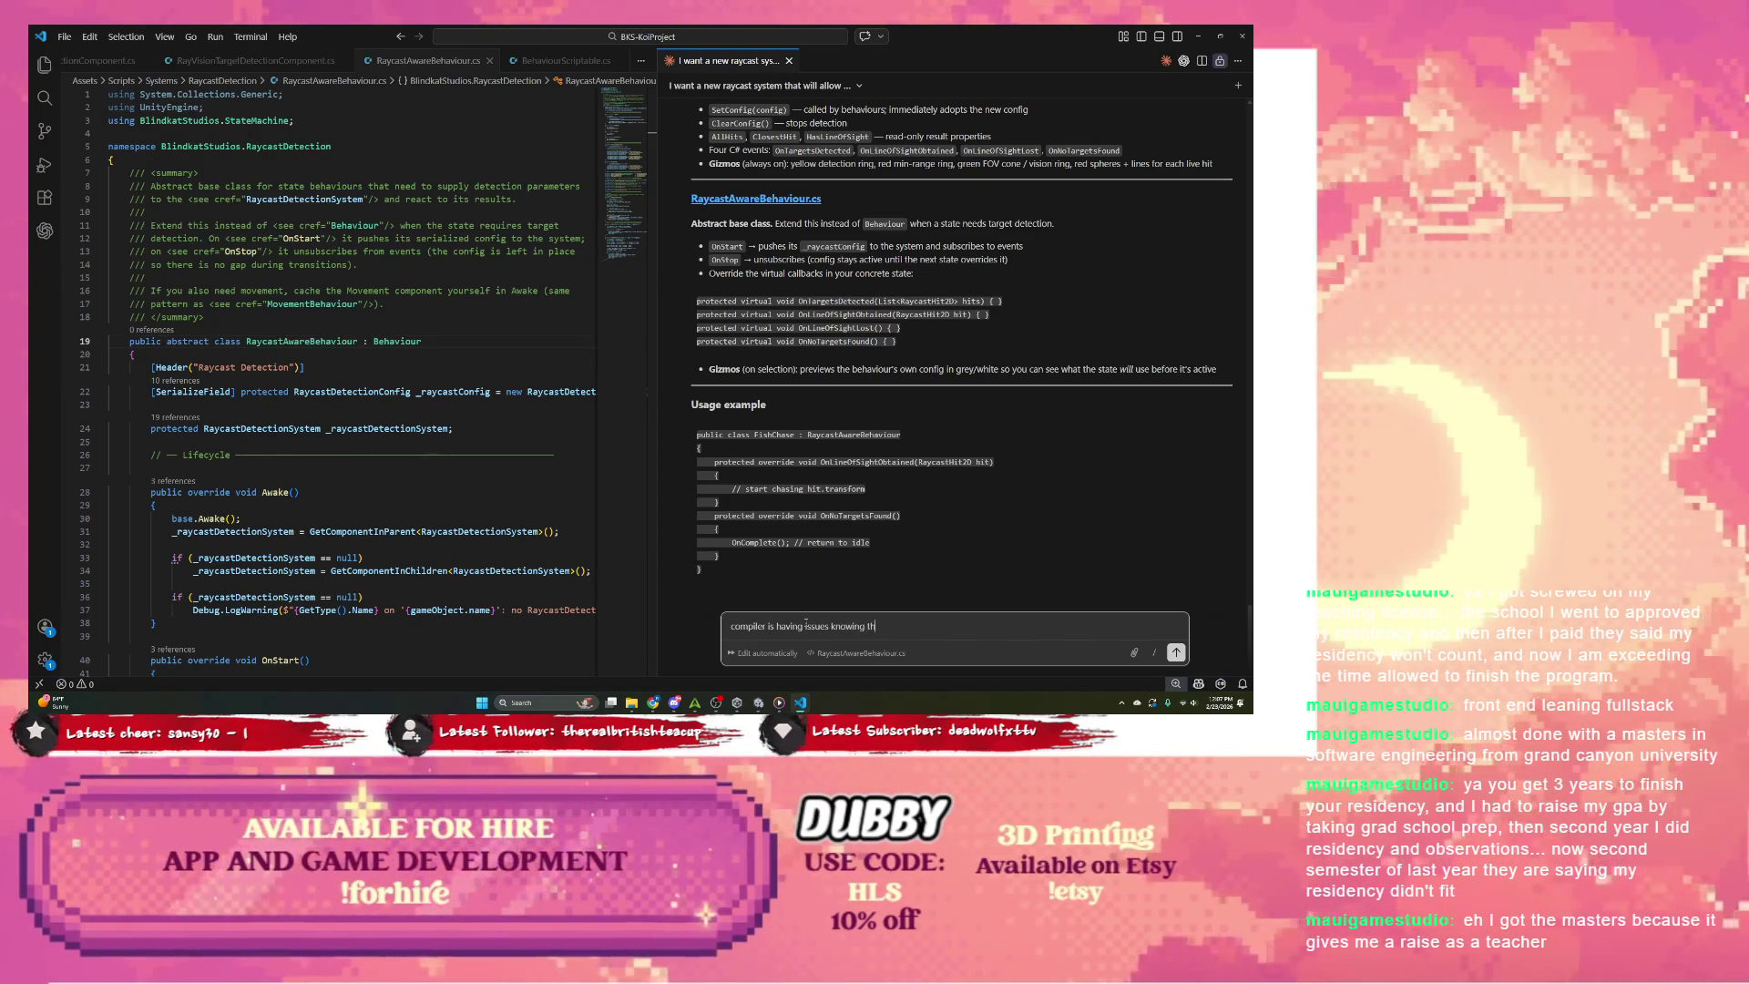
{"action": "type", "text": "e difference between"}
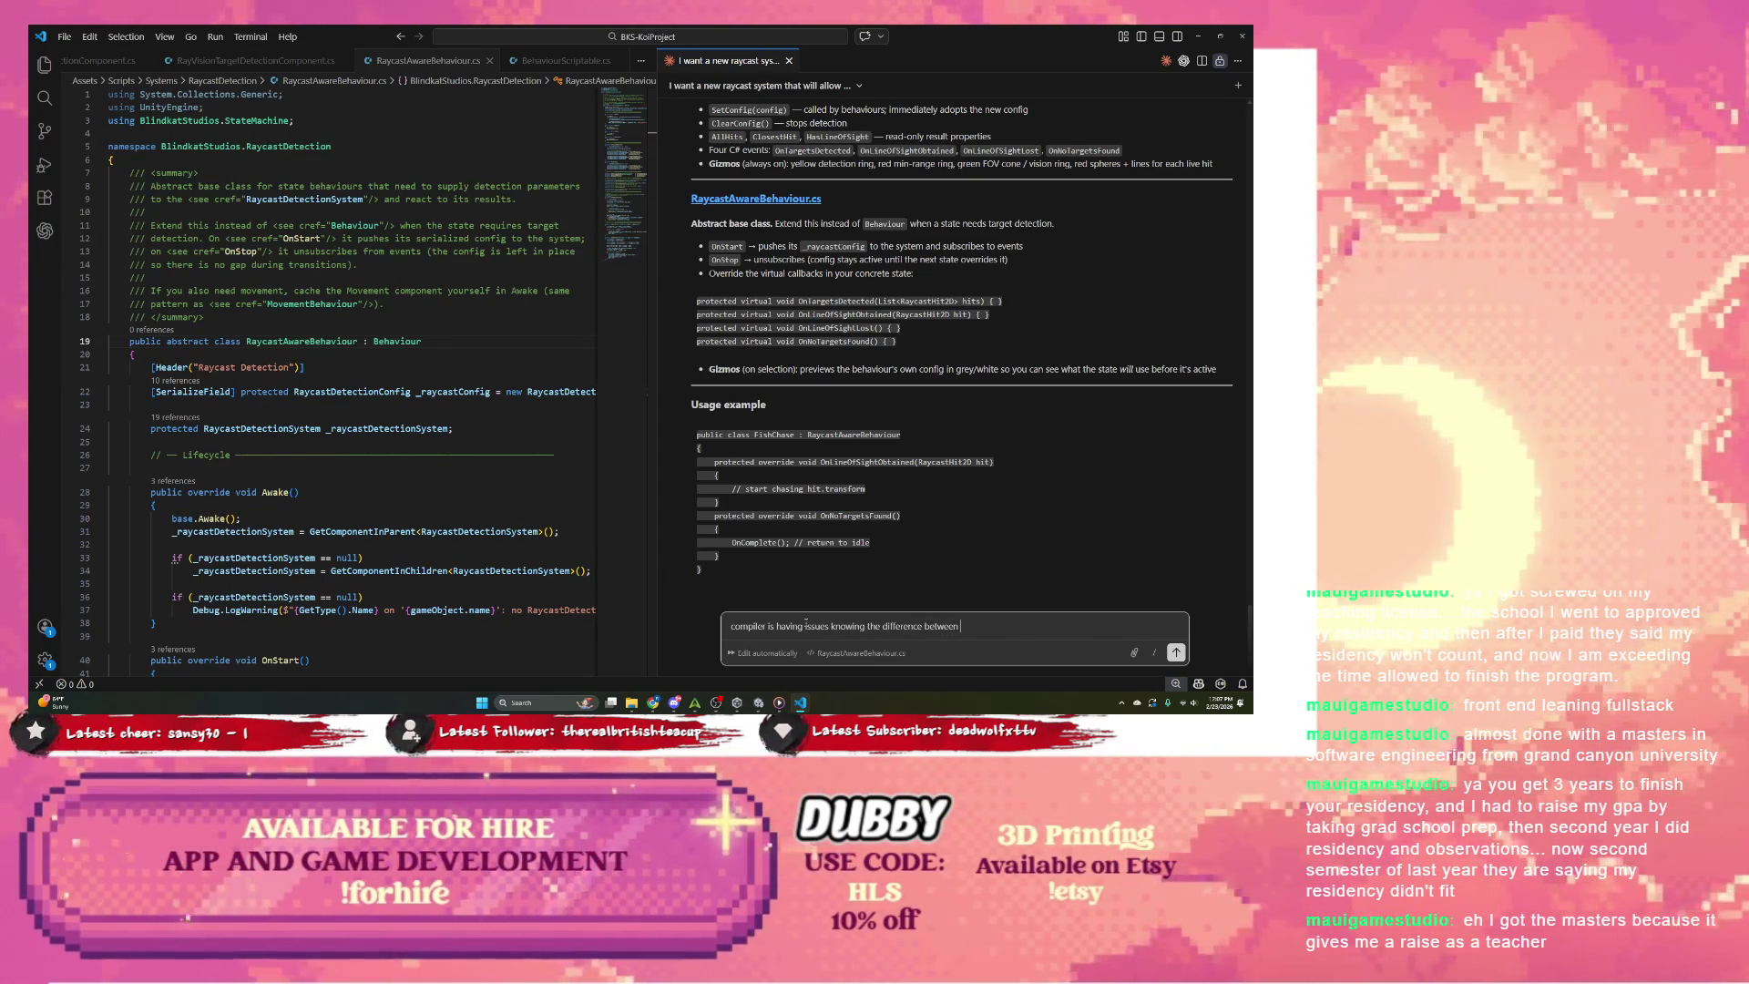
{"action": "type", "text": " Si"}
{"action": "type", "text": "Mahcin"}
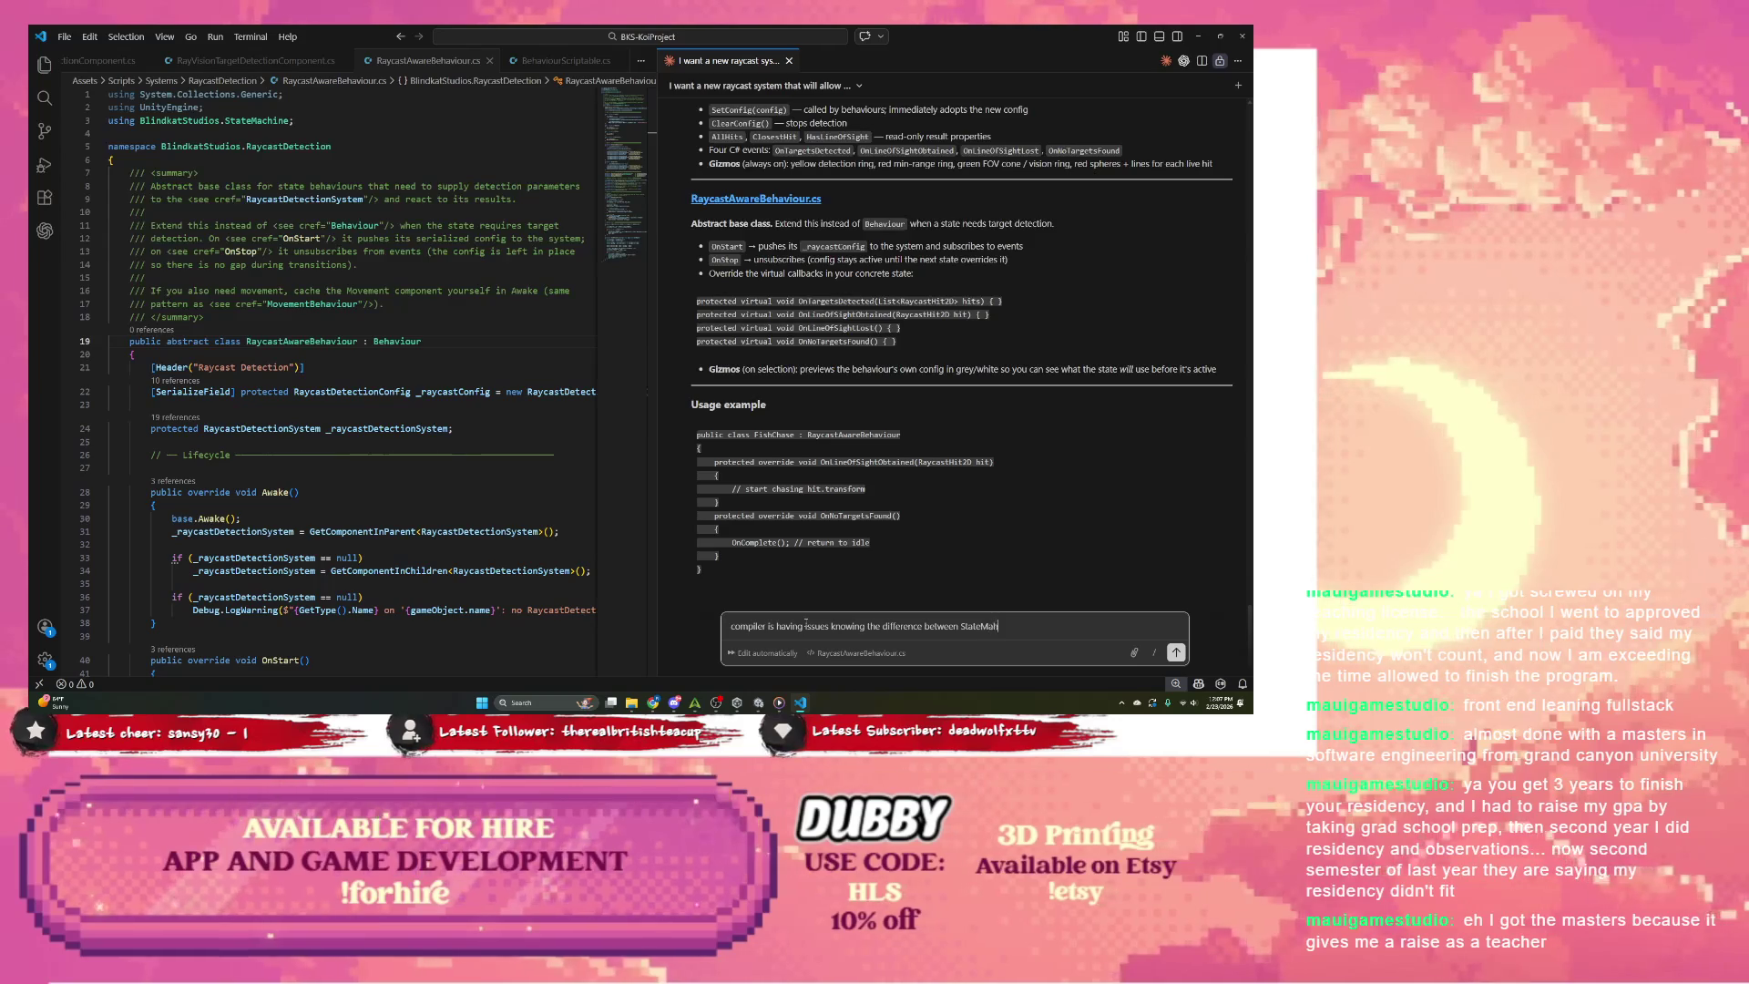
{"action": "key", "text": "BackSpace"}
{"action": "key", "text": "BackSpace"}
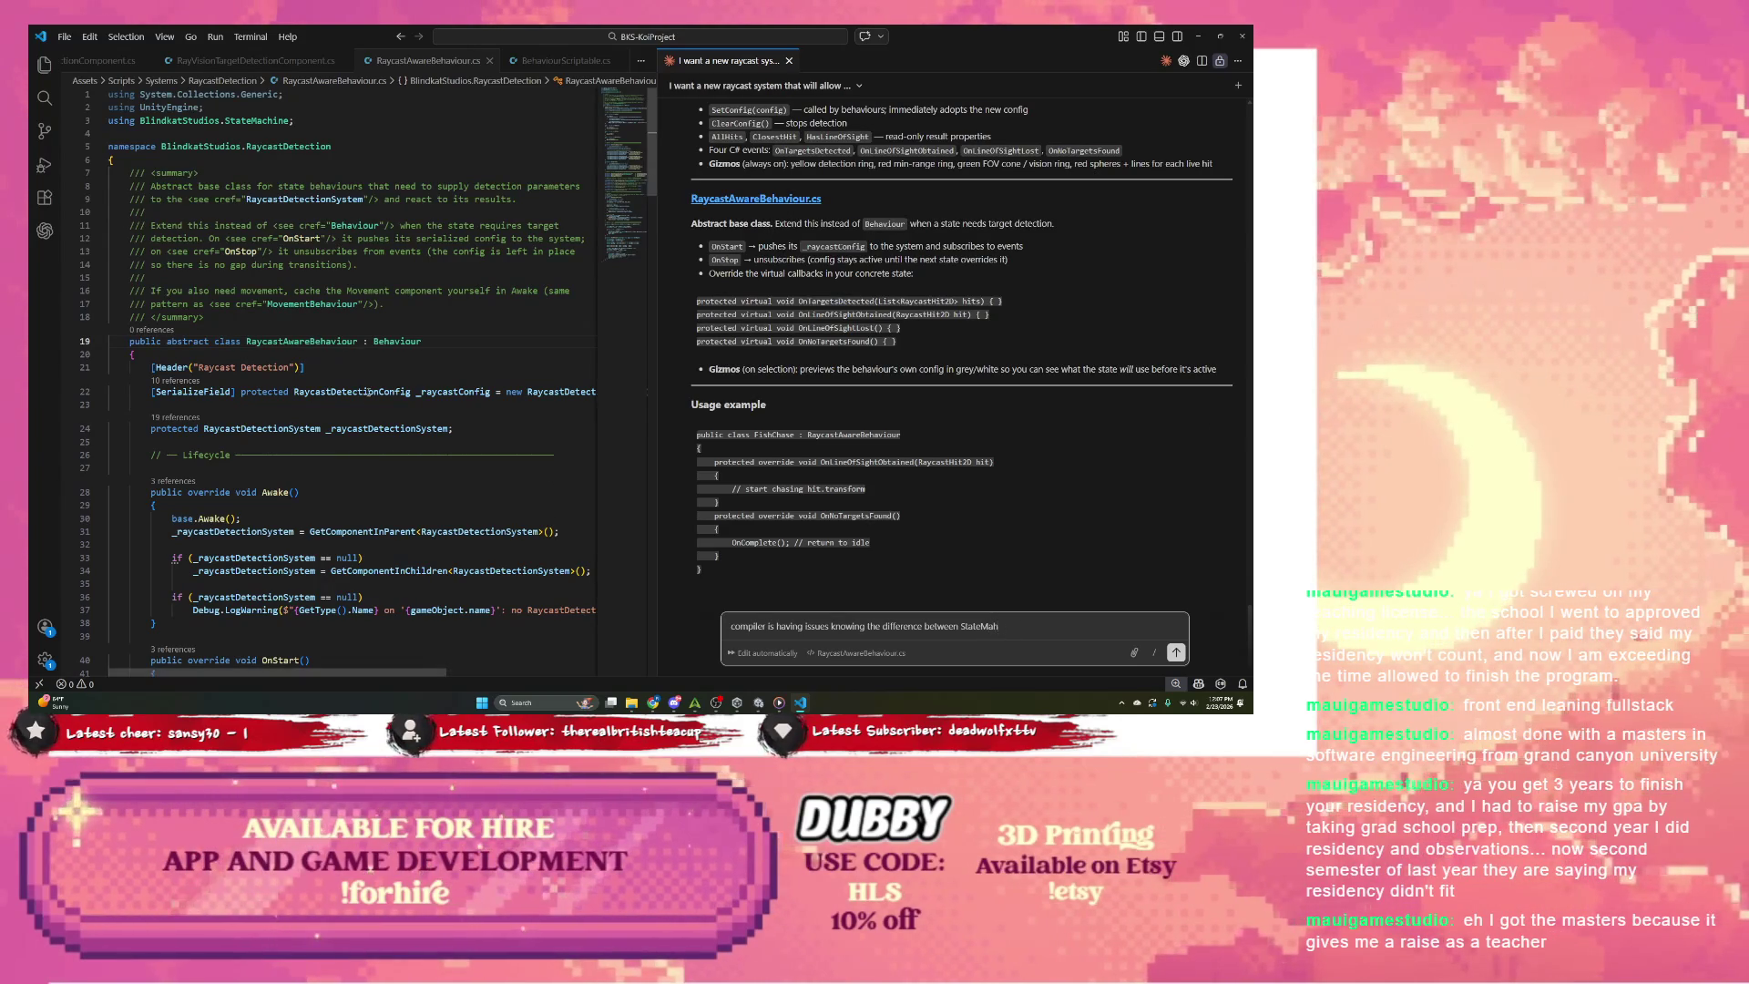
Step: Change line 19's base class to BlindkatStudios.StateMachine.Behaviour using IntelliSense suggestions
{"action": "double_click", "coordinate": [412, 341]}
{"action": "type", "text": "Blind"}
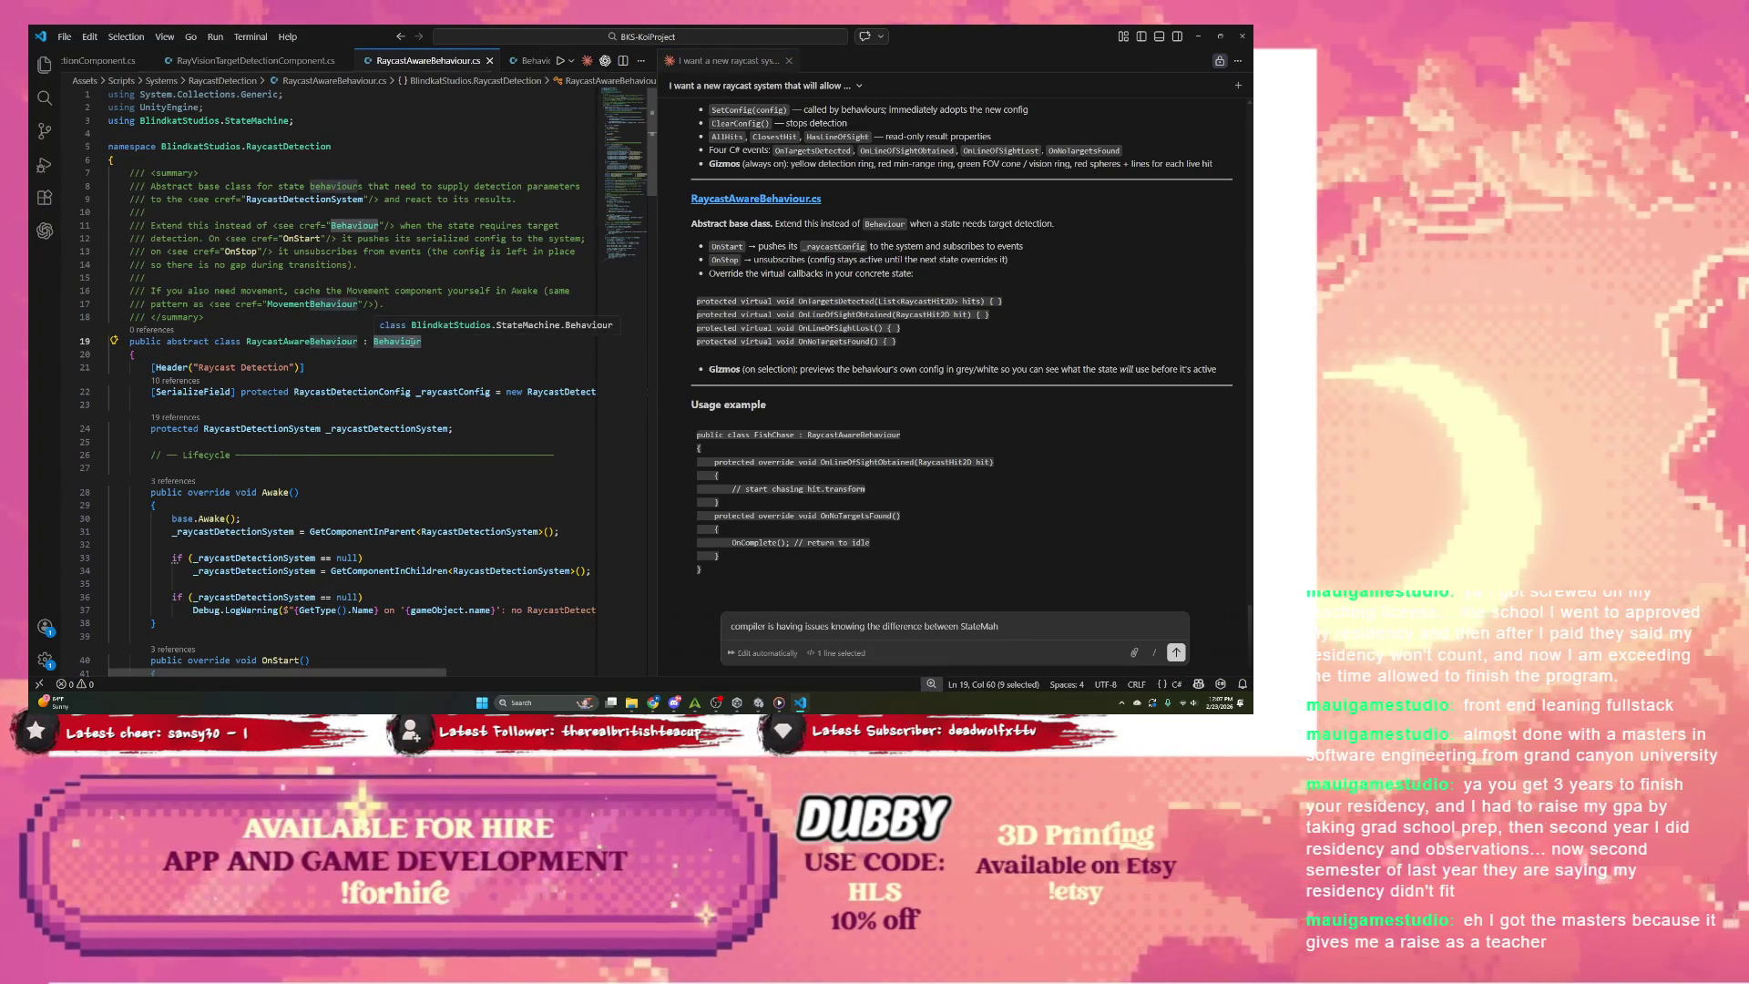
{"action": "key", "text": "Tab"}
{"action": "type", "text": ".StateMachine."}
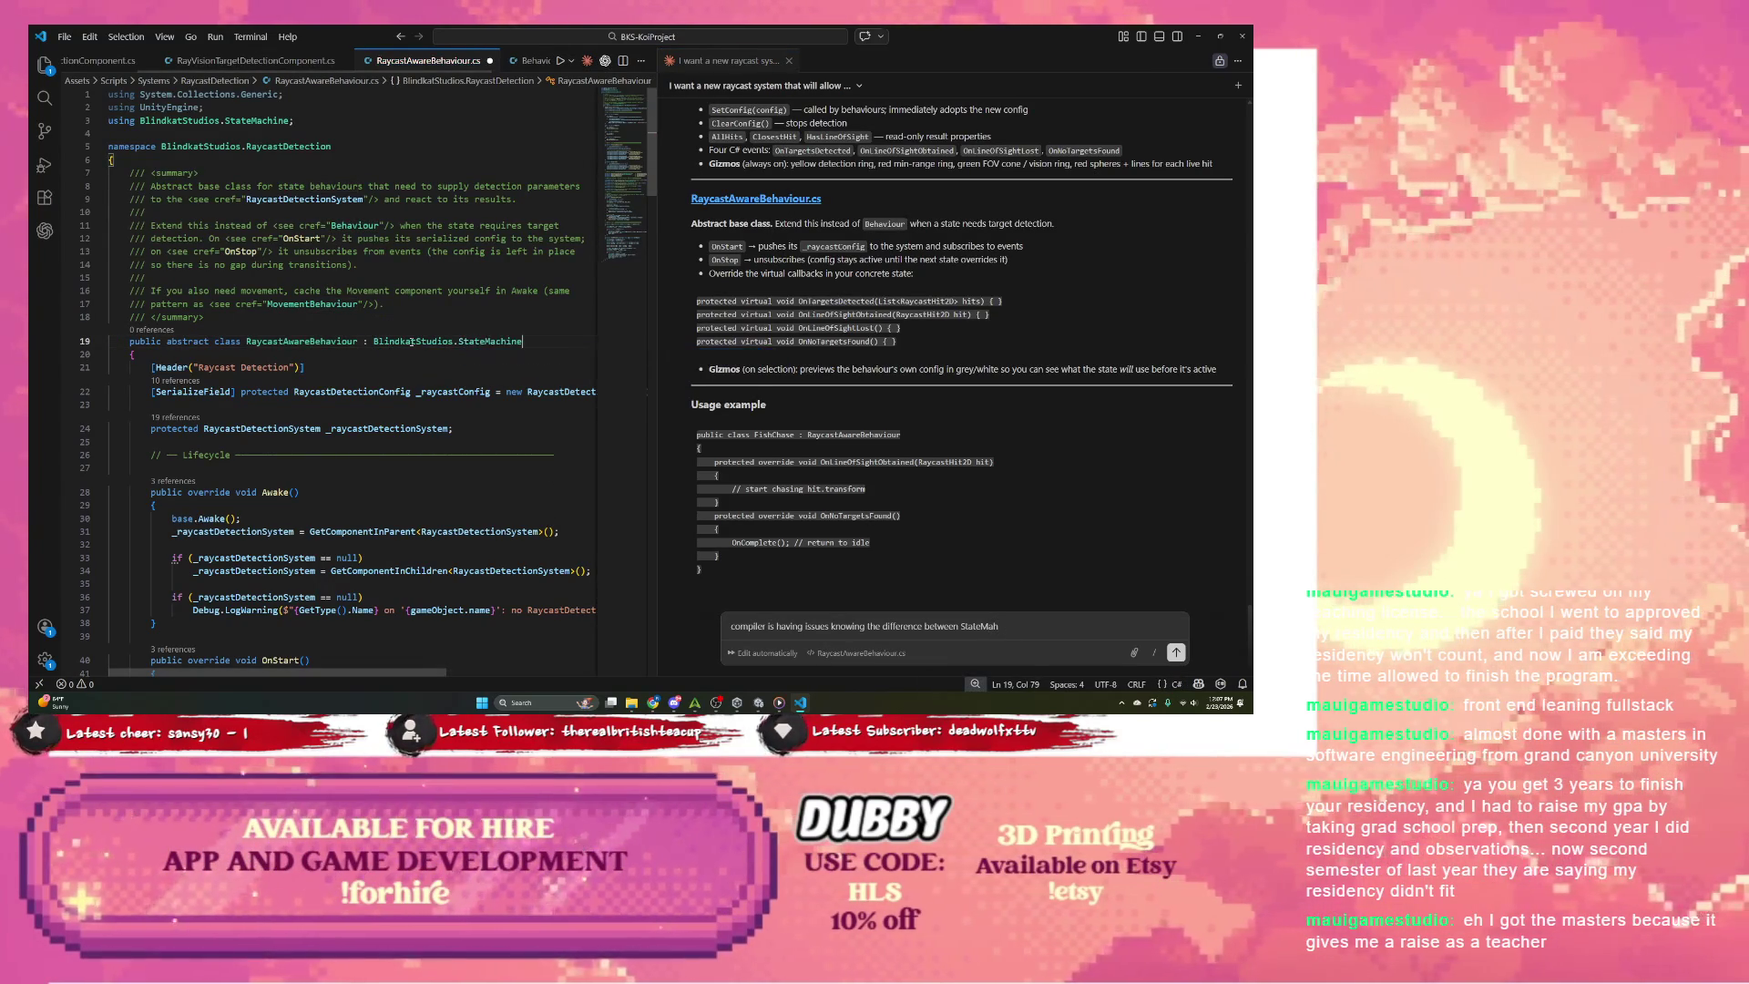
{"action": "key", "text": "Tab"}
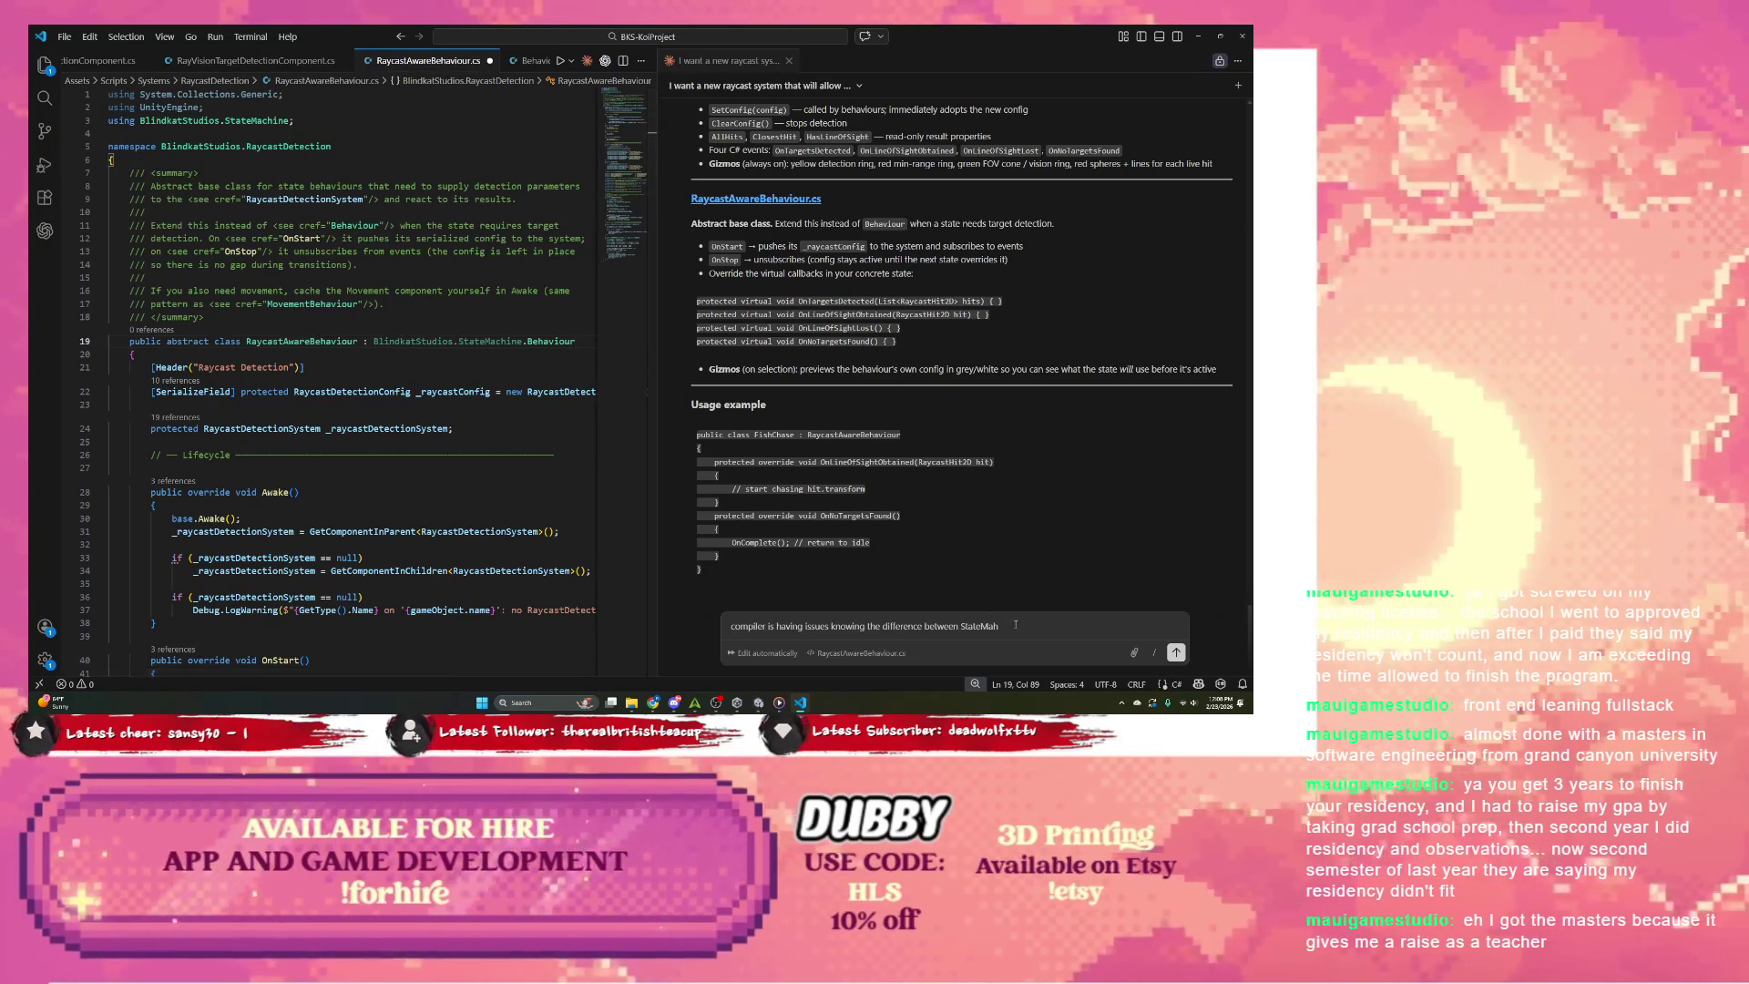
Step: Clear the unfinished Claude chat message and refocus the code editor
{"action": "left_click", "coordinate": [740, 606]}
{"action": "key", "text": "ctrl+a"}
{"action": "key", "text": "BackSpace"}
{"action": "left_click", "coordinate": [458, 321]}
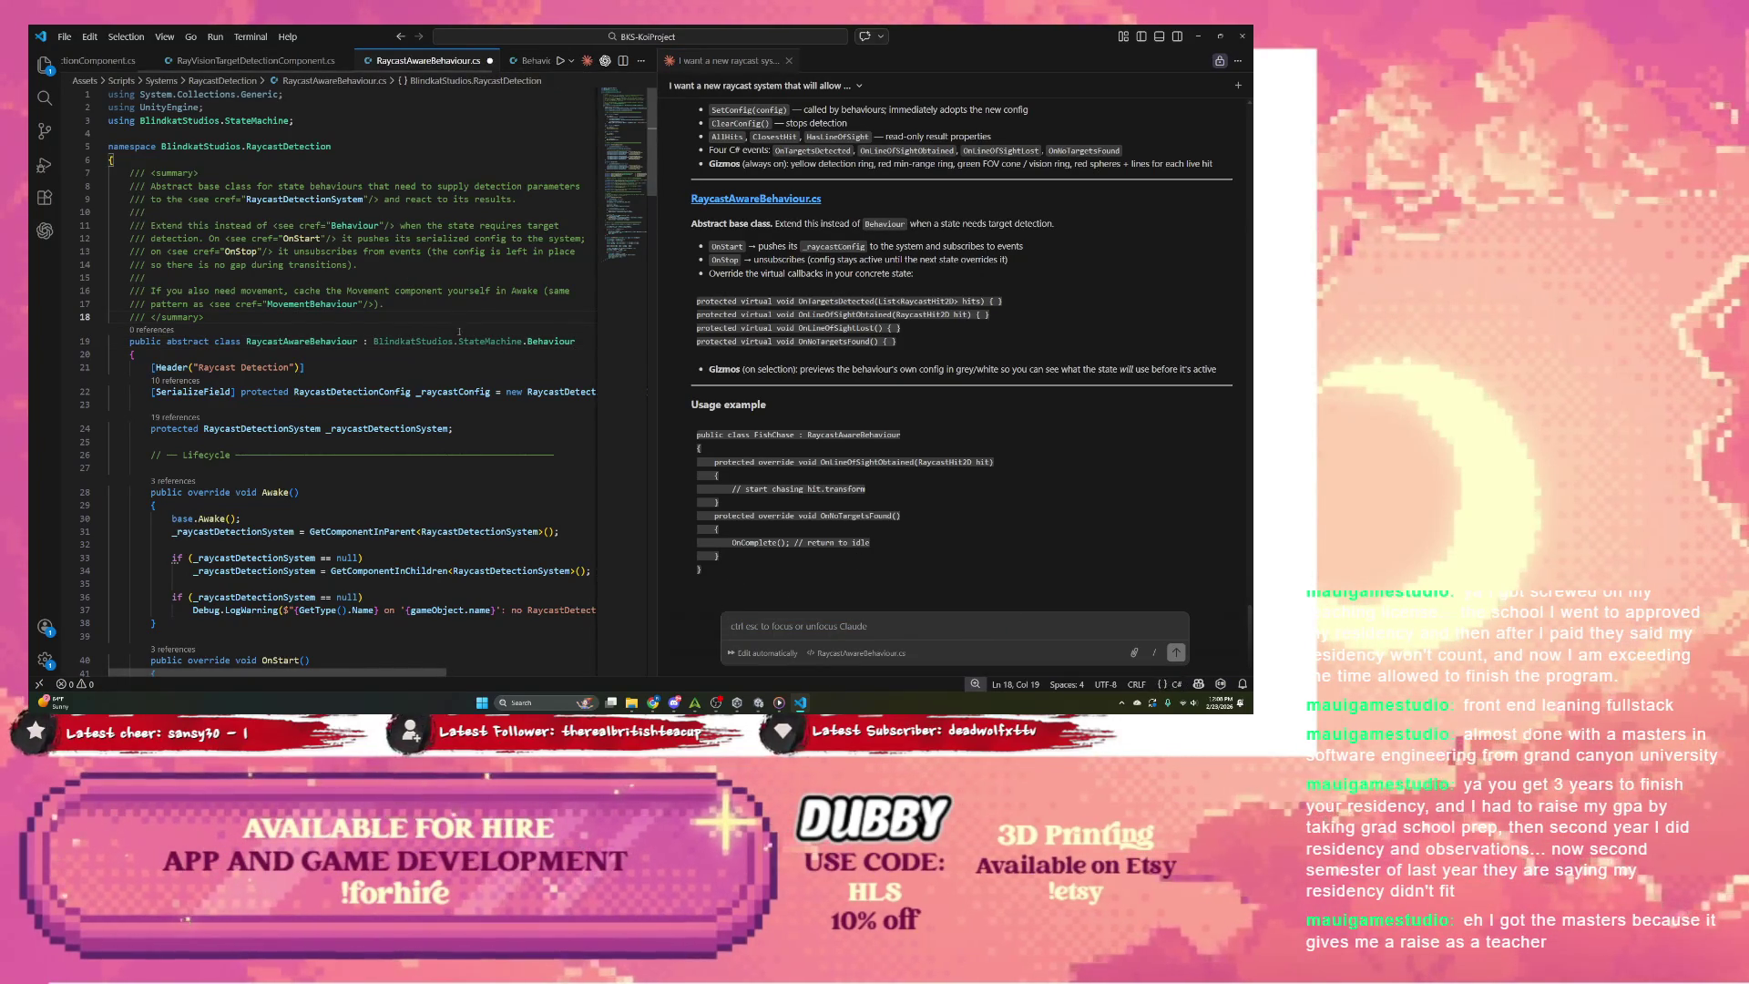
Step: Save RaycastAwareBehaviour.cs and return to Unity so scripts recompile without the CS0104 error
{"action": "key", "text": "ctrl+s"}
{"action": "key", "text": "alt+Tab"}
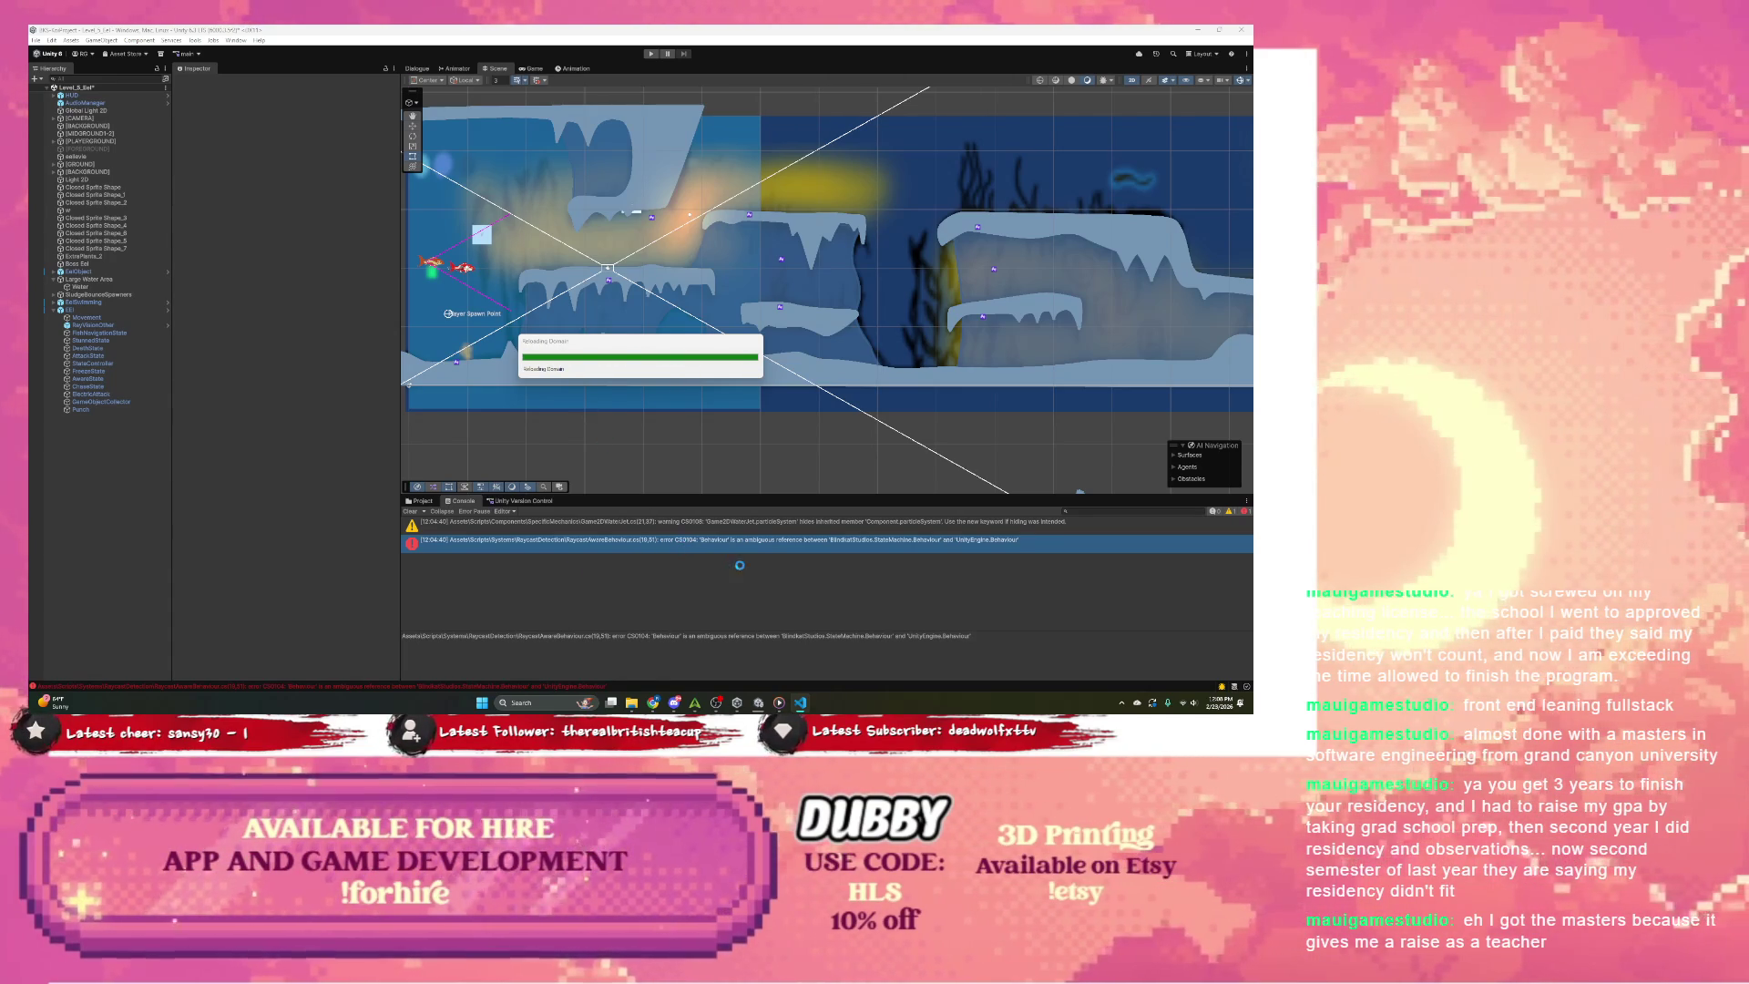
{"action": "left_click", "coordinate": [799, 703]}
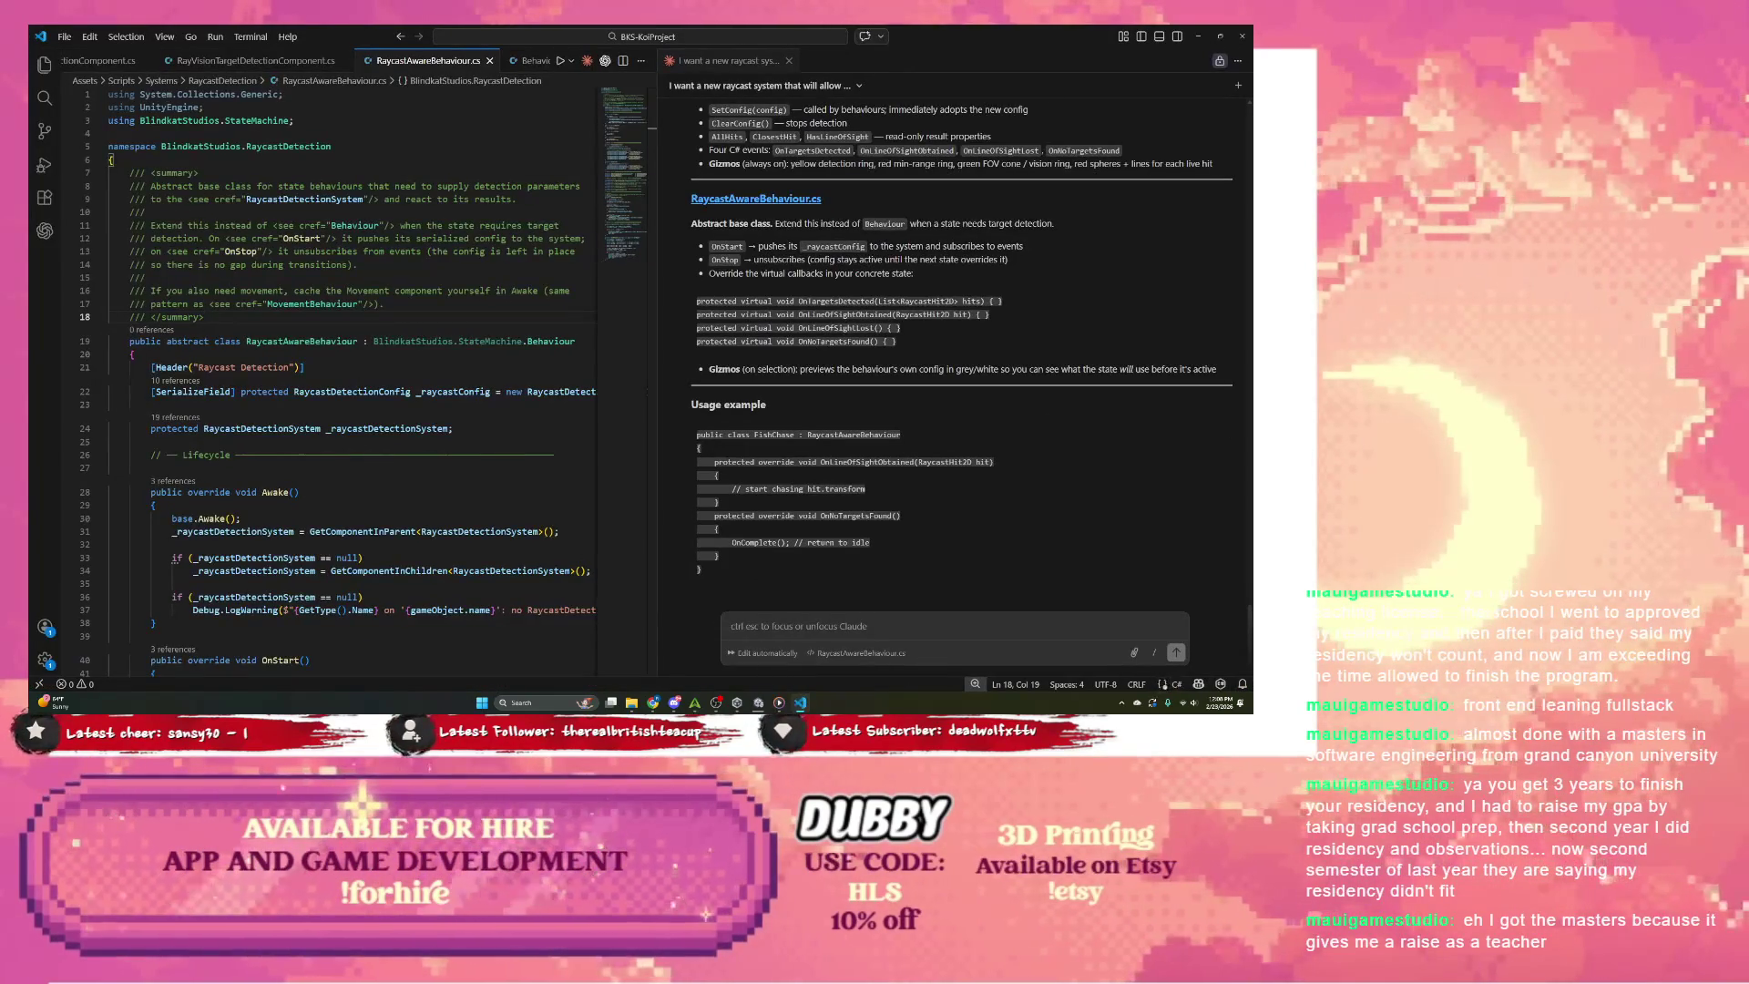
{"action": "key", "text": "alt+Tab"}
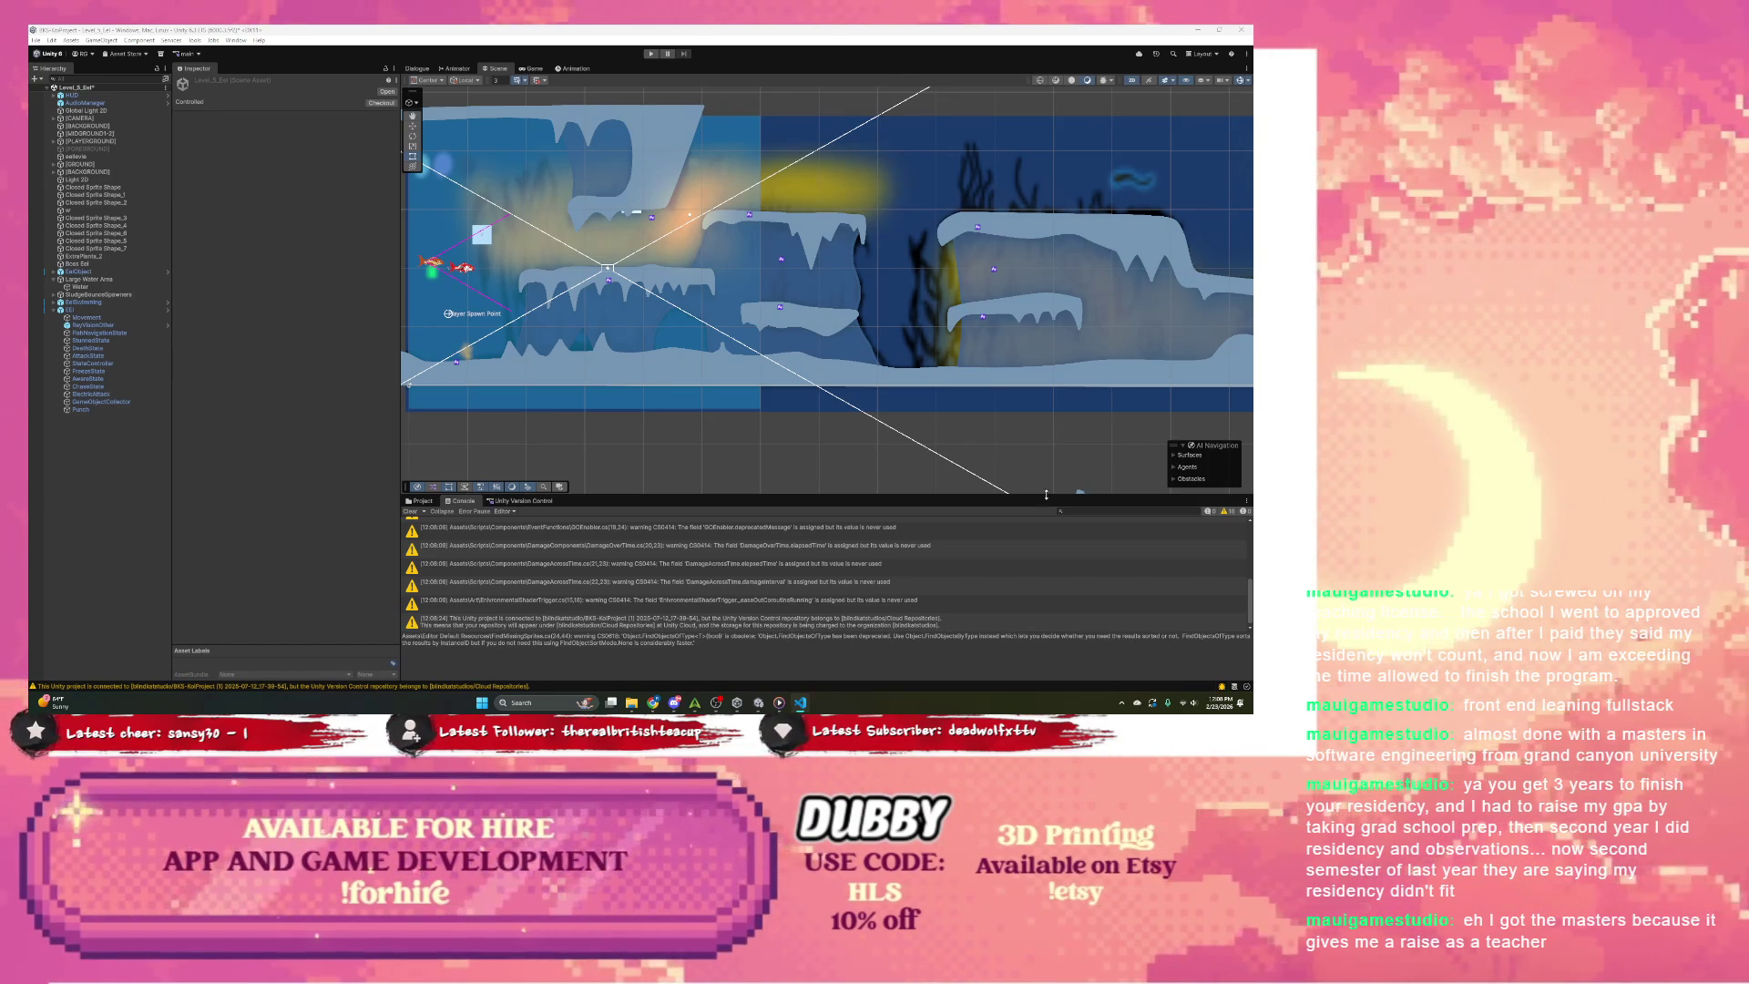
Step: Clear the Console, then select Eel and RayVisionOther in the Hierarchy to inspect them
{"action": "scroll", "coordinate": [622, 596], "scroll_direction": "up", "scroll_amount": 5}
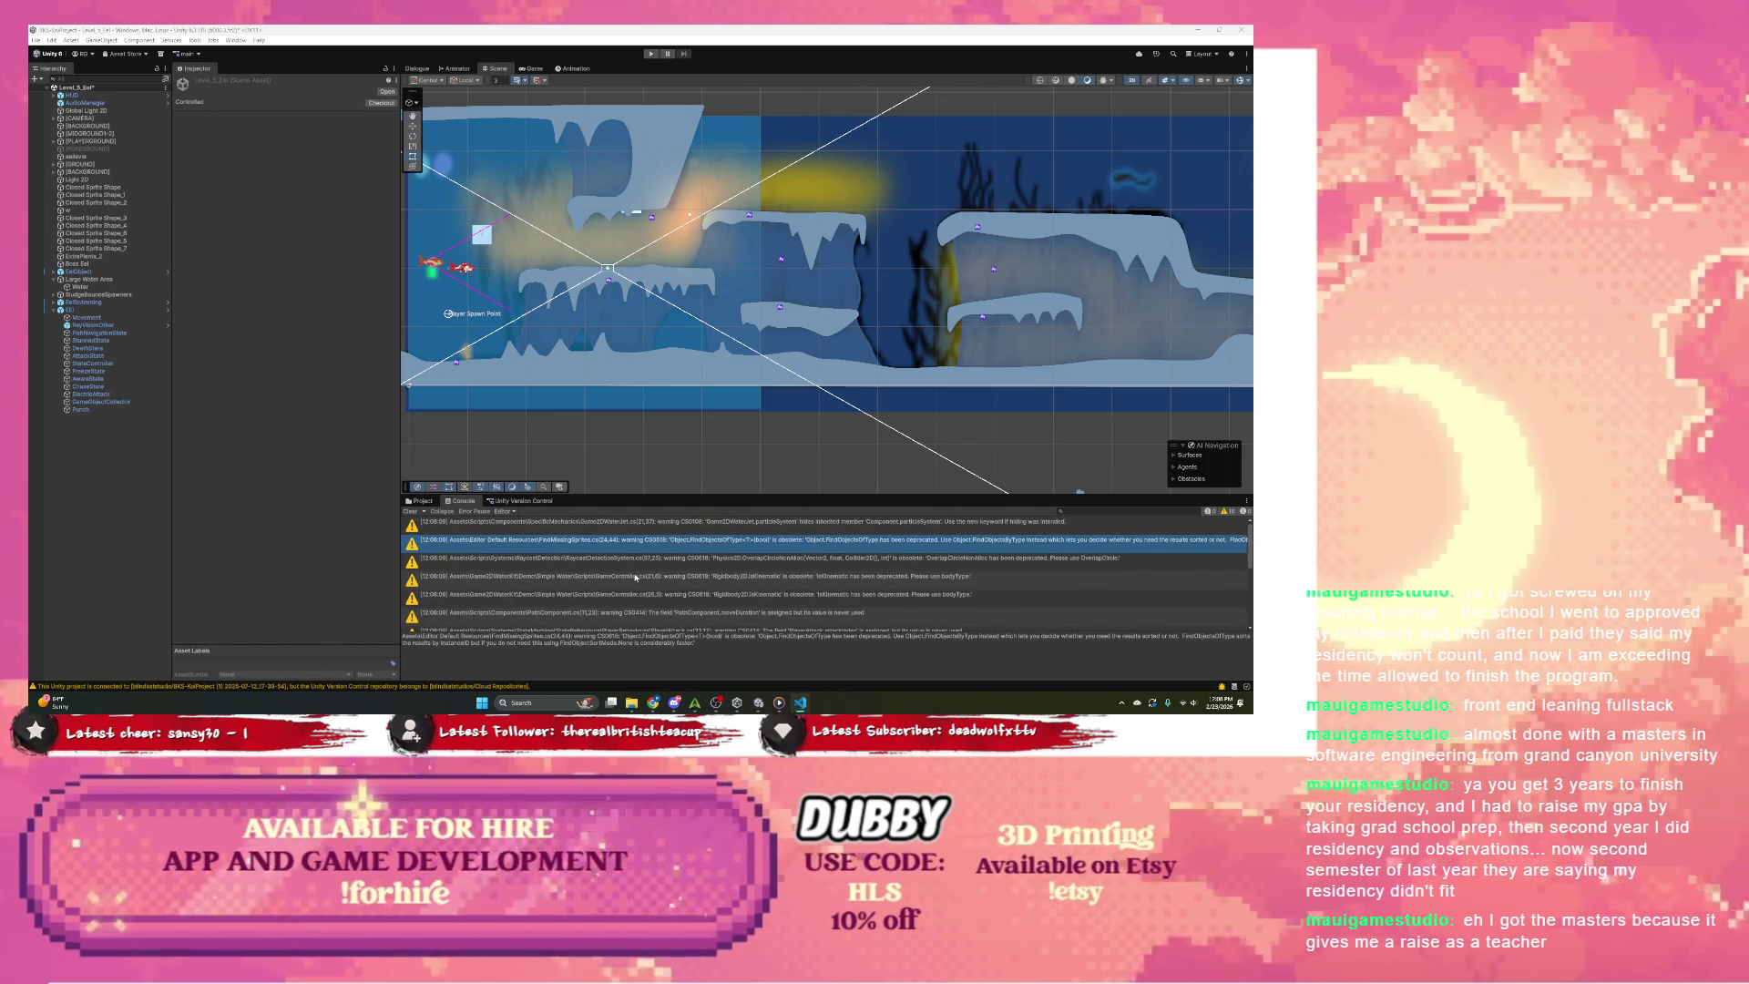
{"action": "left_click", "coordinate": [410, 511]}
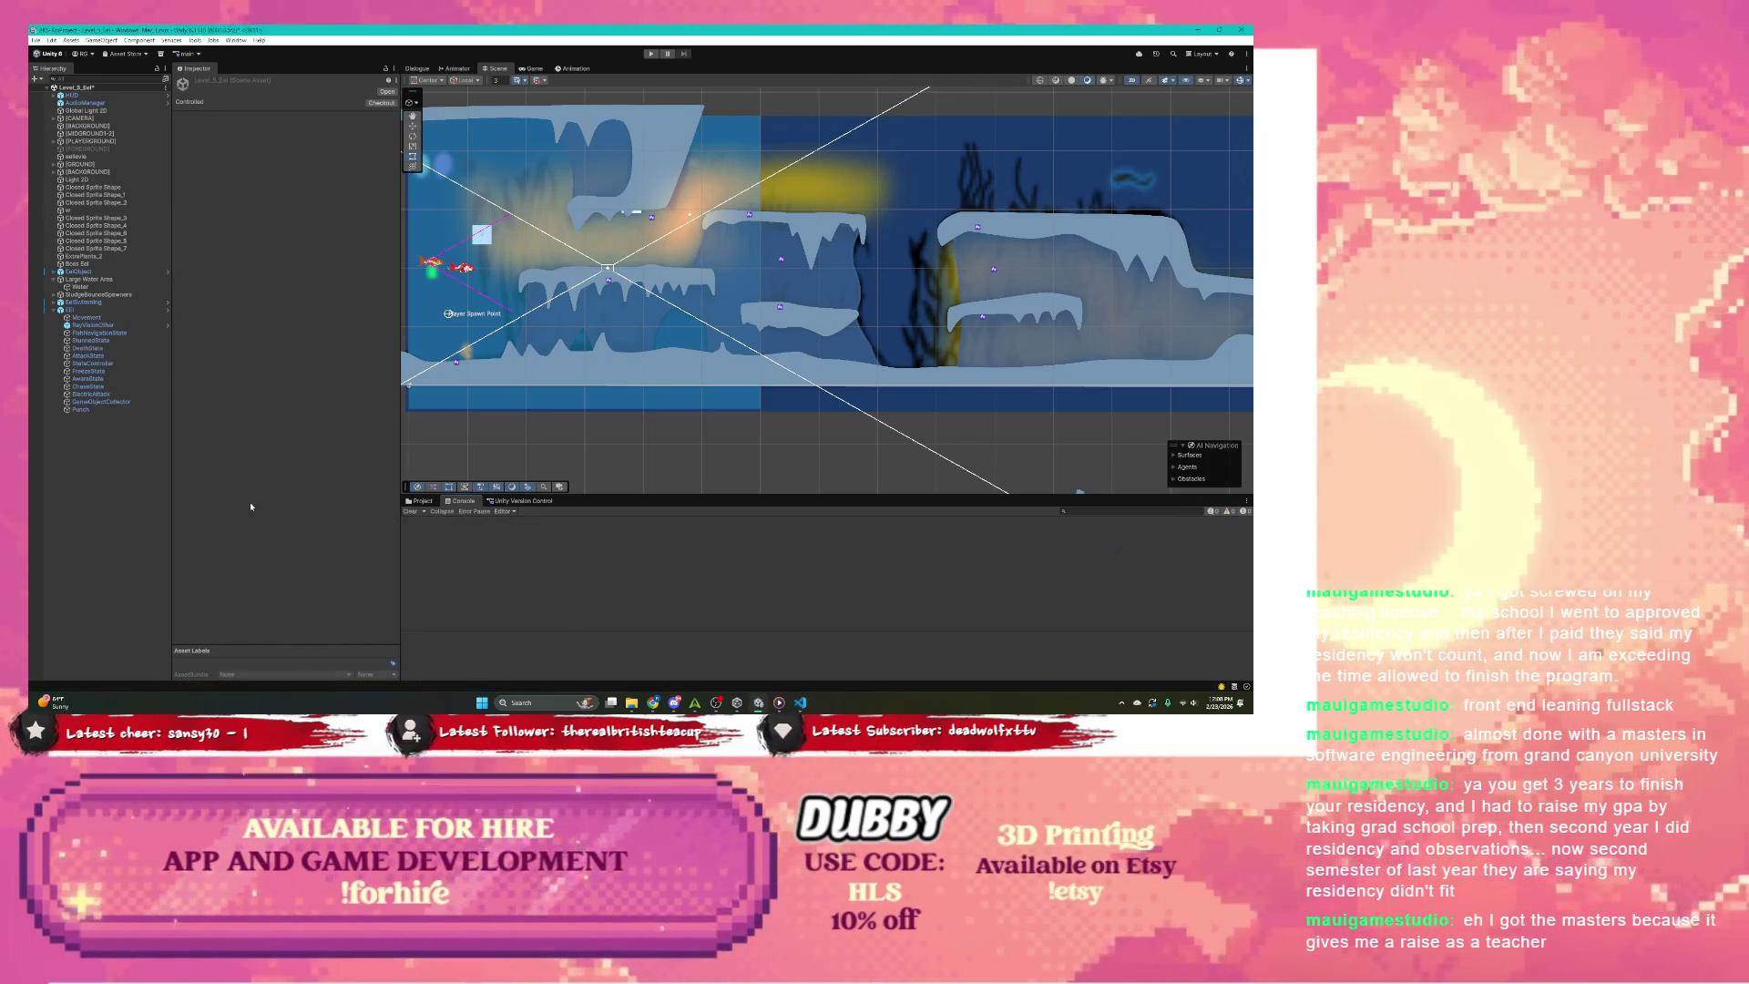
{"action": "left_click", "coordinate": [70, 311]}
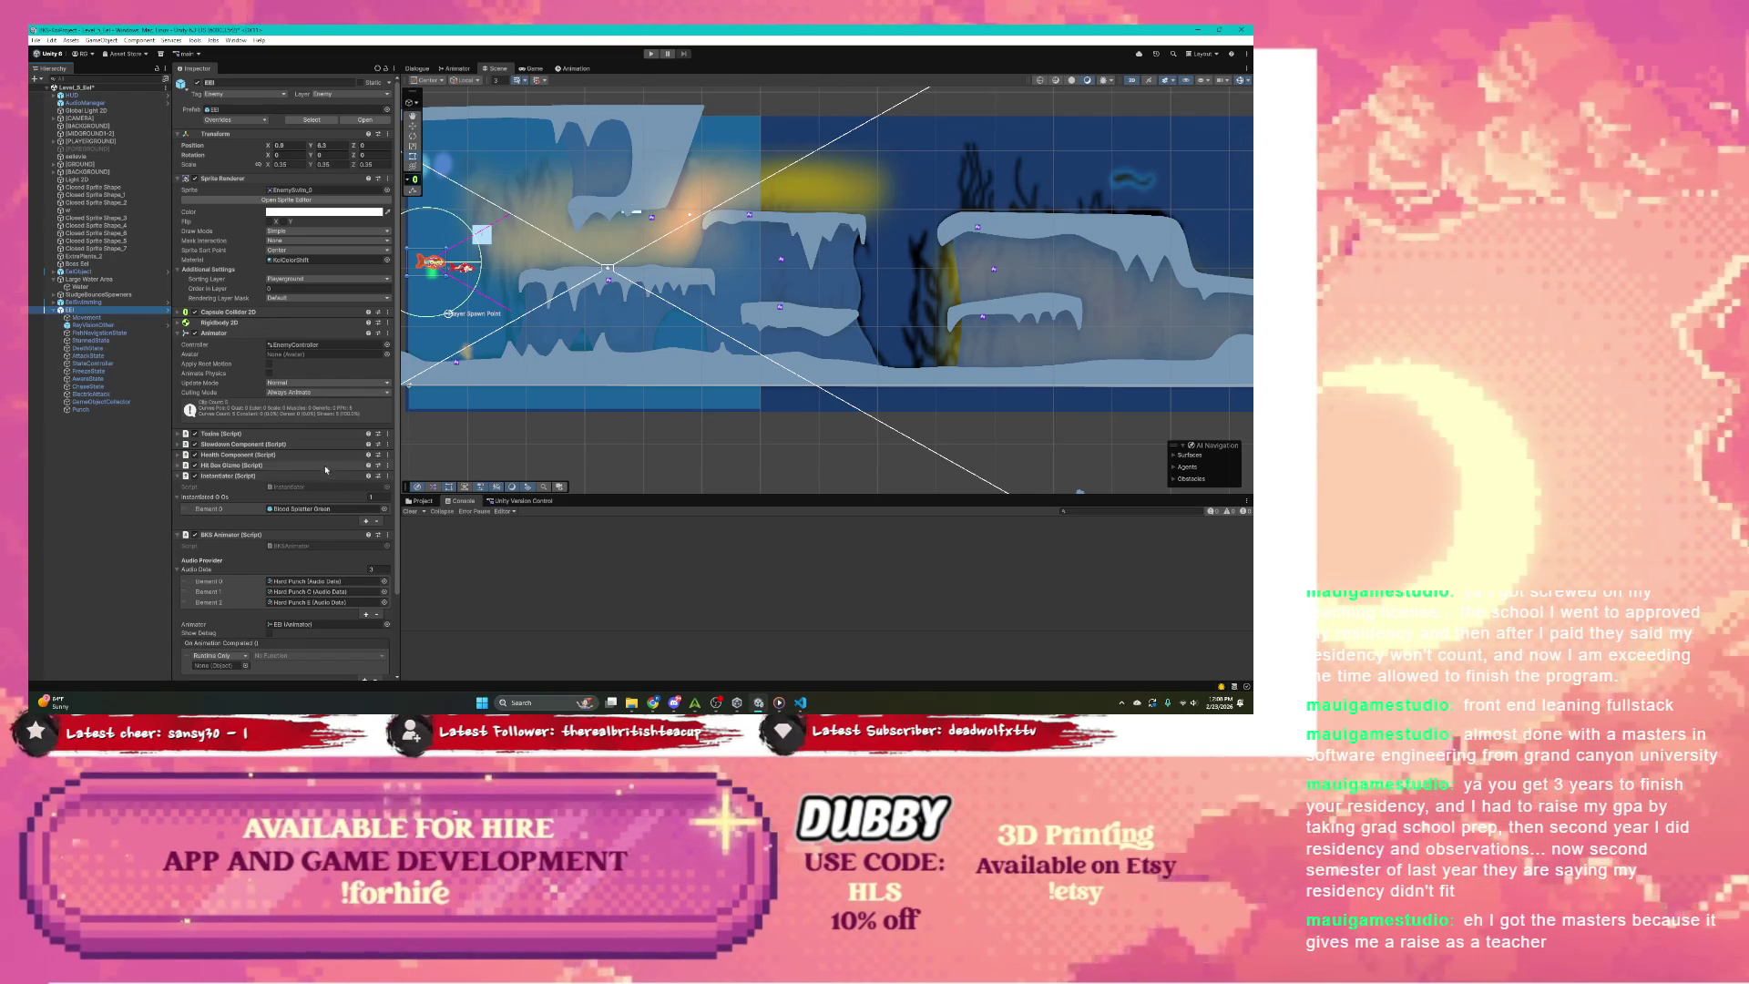
{"action": "scroll", "coordinate": [313, 467], "scroll_direction": "down", "scroll_amount": 3}
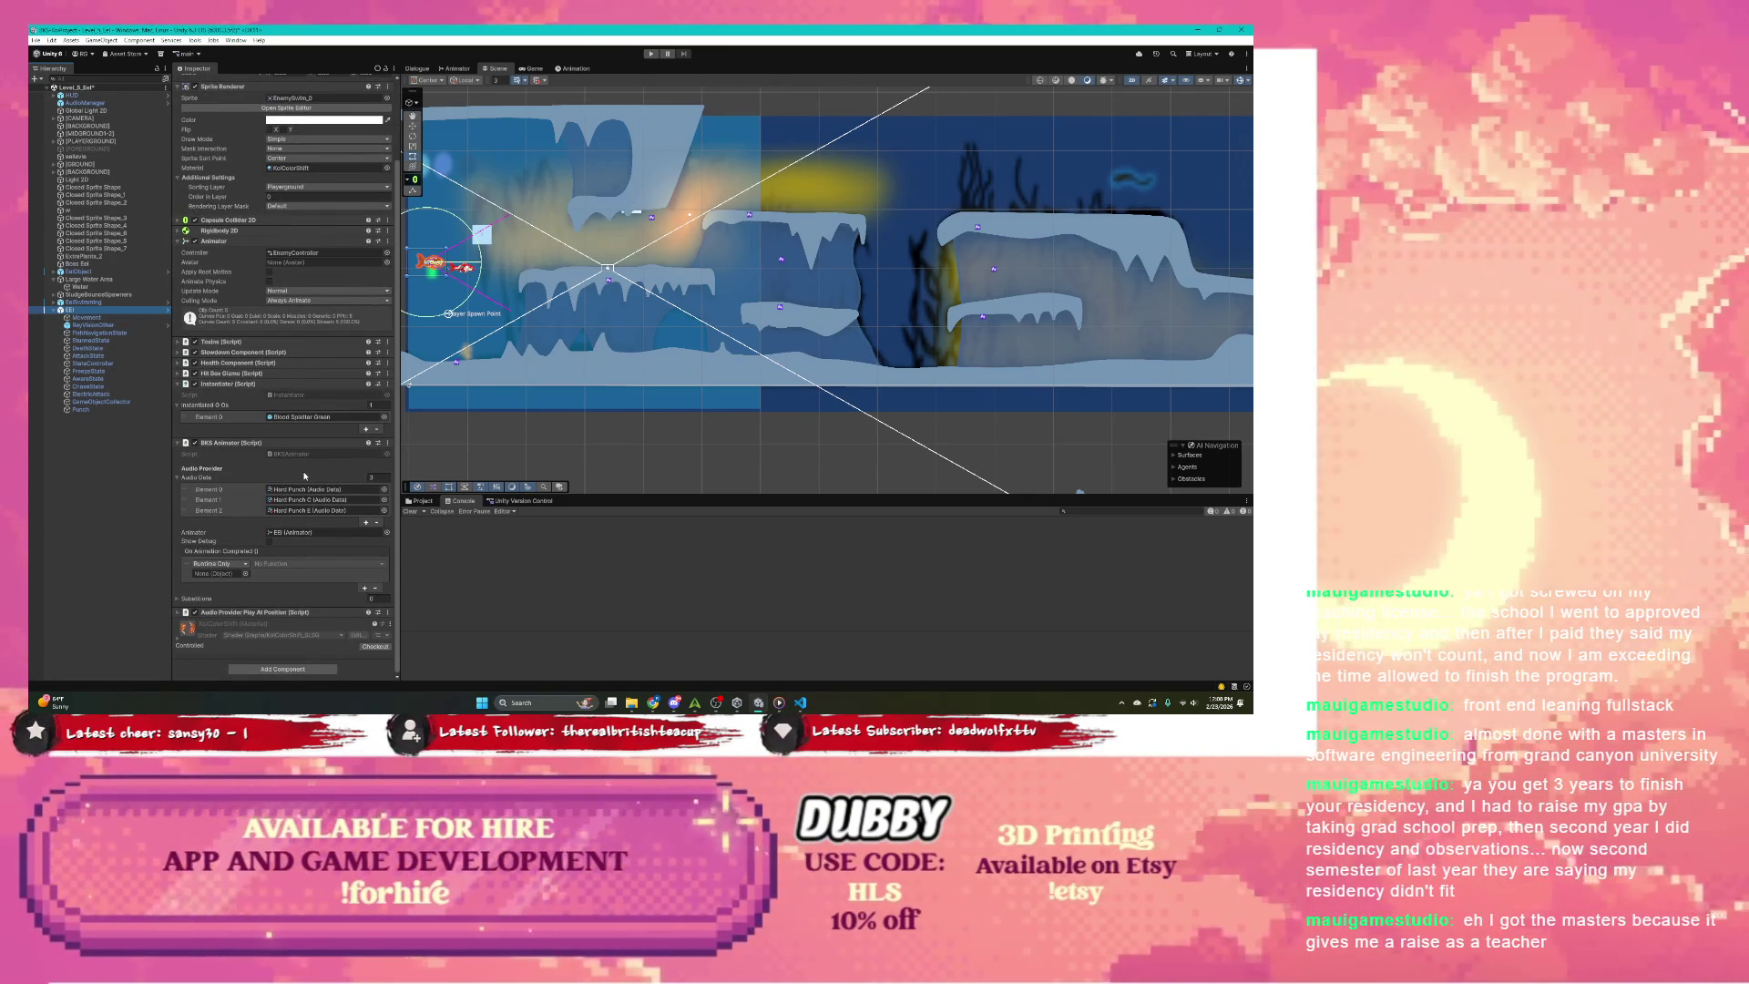
{"action": "left_click", "coordinate": [91, 324]}
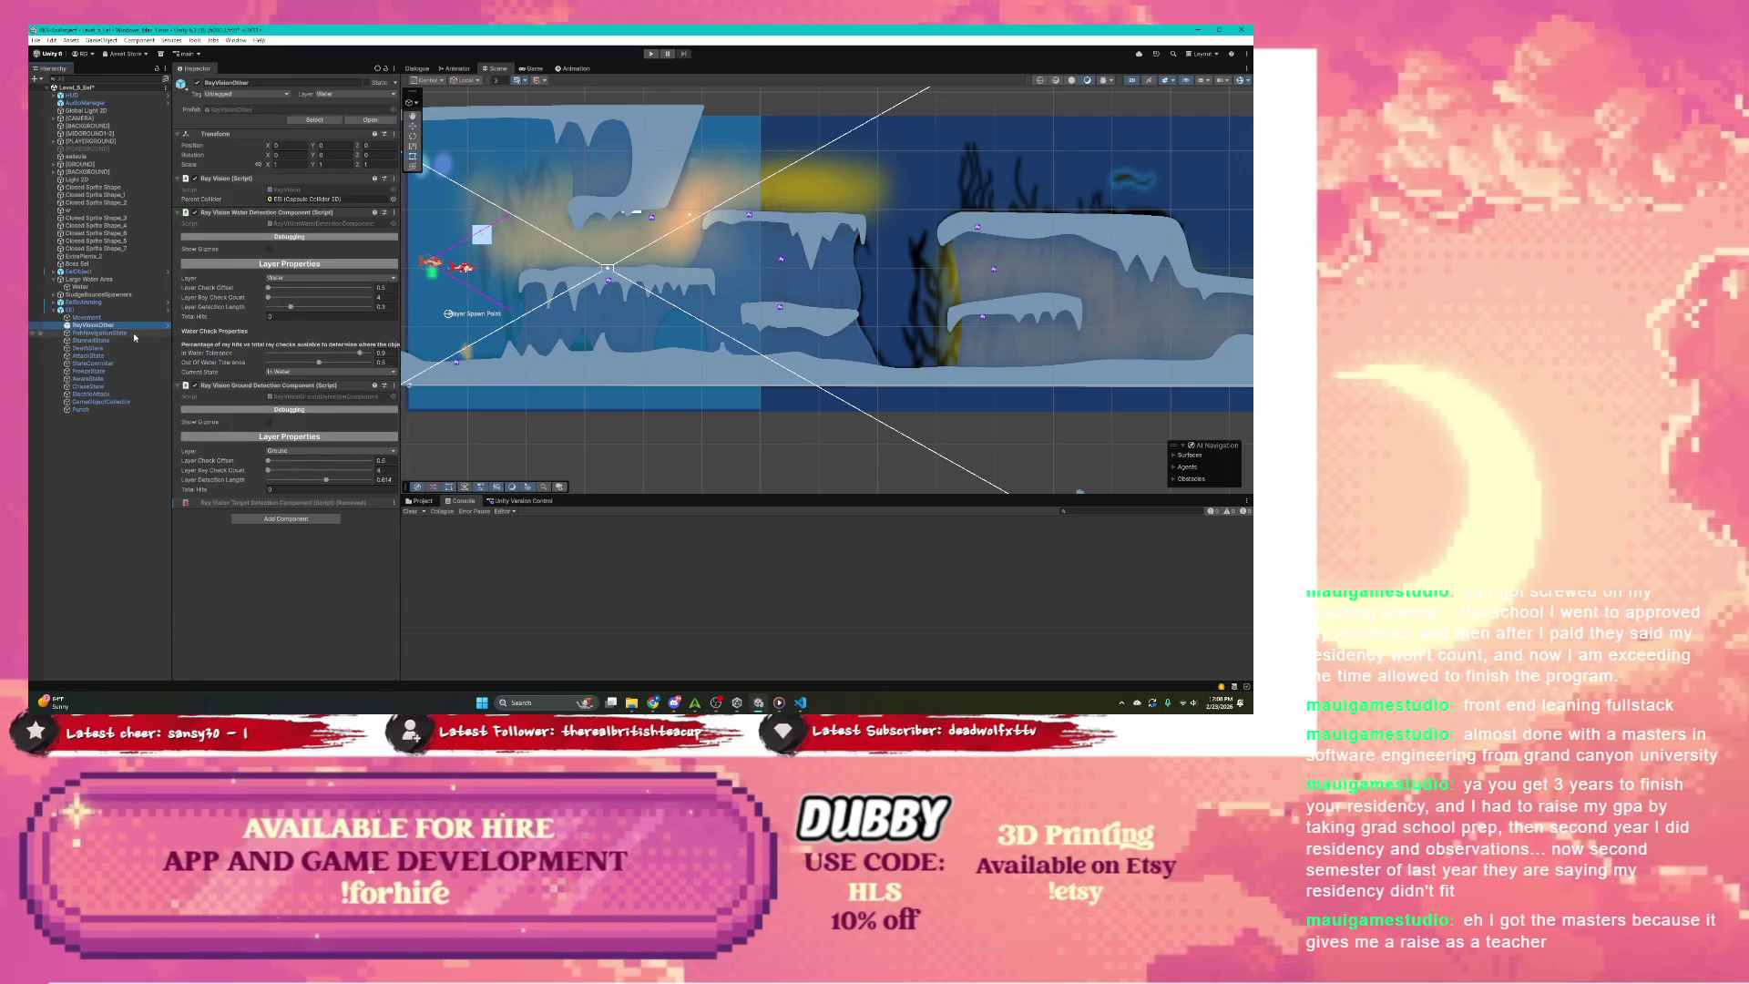
Step: Search Add Component for 'Reward', cancel without adding anything, and switch to the Project tab
{"action": "left_click", "coordinate": [293, 519]}
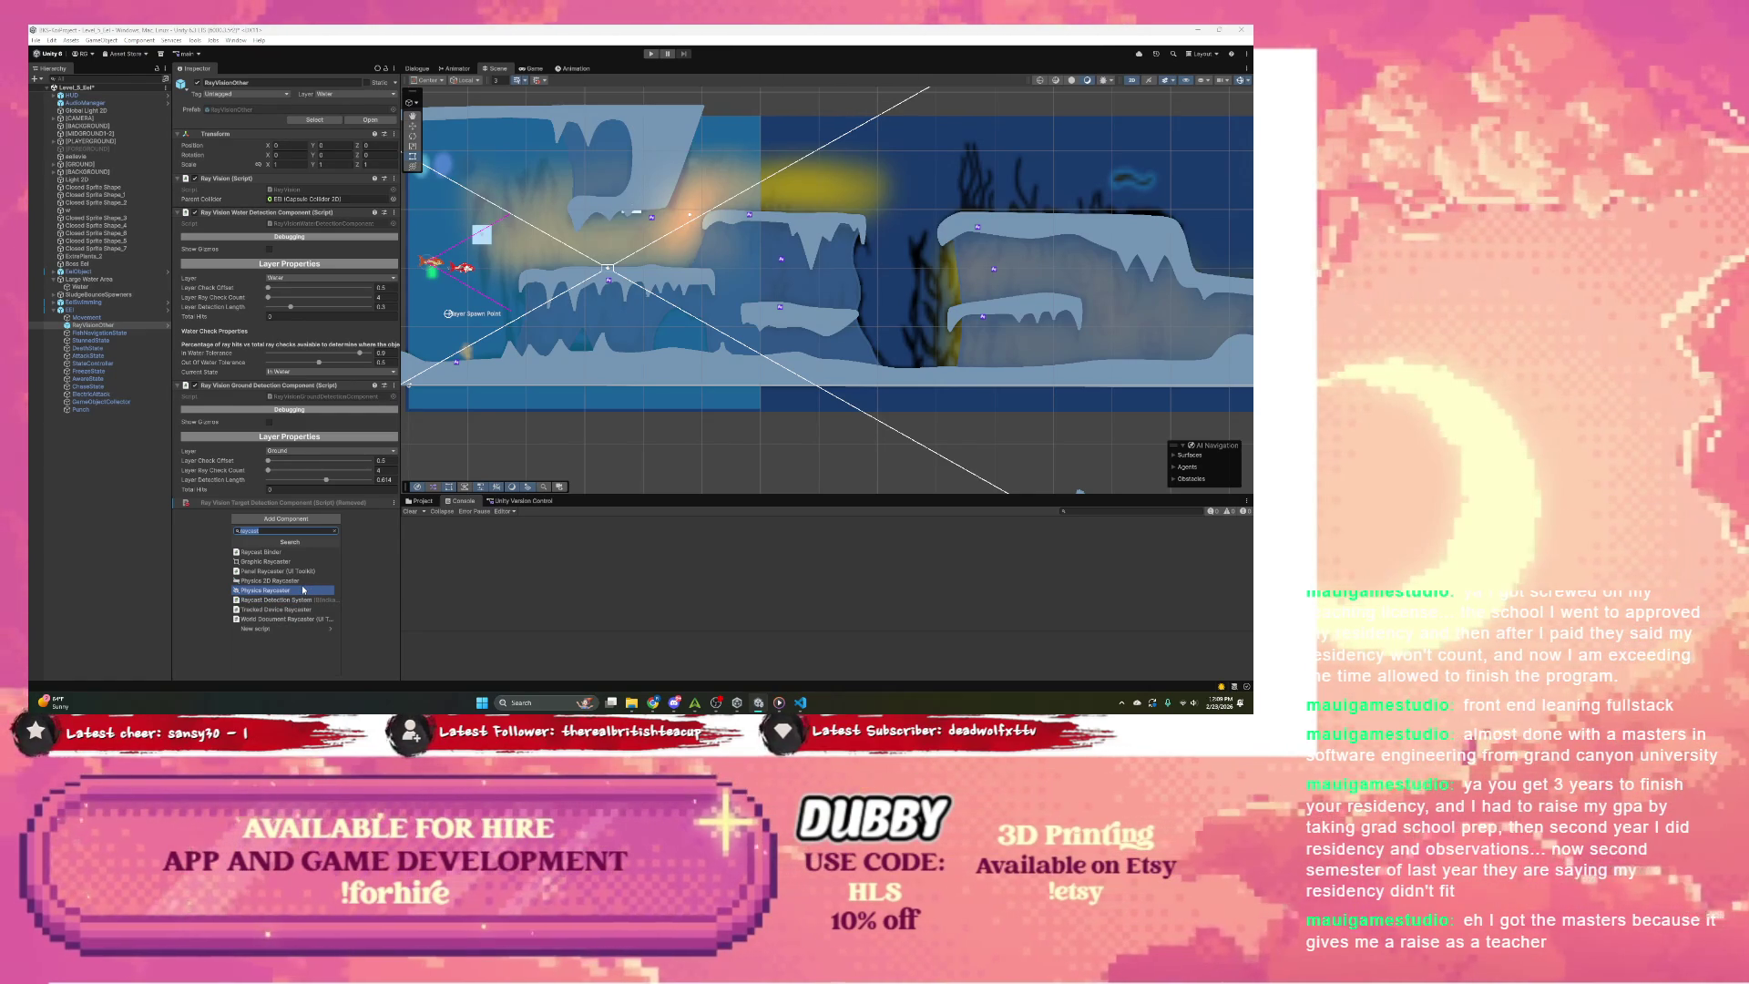
{"action": "type", "text": "Reward"}
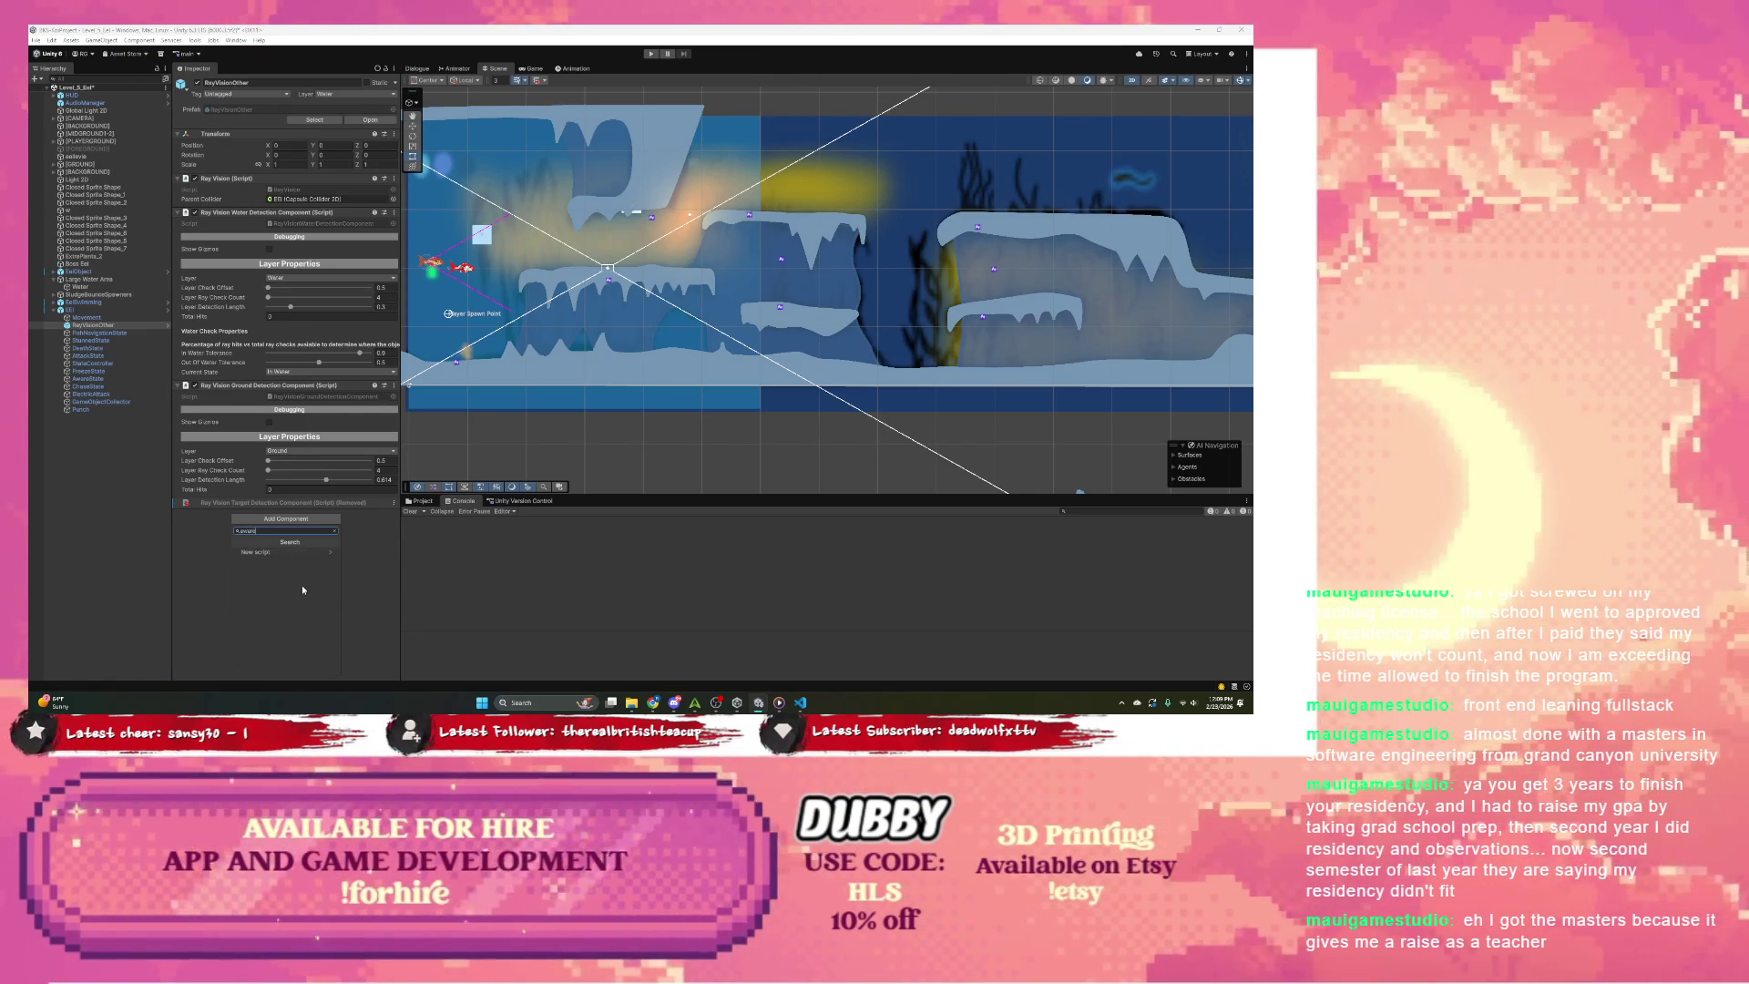
{"action": "key", "text": "BackSpace"}
{"action": "key", "text": "BackSpace"}
{"action": "key", "text": "BackSpace"}
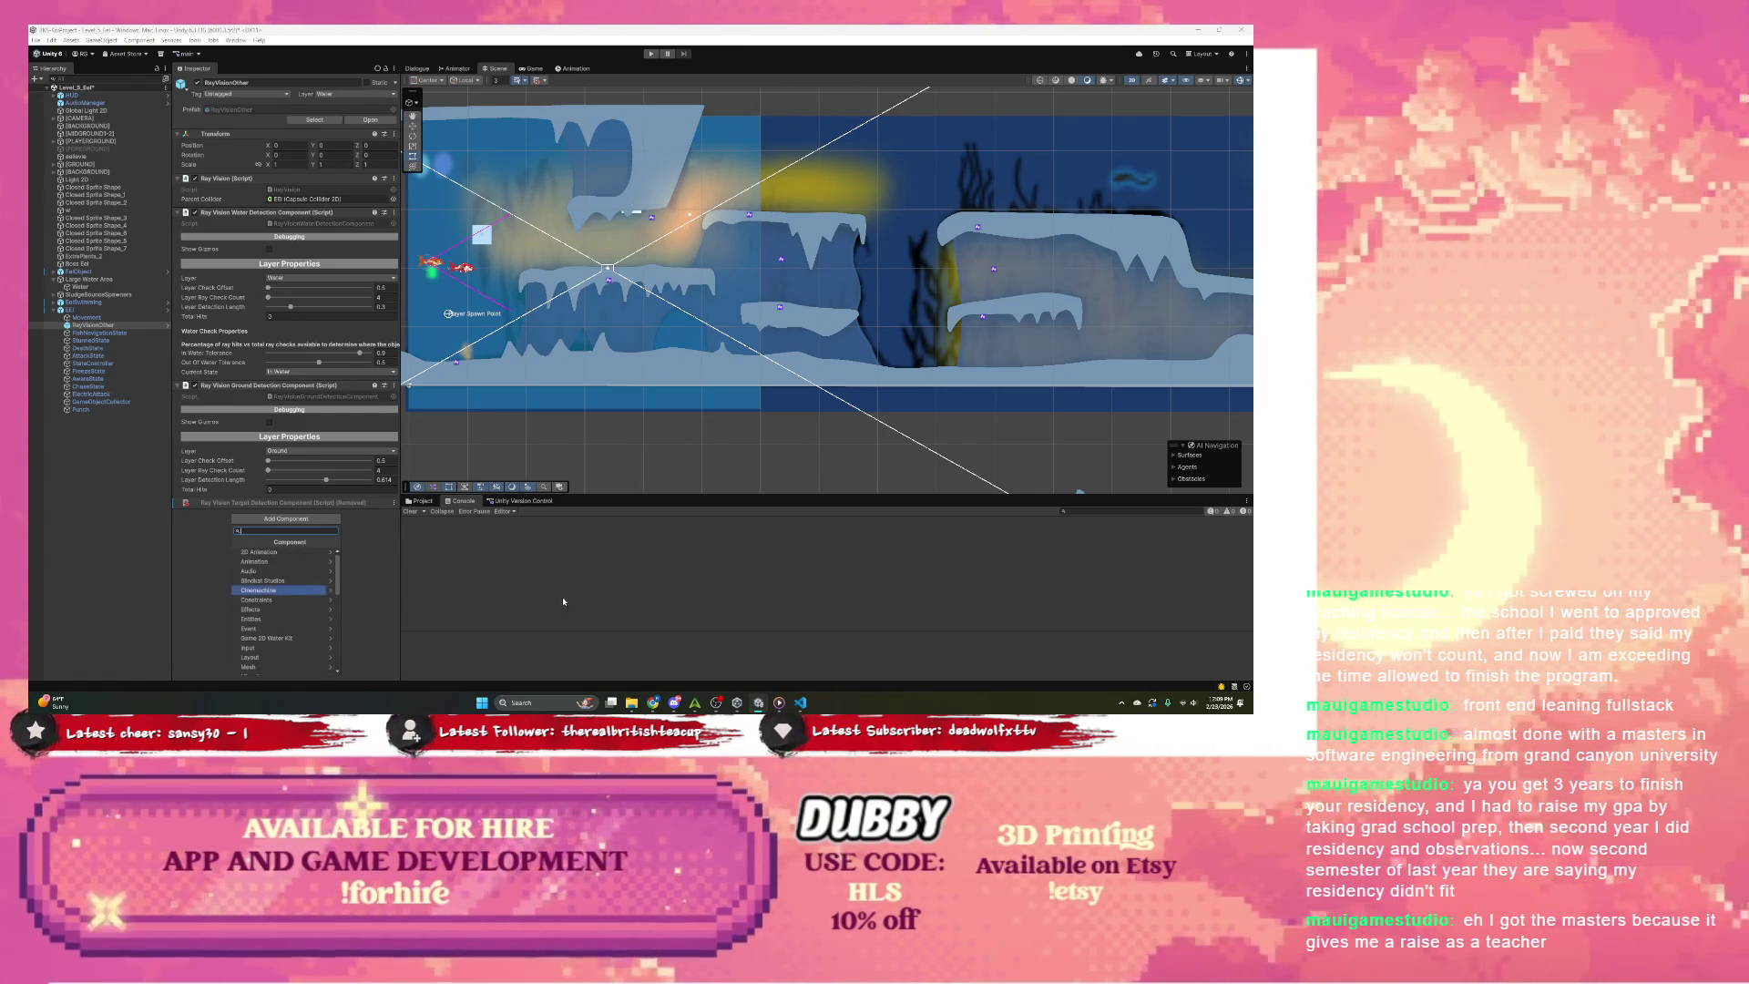
{"action": "left_click", "coordinate": [563, 601]}
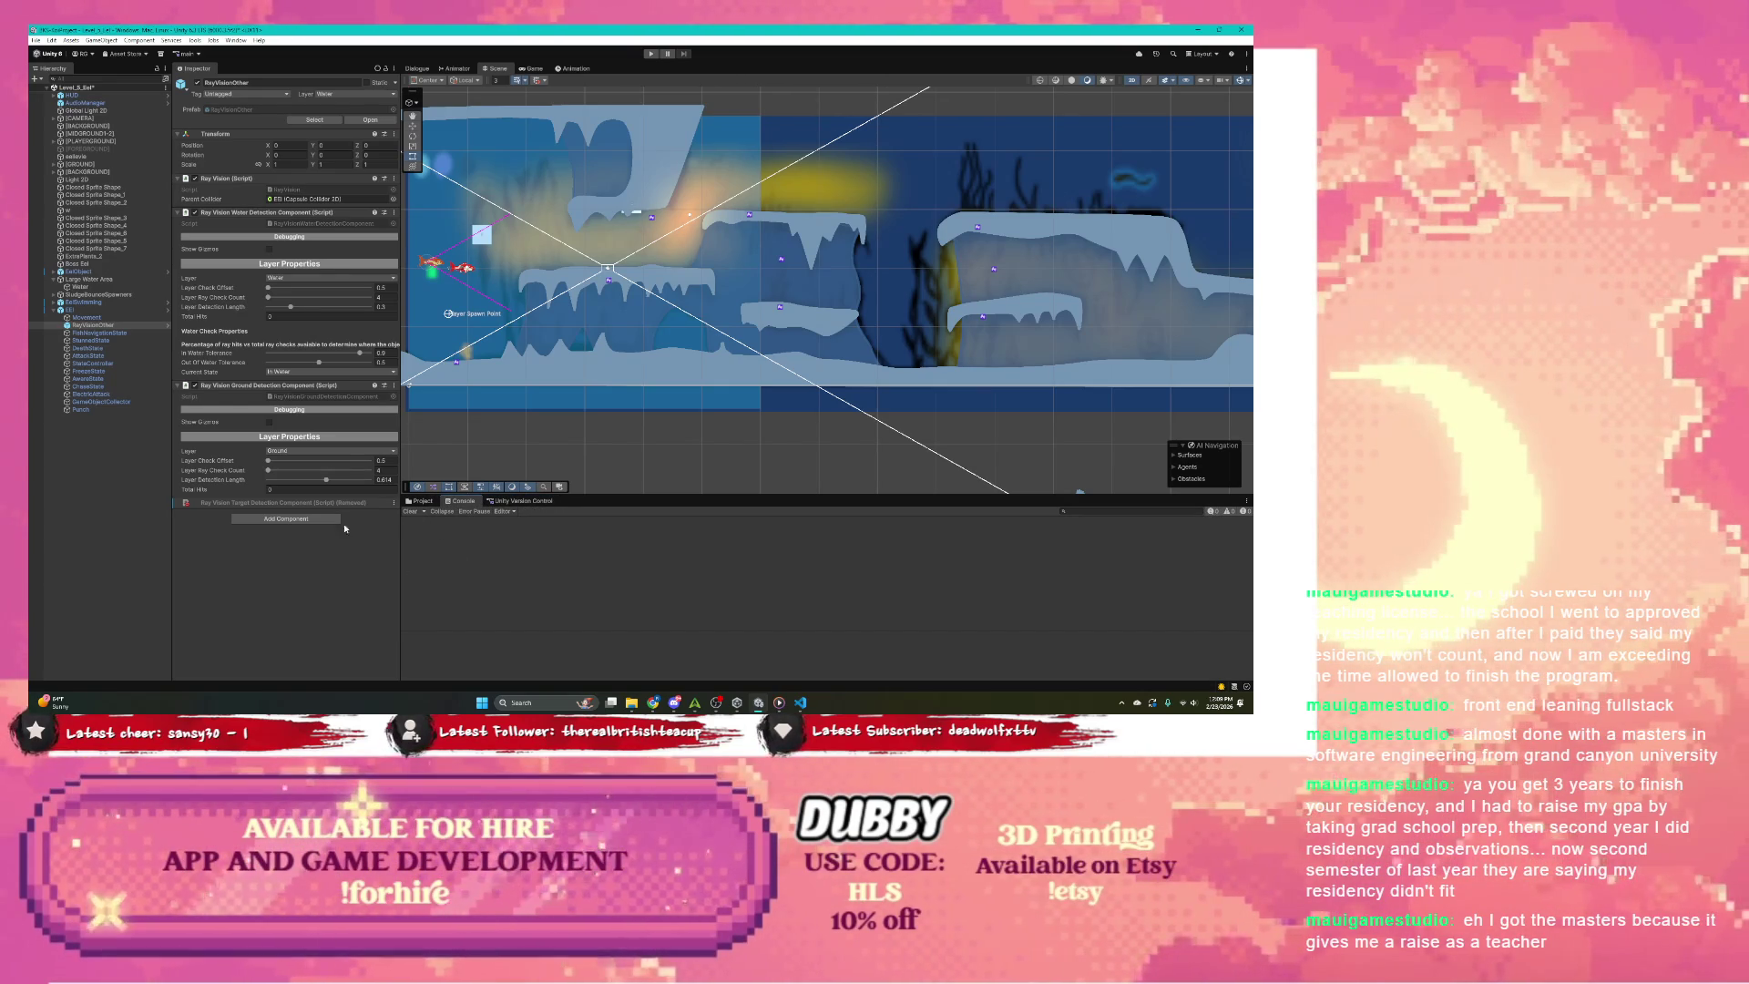
{"action": "left_click", "coordinate": [422, 501]}
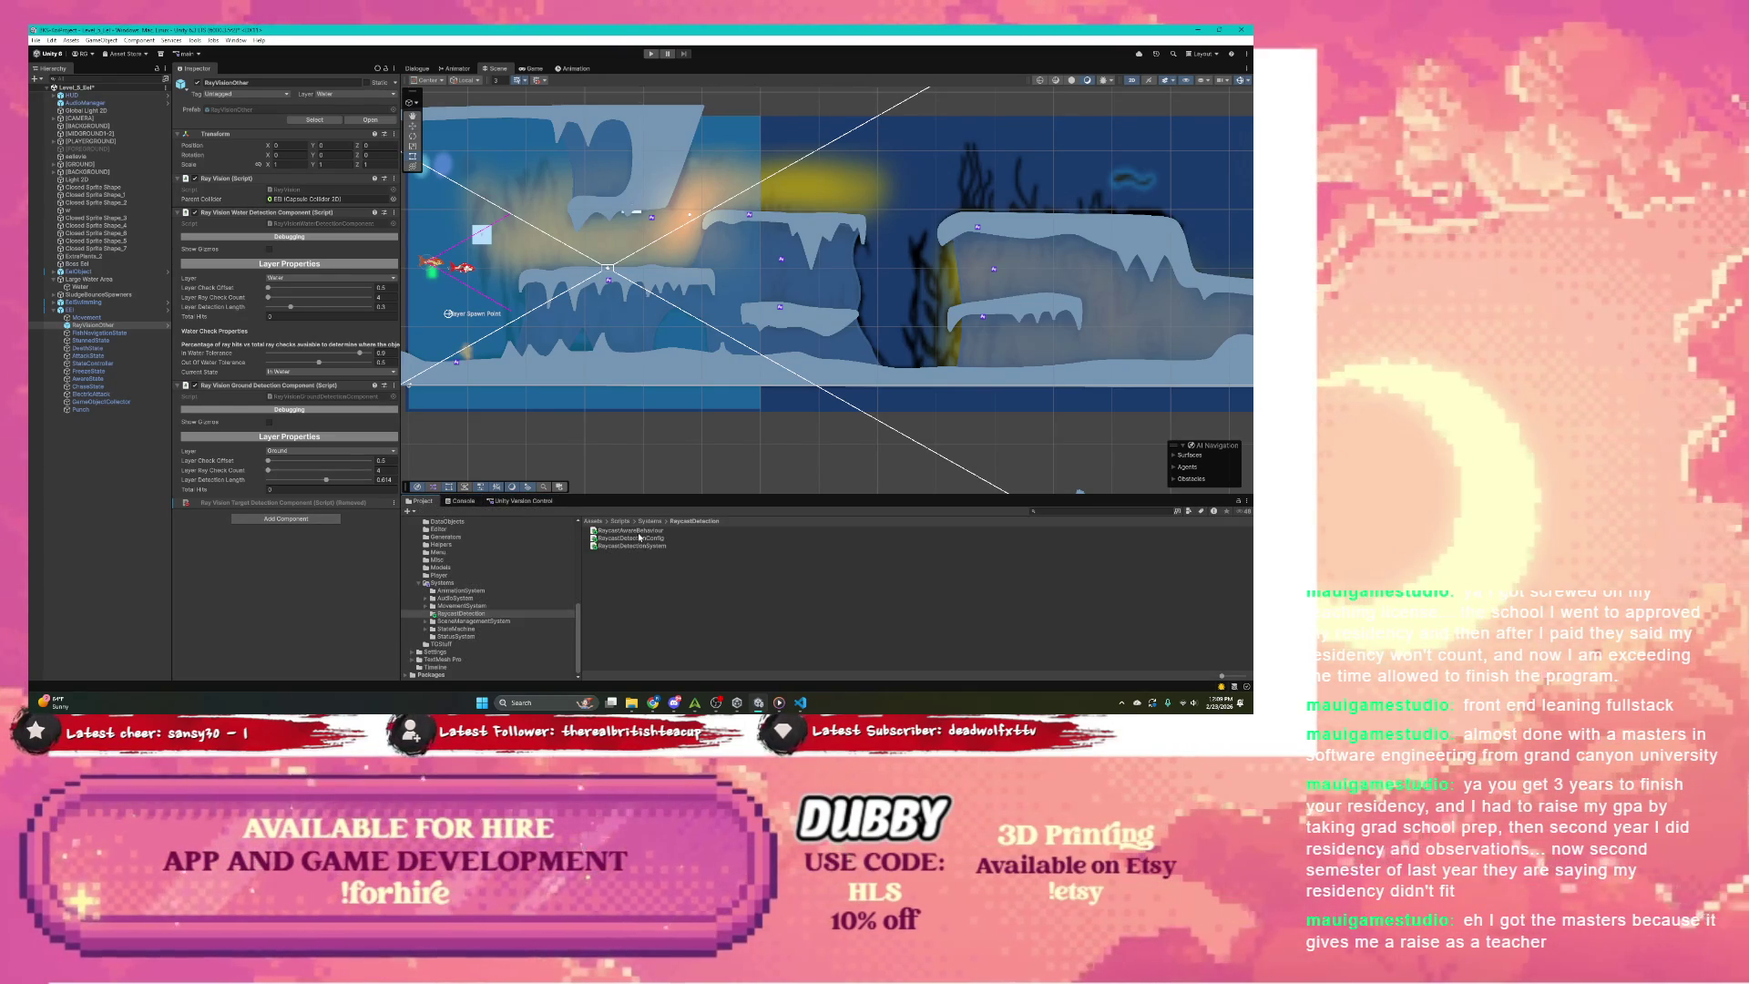
Step: Try dragging RaycastAwareBehaviour onto RayVisionOther and dismiss the can't-add-script warning
{"action": "left_click_drag", "start_coordinate": [637, 531], "coordinate": [309, 605]}
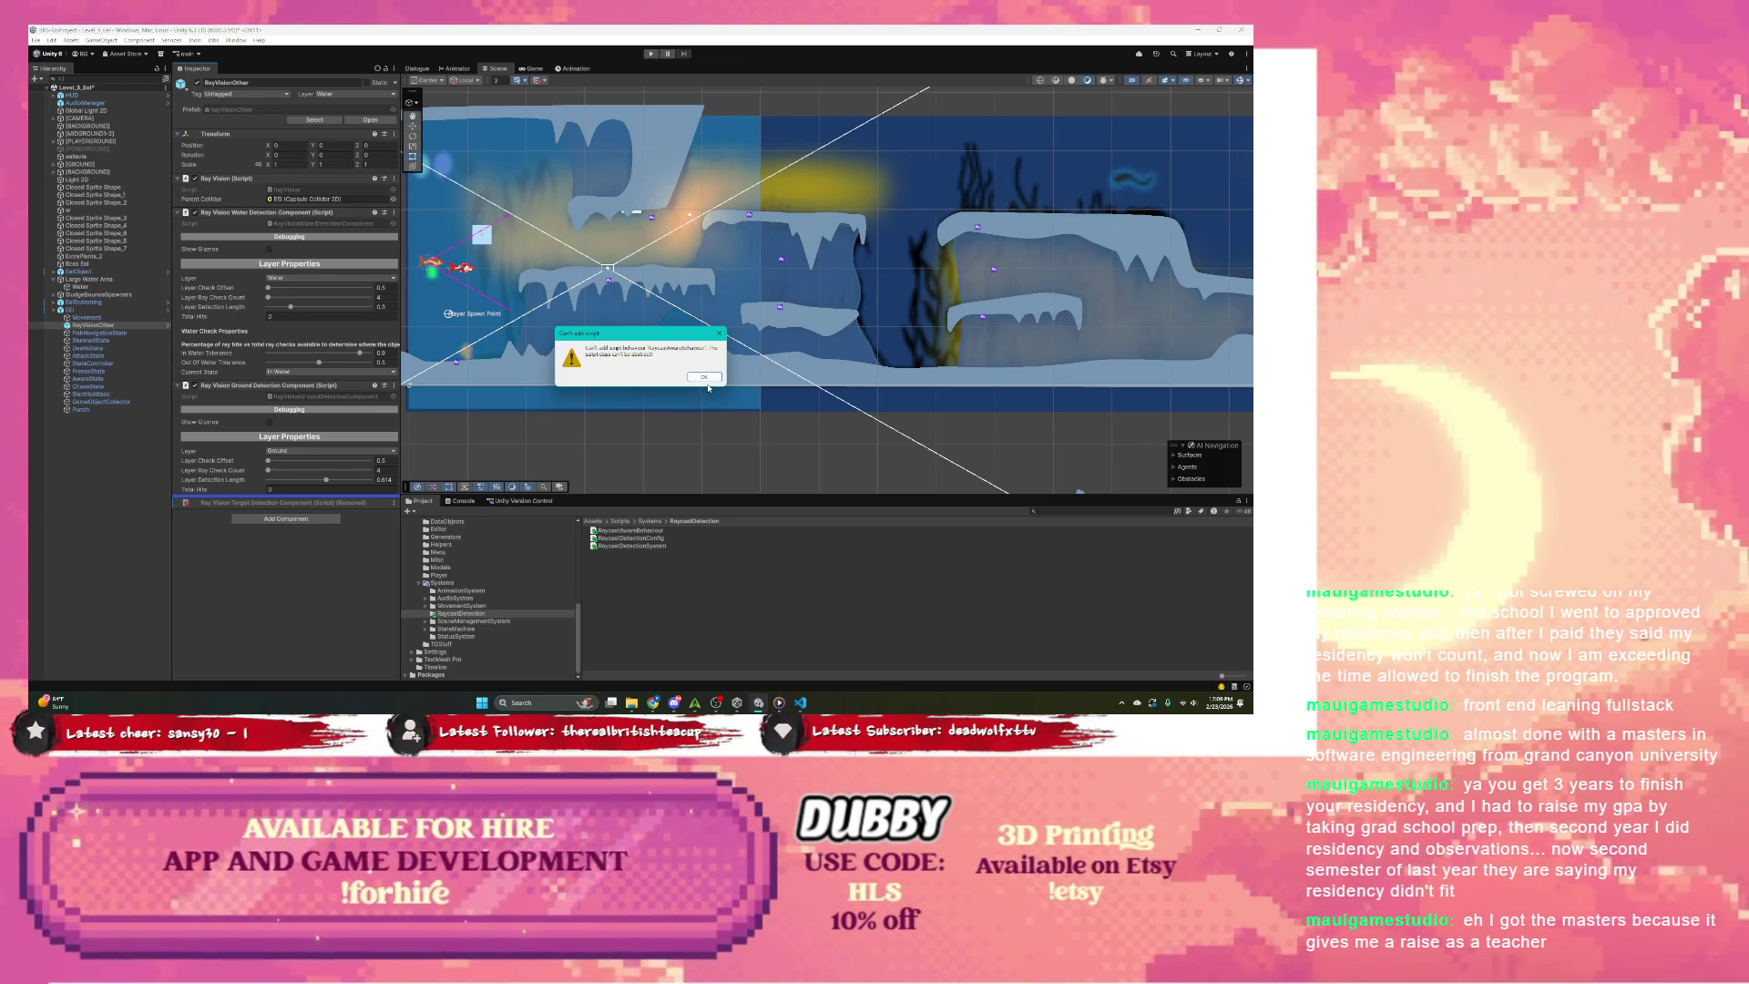
{"action": "left_click", "coordinate": [704, 377]}
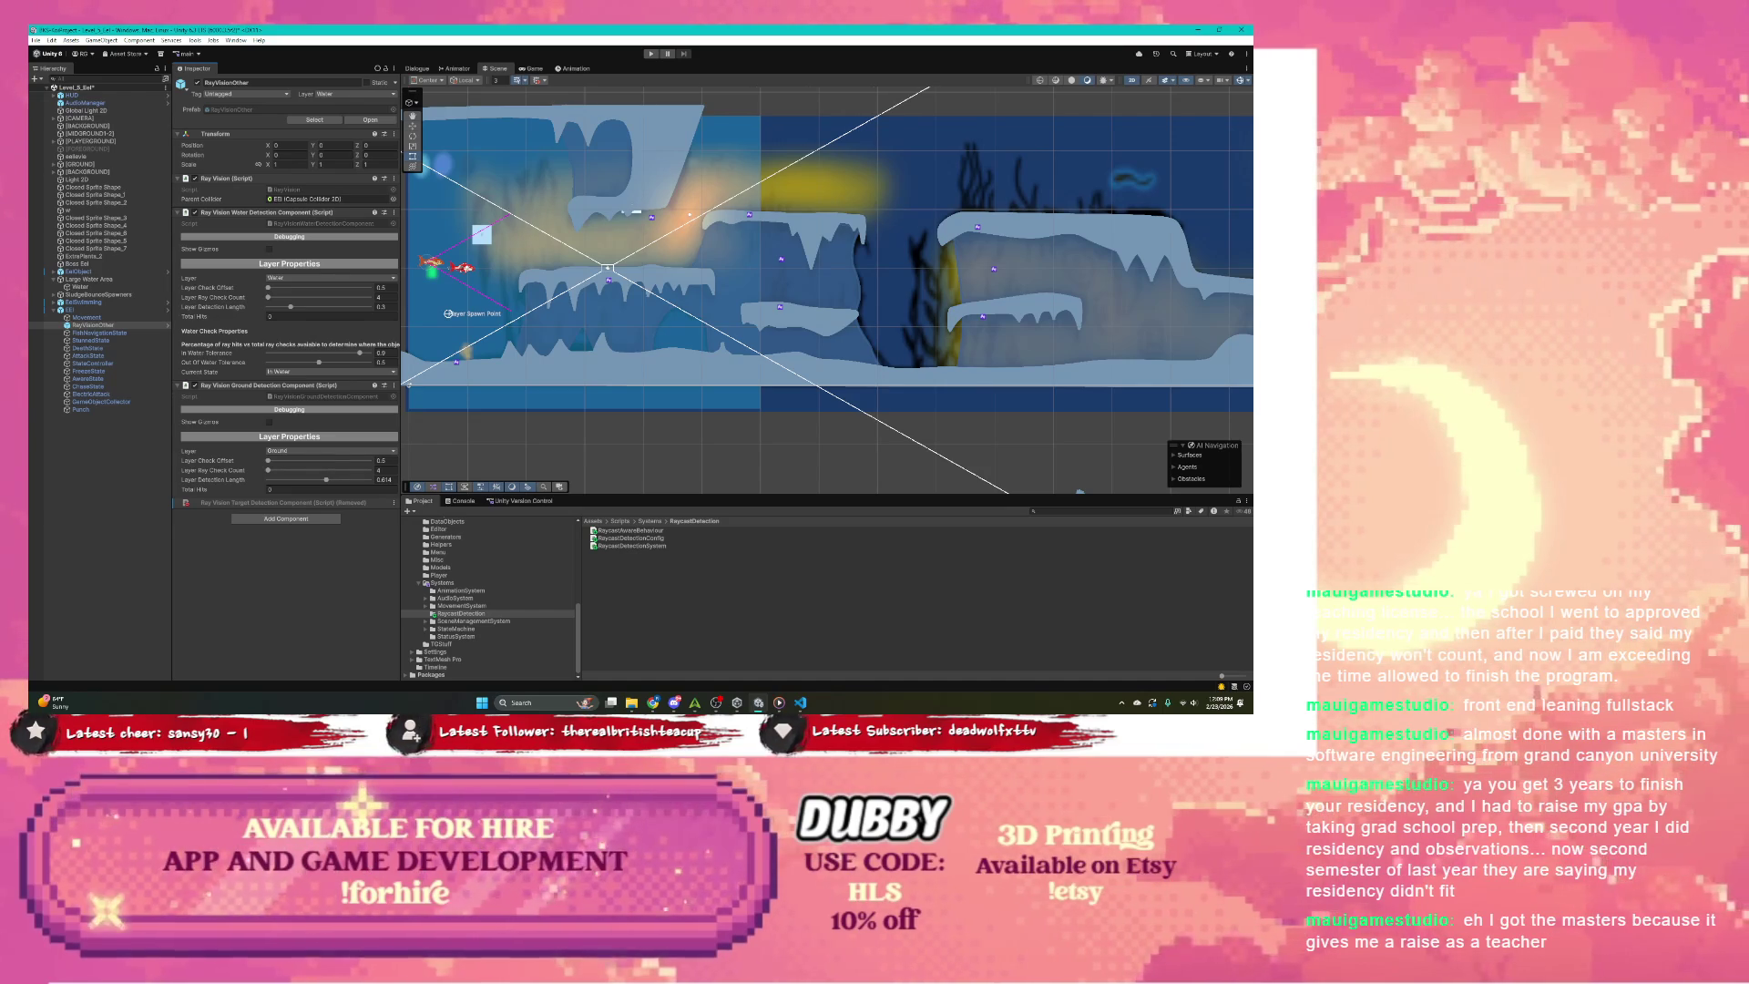
Step: Preview the RaycastDetectionConfig script, then the RaycastAwareBehaviour source, in the Inspector
{"action": "left_click", "coordinate": [638, 537]}
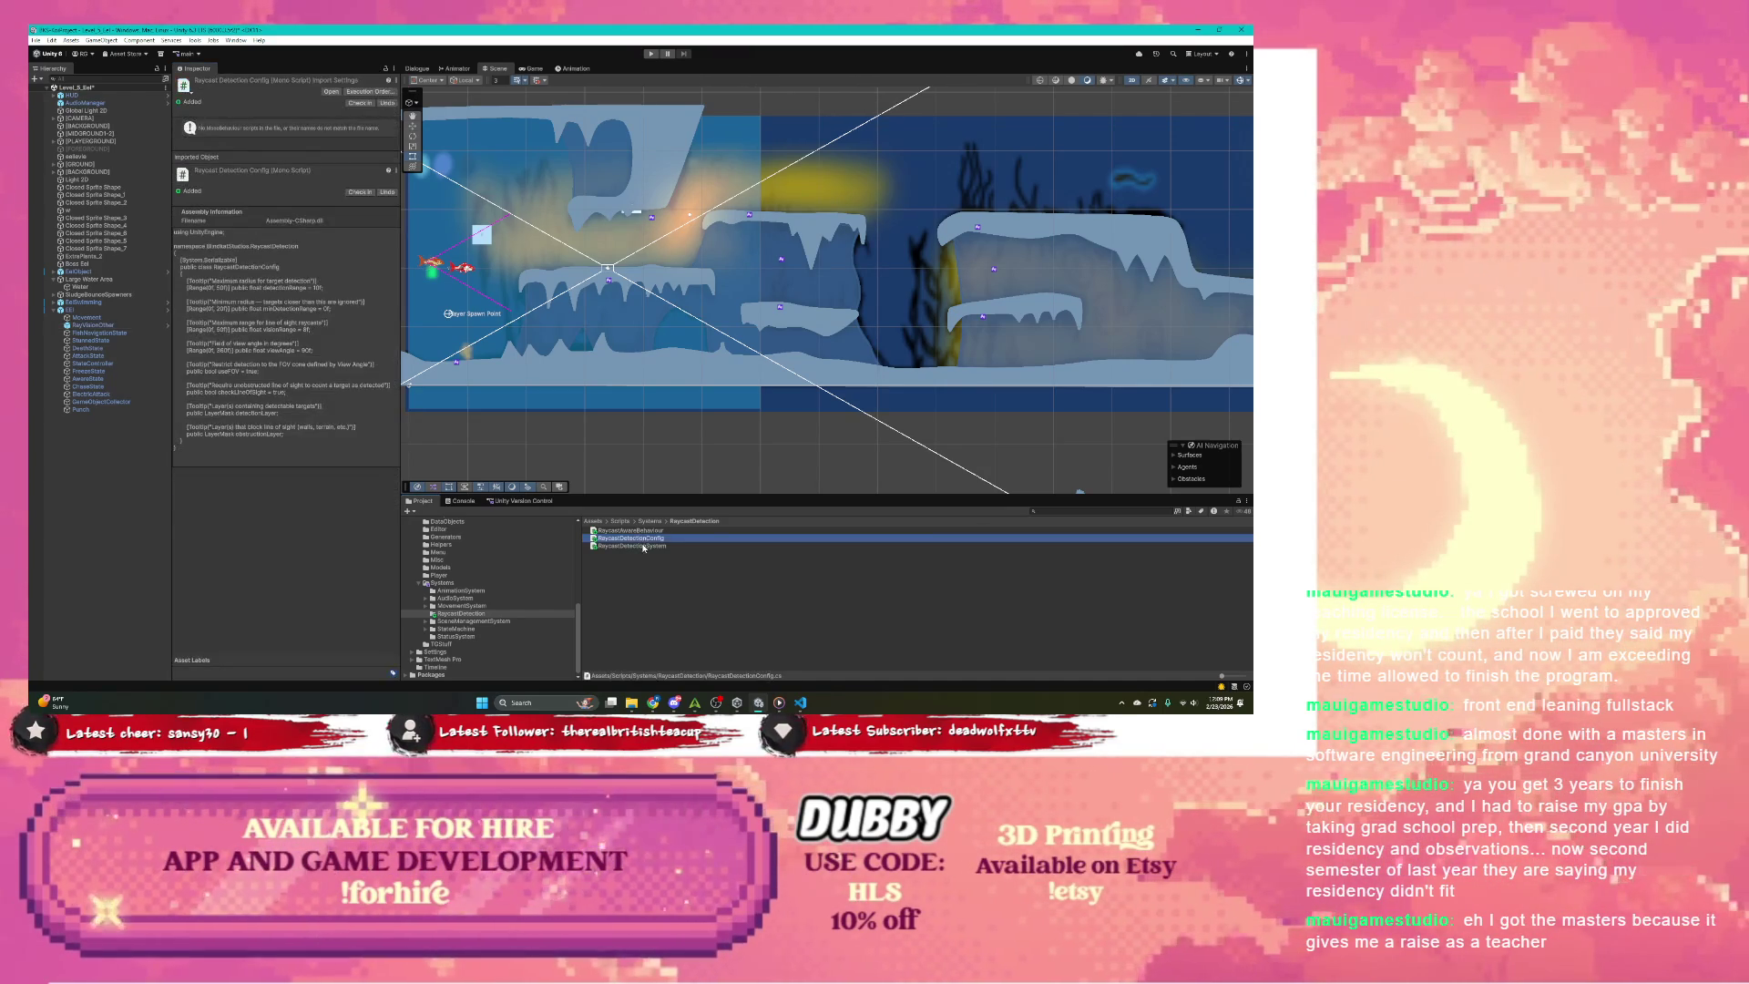
{"action": "left_click", "coordinate": [640, 532]}
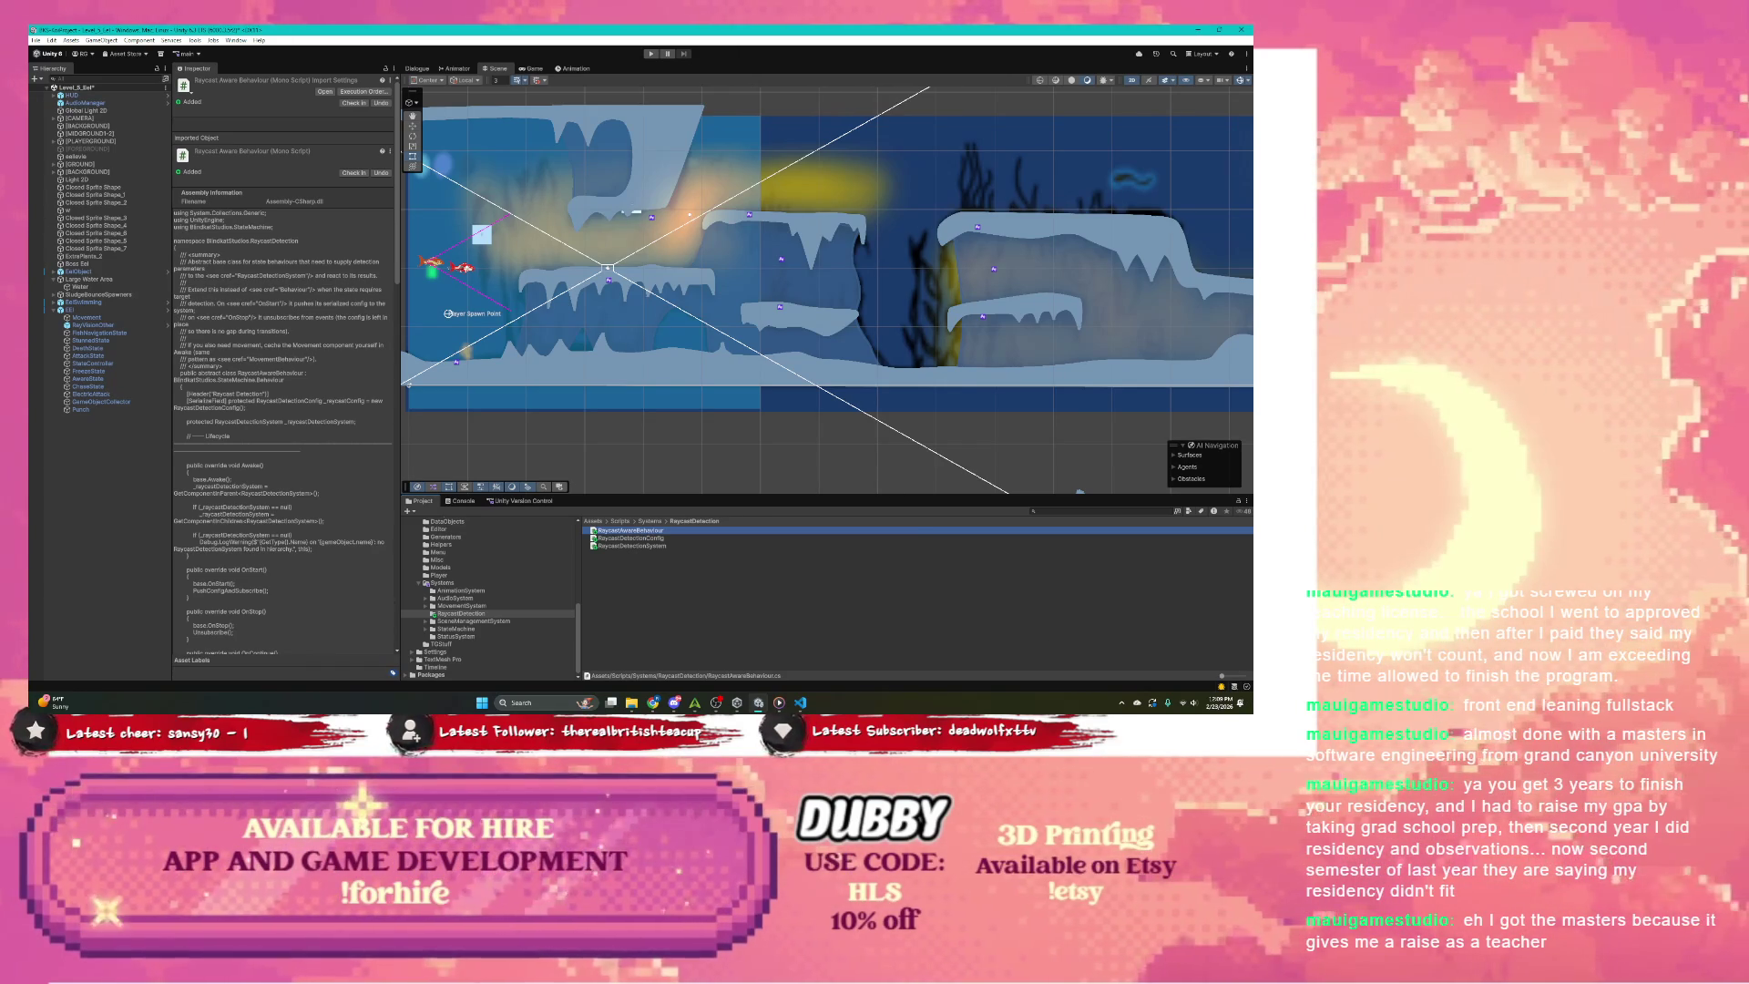
Step: Switch to another open application with Alt+Tab, then scroll down the view
{"action": "key", "text": "alt+Tab"}
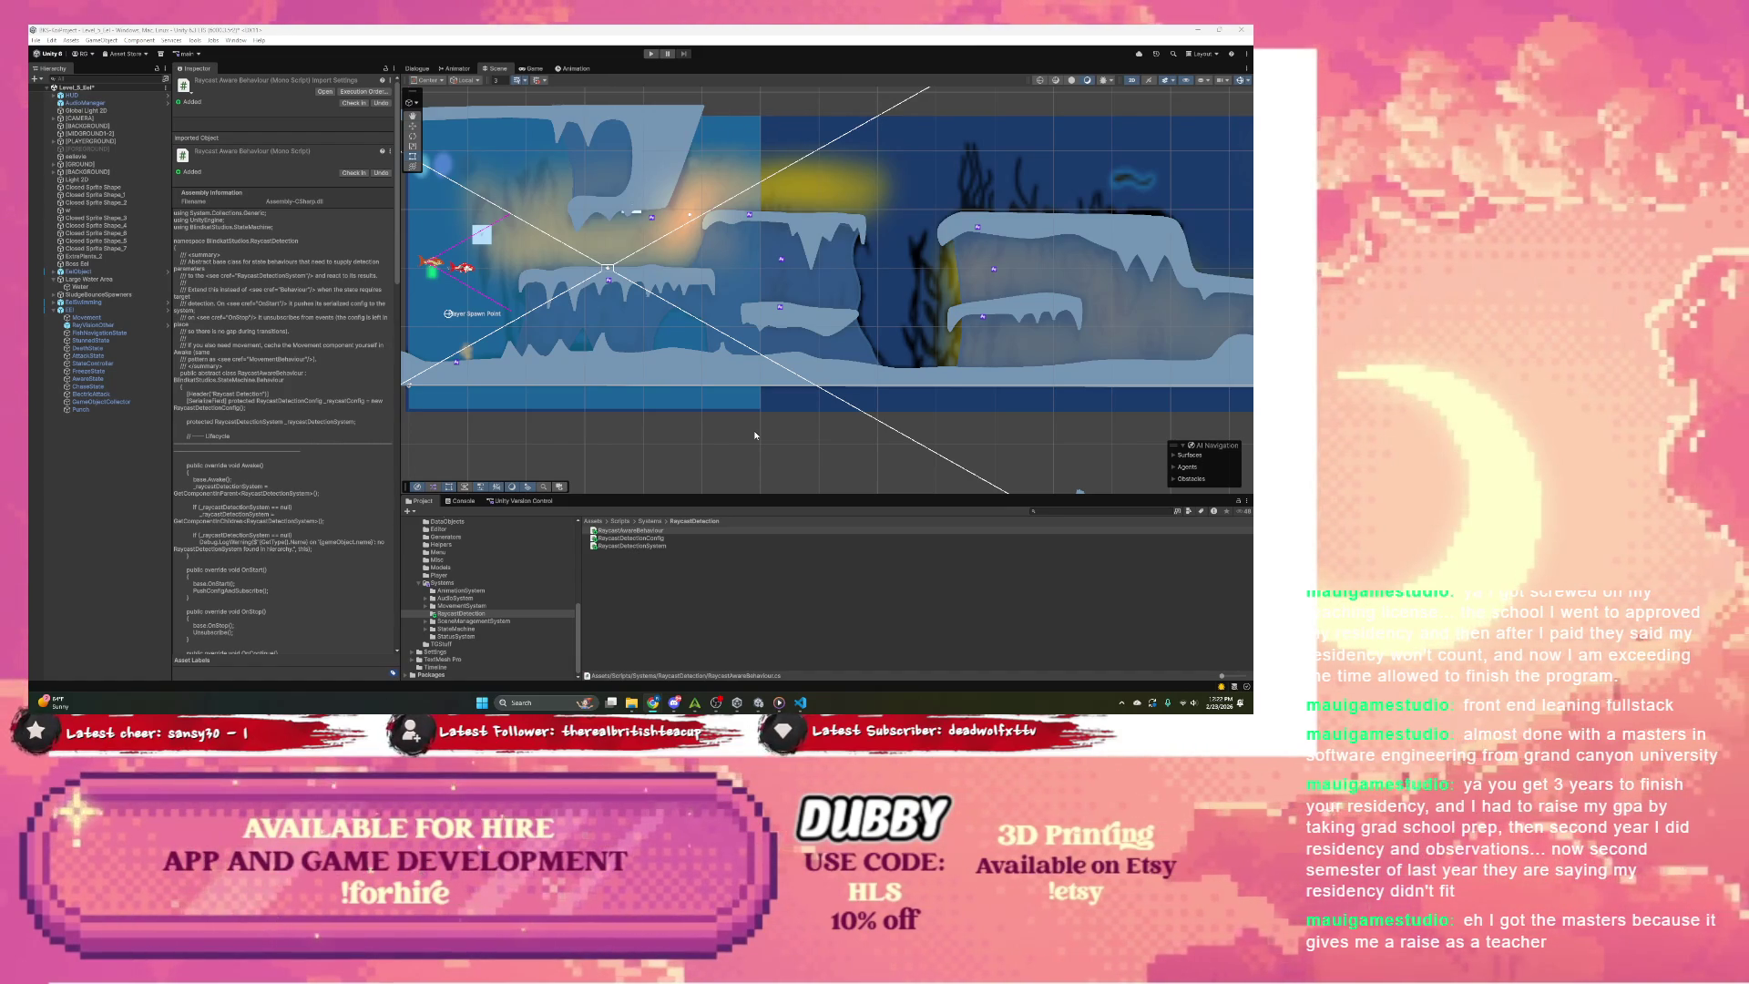
{"action": "scroll", "coordinate": [754, 436], "scroll_direction": "down", "scroll_amount": 1}
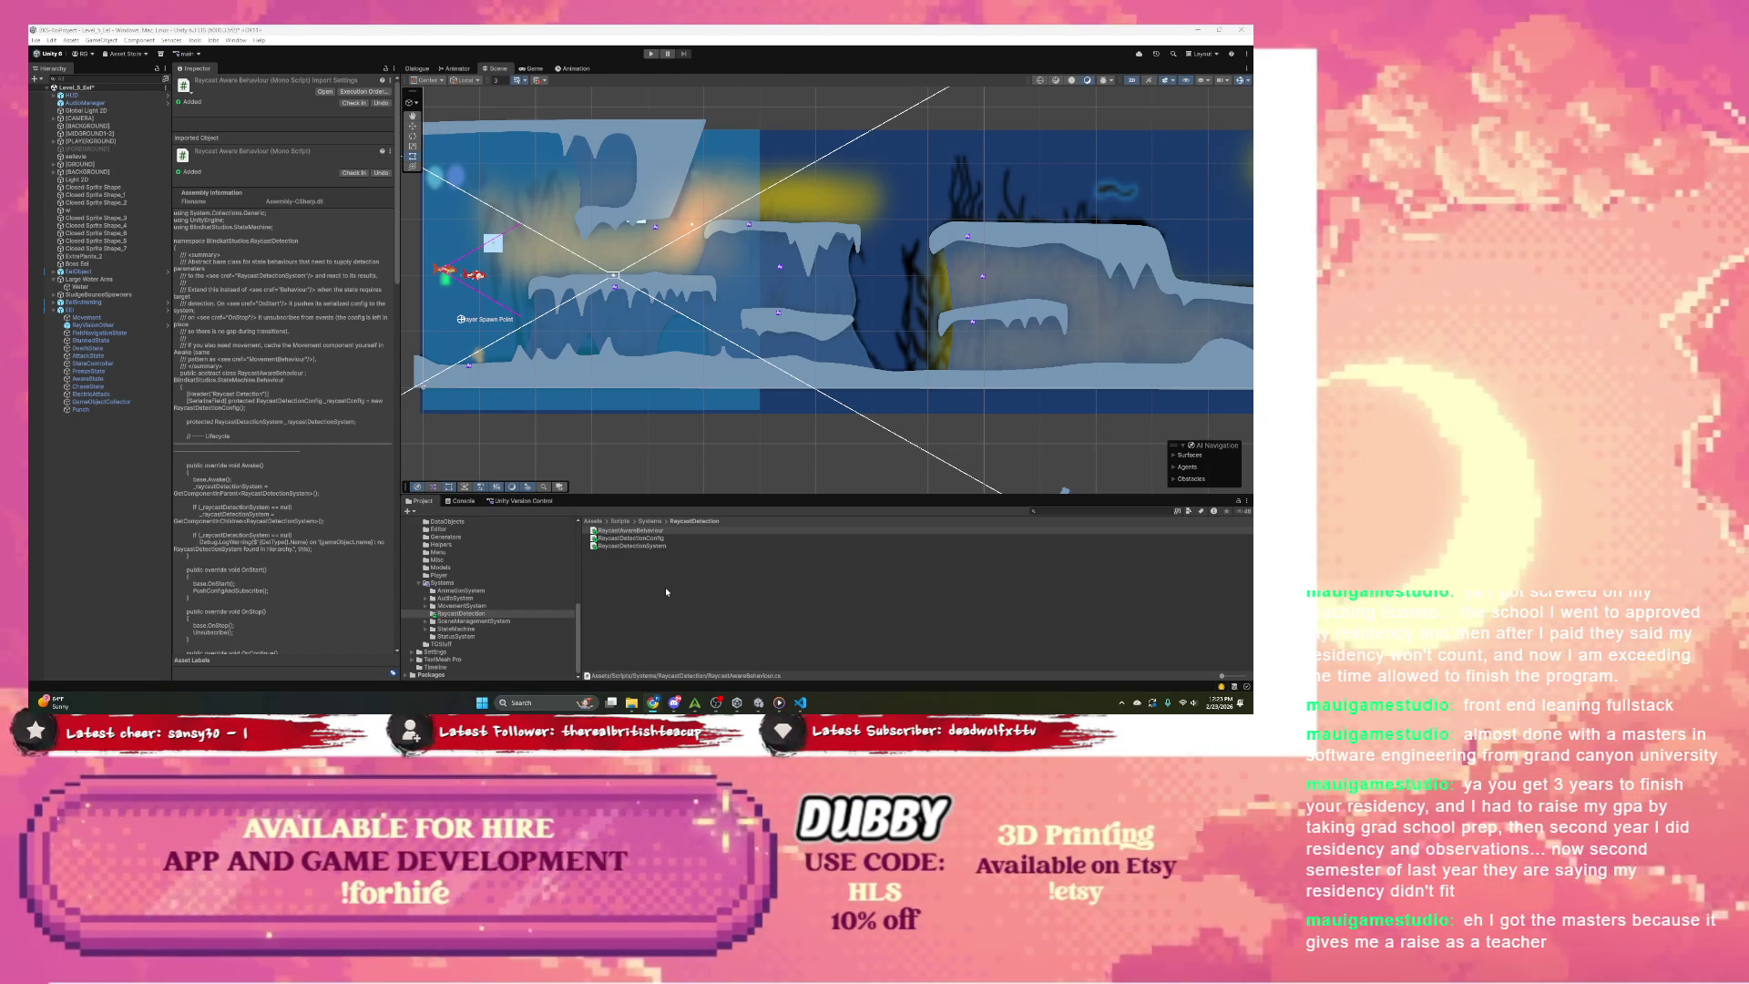
{"action": "key", "text": "super"}
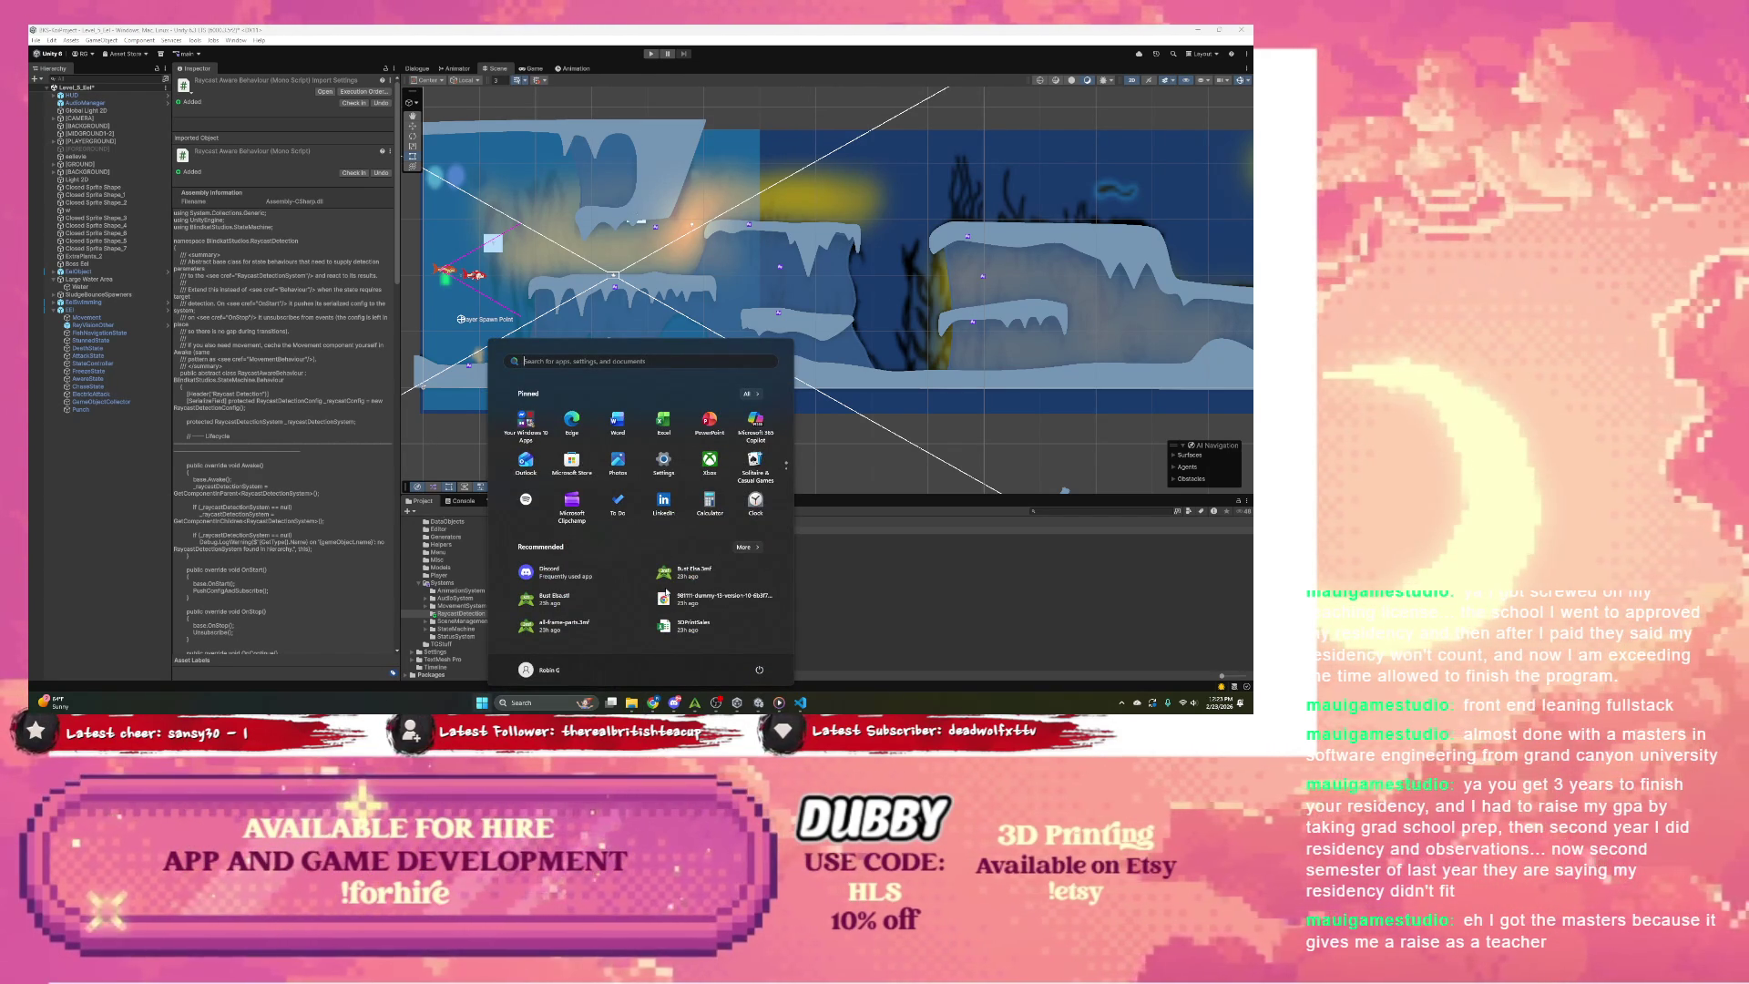
{"action": "key", "text": "super"}
{"action": "key", "text": "super"}
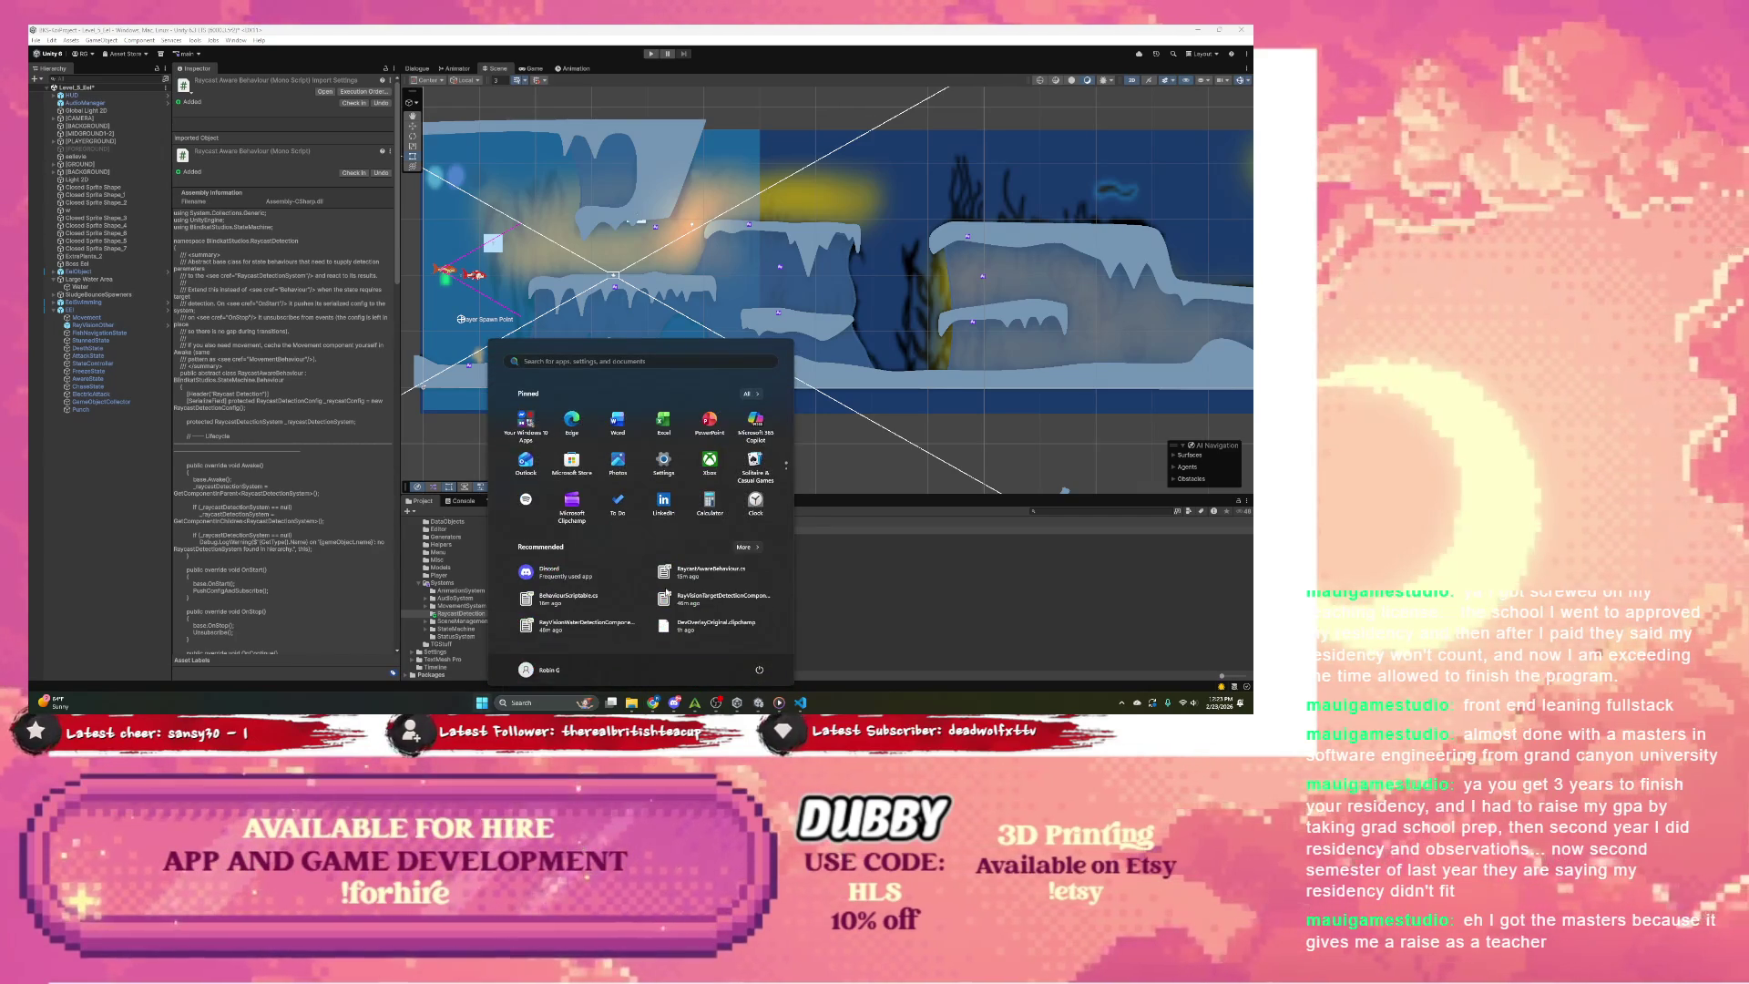
{"action": "key", "text": "super"}
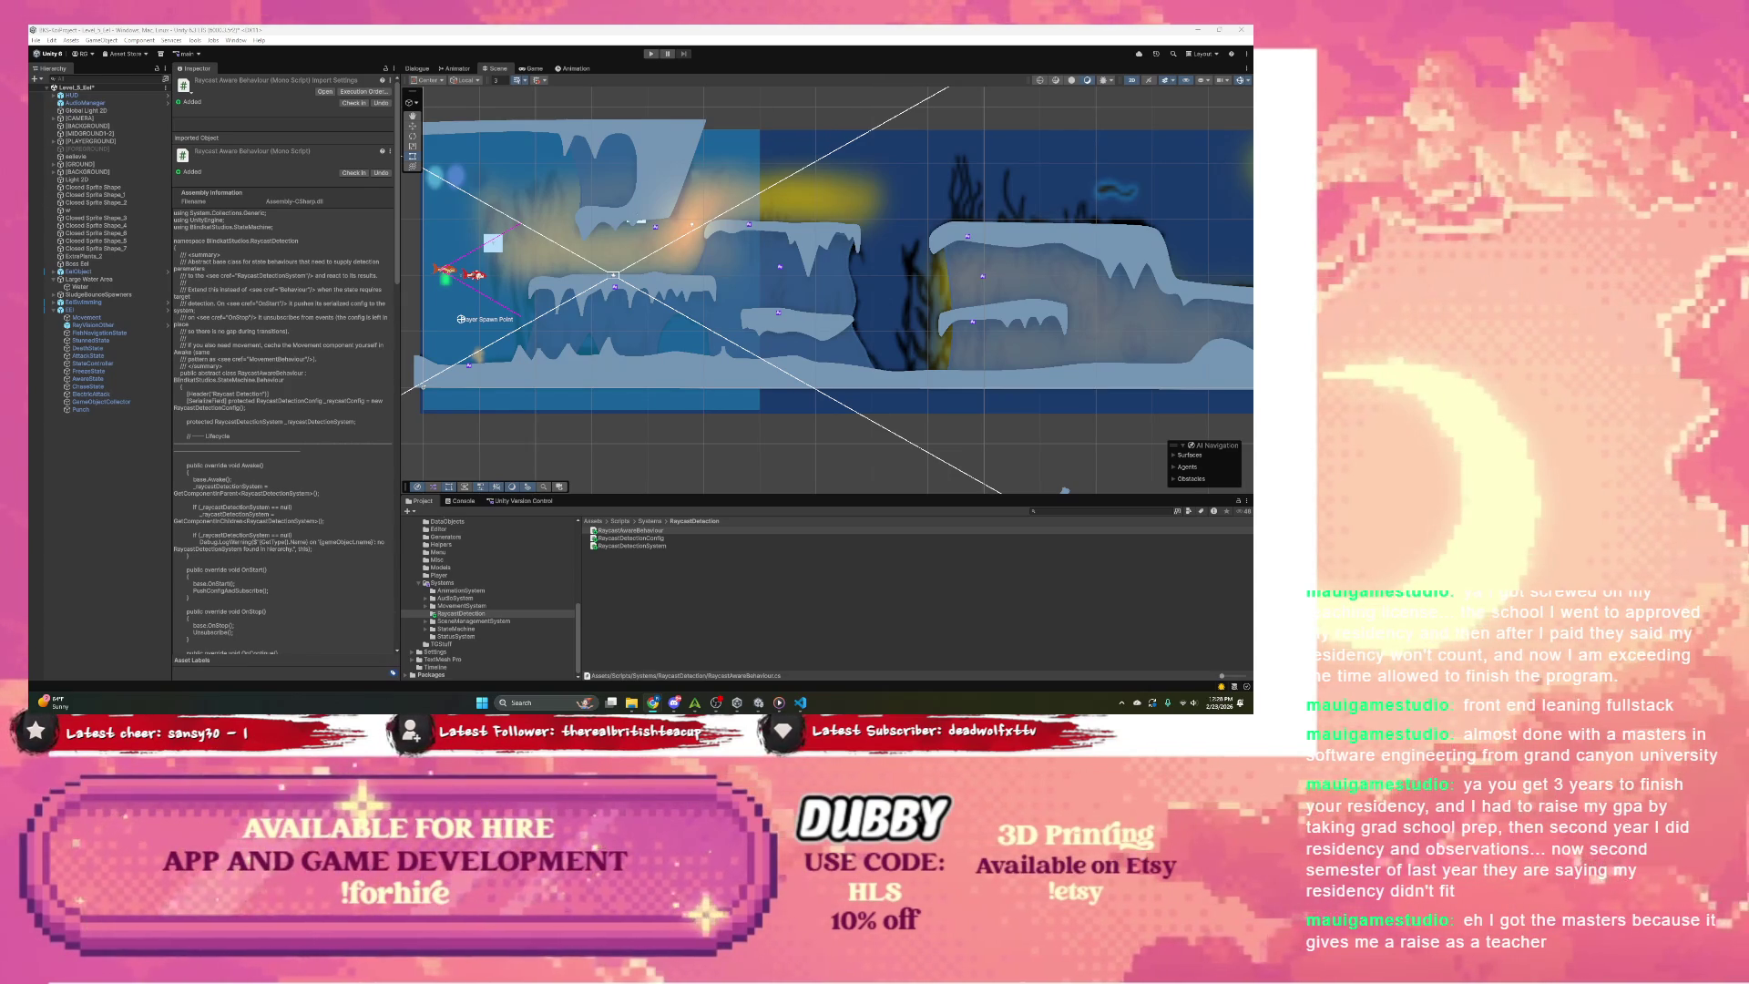
Step: Open the RaycastAwareBehaviour script from the Project window in Visual Studio Code
{"action": "left_click", "coordinate": [645, 532]}
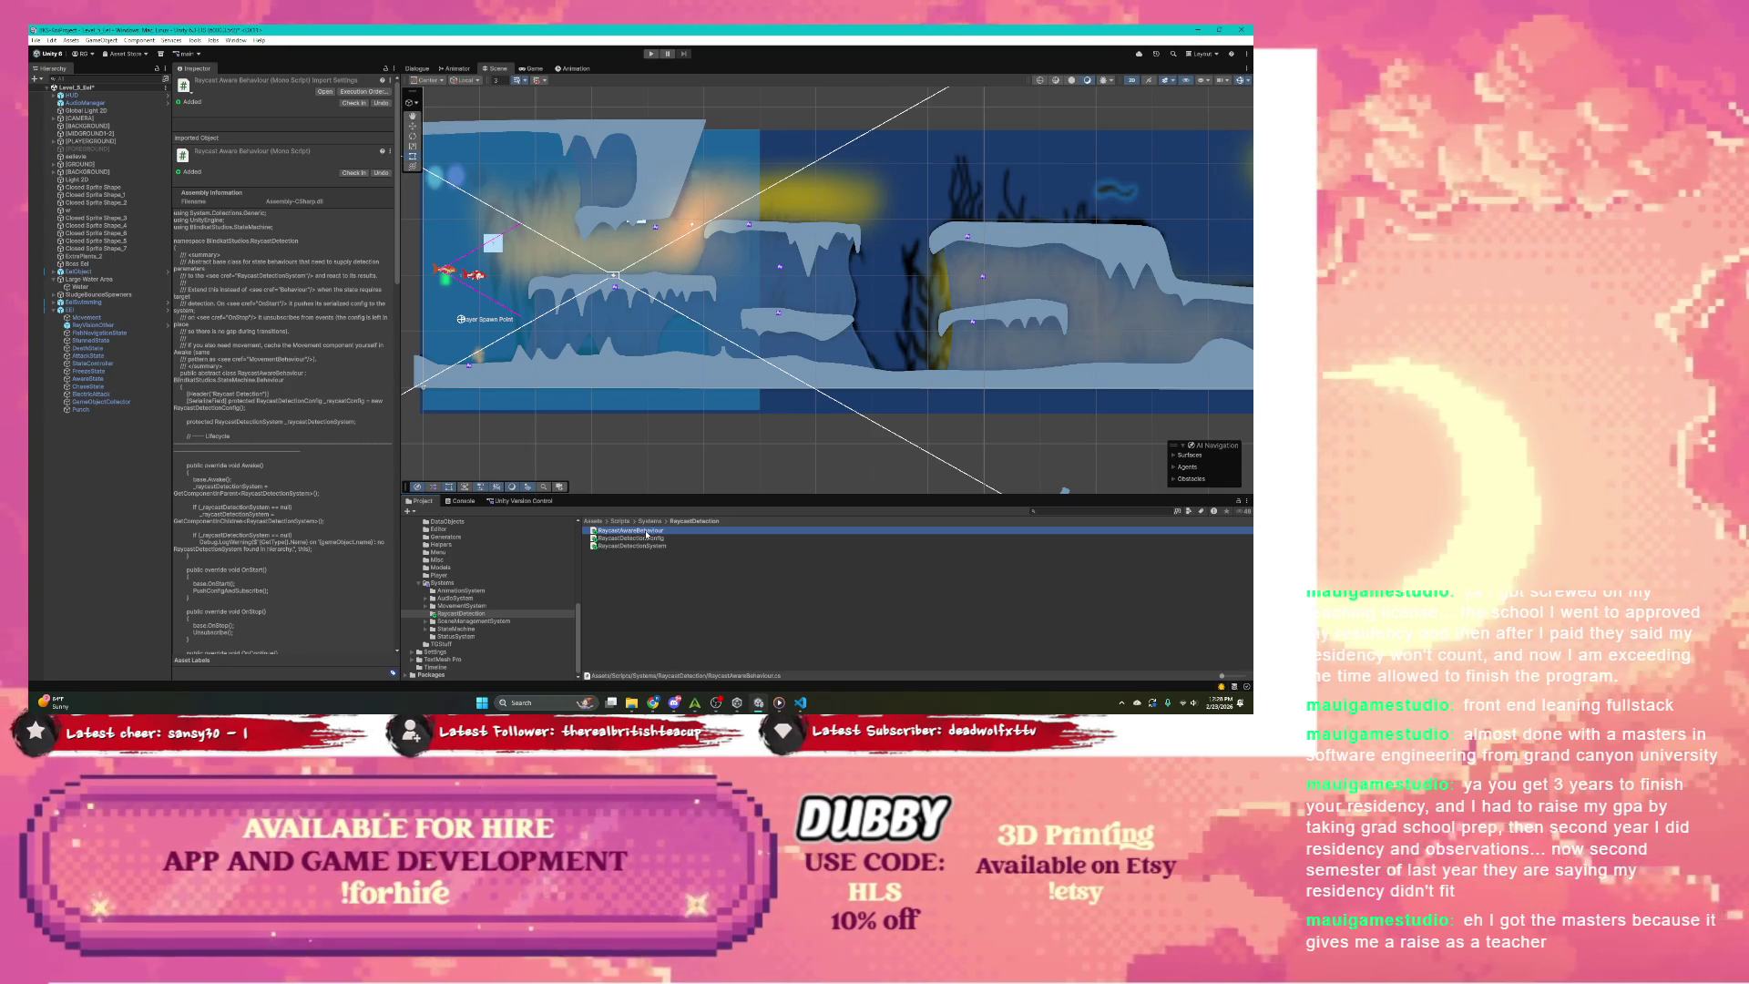
{"action": "double_click", "coordinate": [647, 531]}
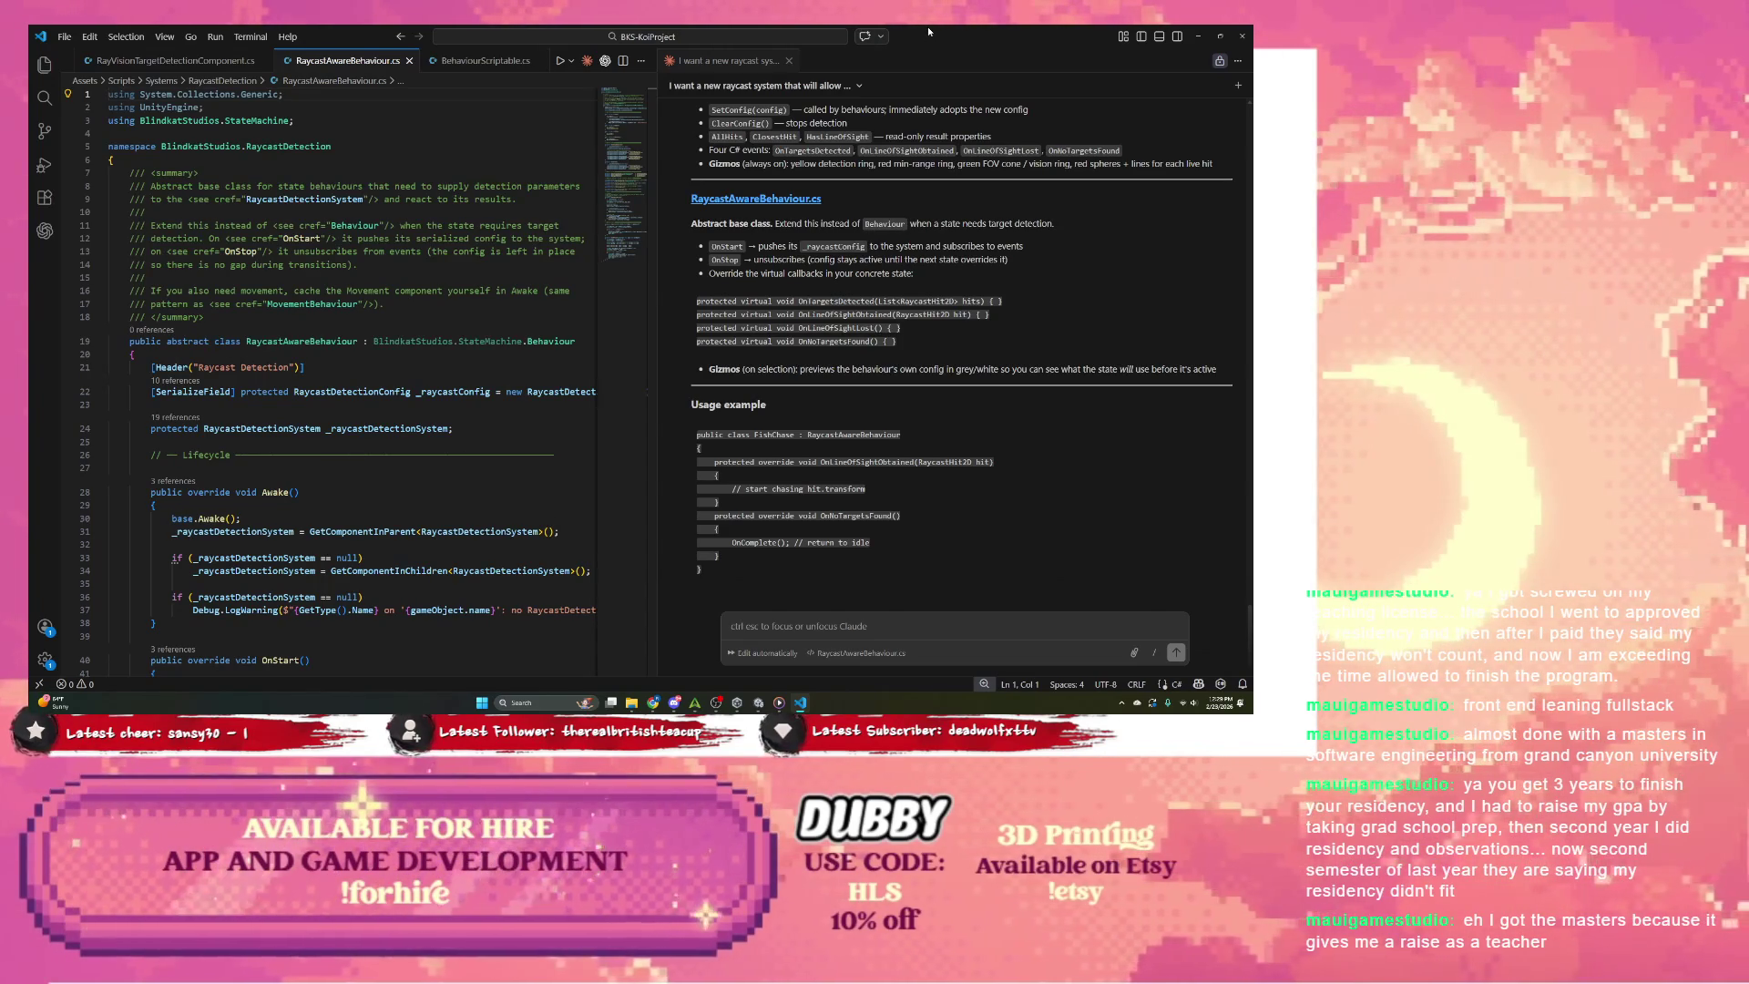
Step: Alt+Tab from RaycastAwareBehaviour.cs back to the Unity editor
{"action": "key", "text": "alt+Tab"}
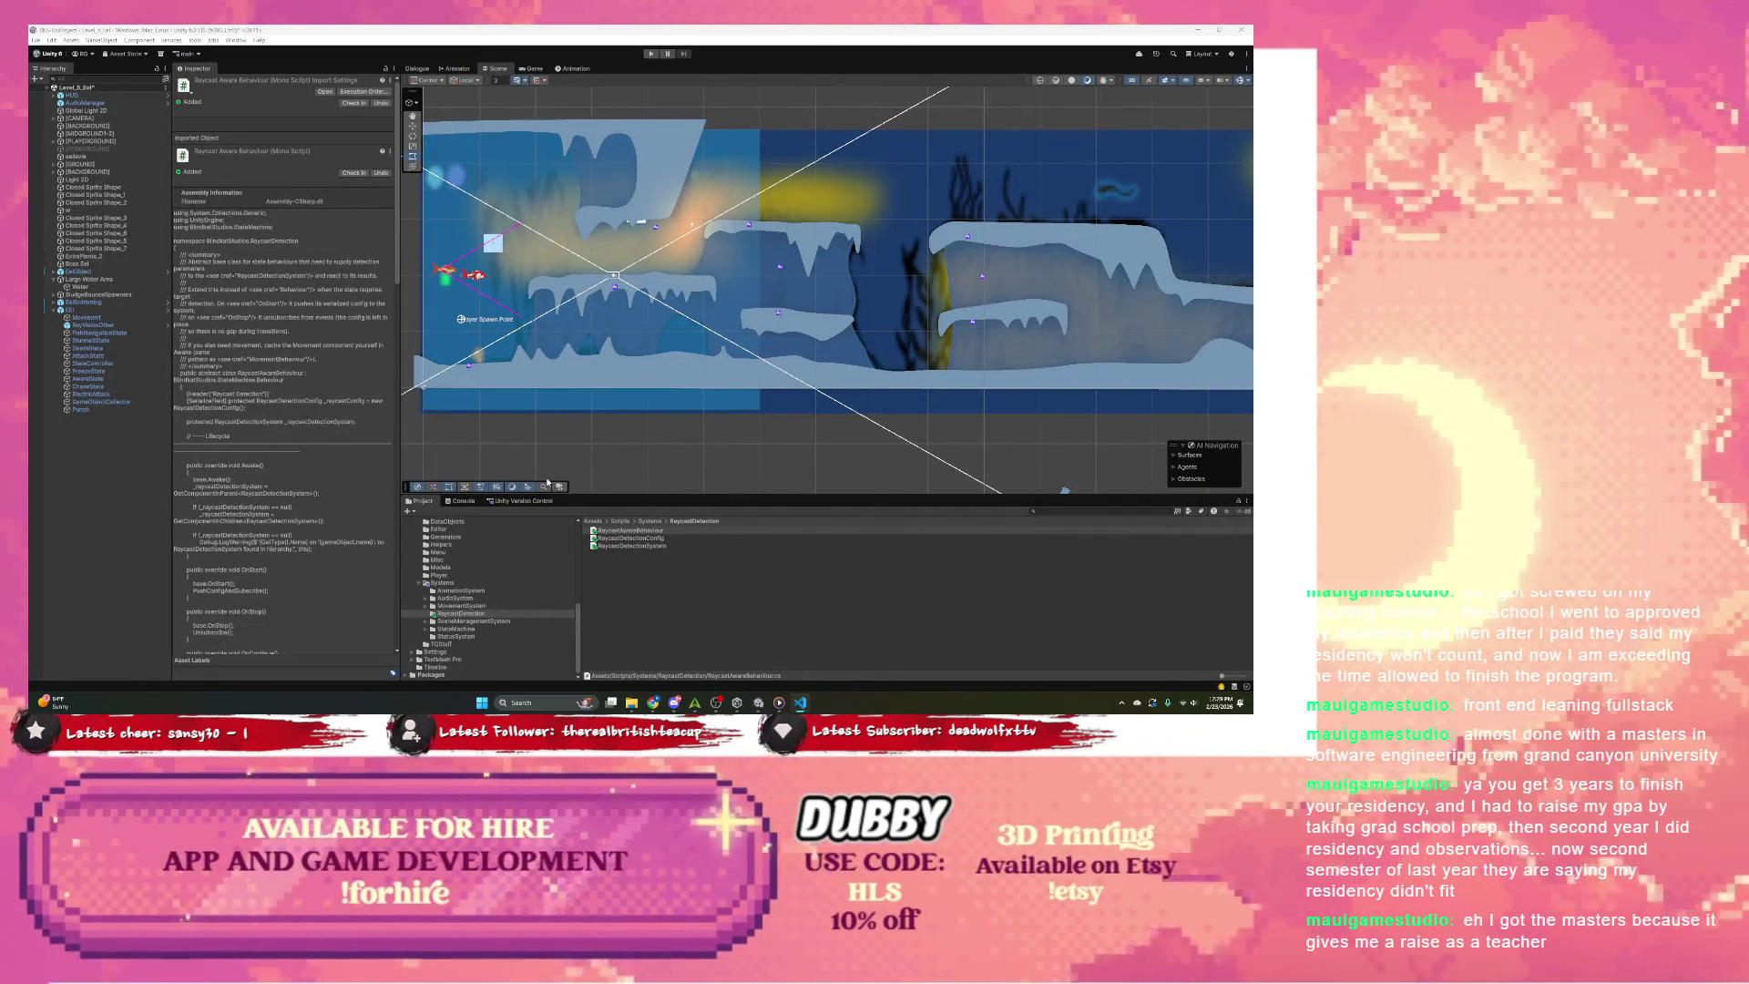
Step: Glance at the Console, then browse Assets > Scenes > Test Scenes into the KombatDemo folder
{"action": "left_click", "coordinate": [490, 501]}
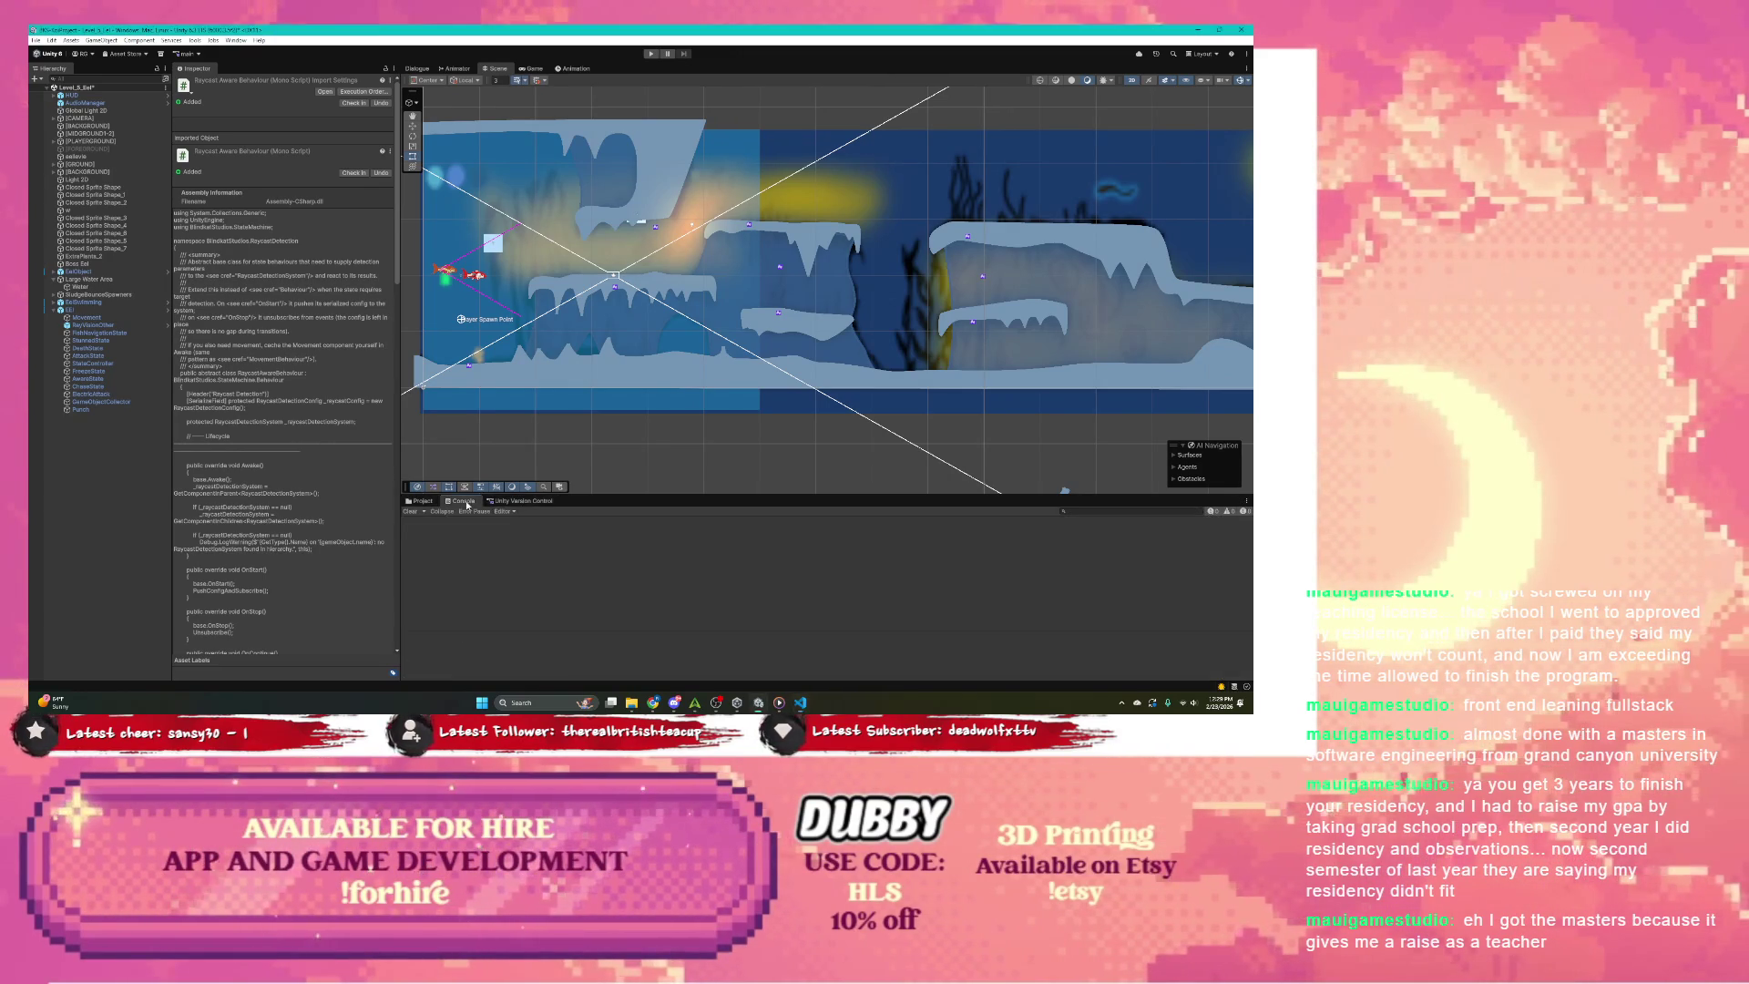
{"action": "left_click", "coordinate": [411, 503]}
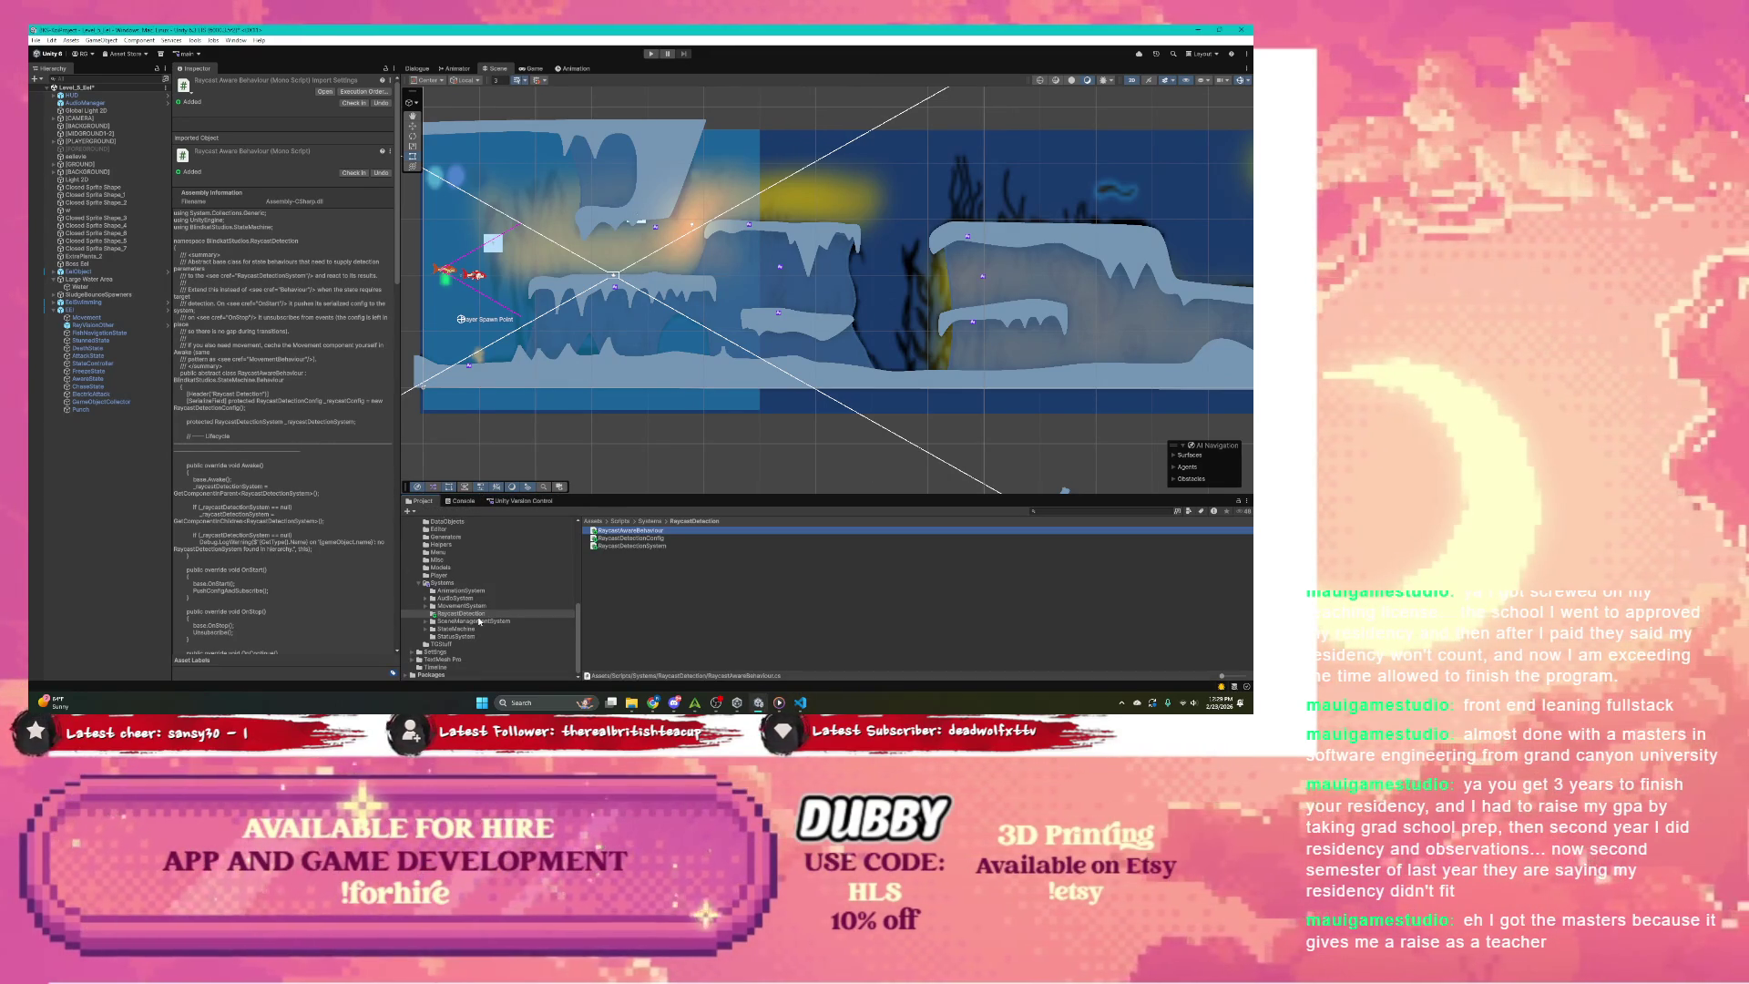
{"action": "scroll", "coordinate": [470, 600], "scroll_direction": "up", "scroll_amount": 5}
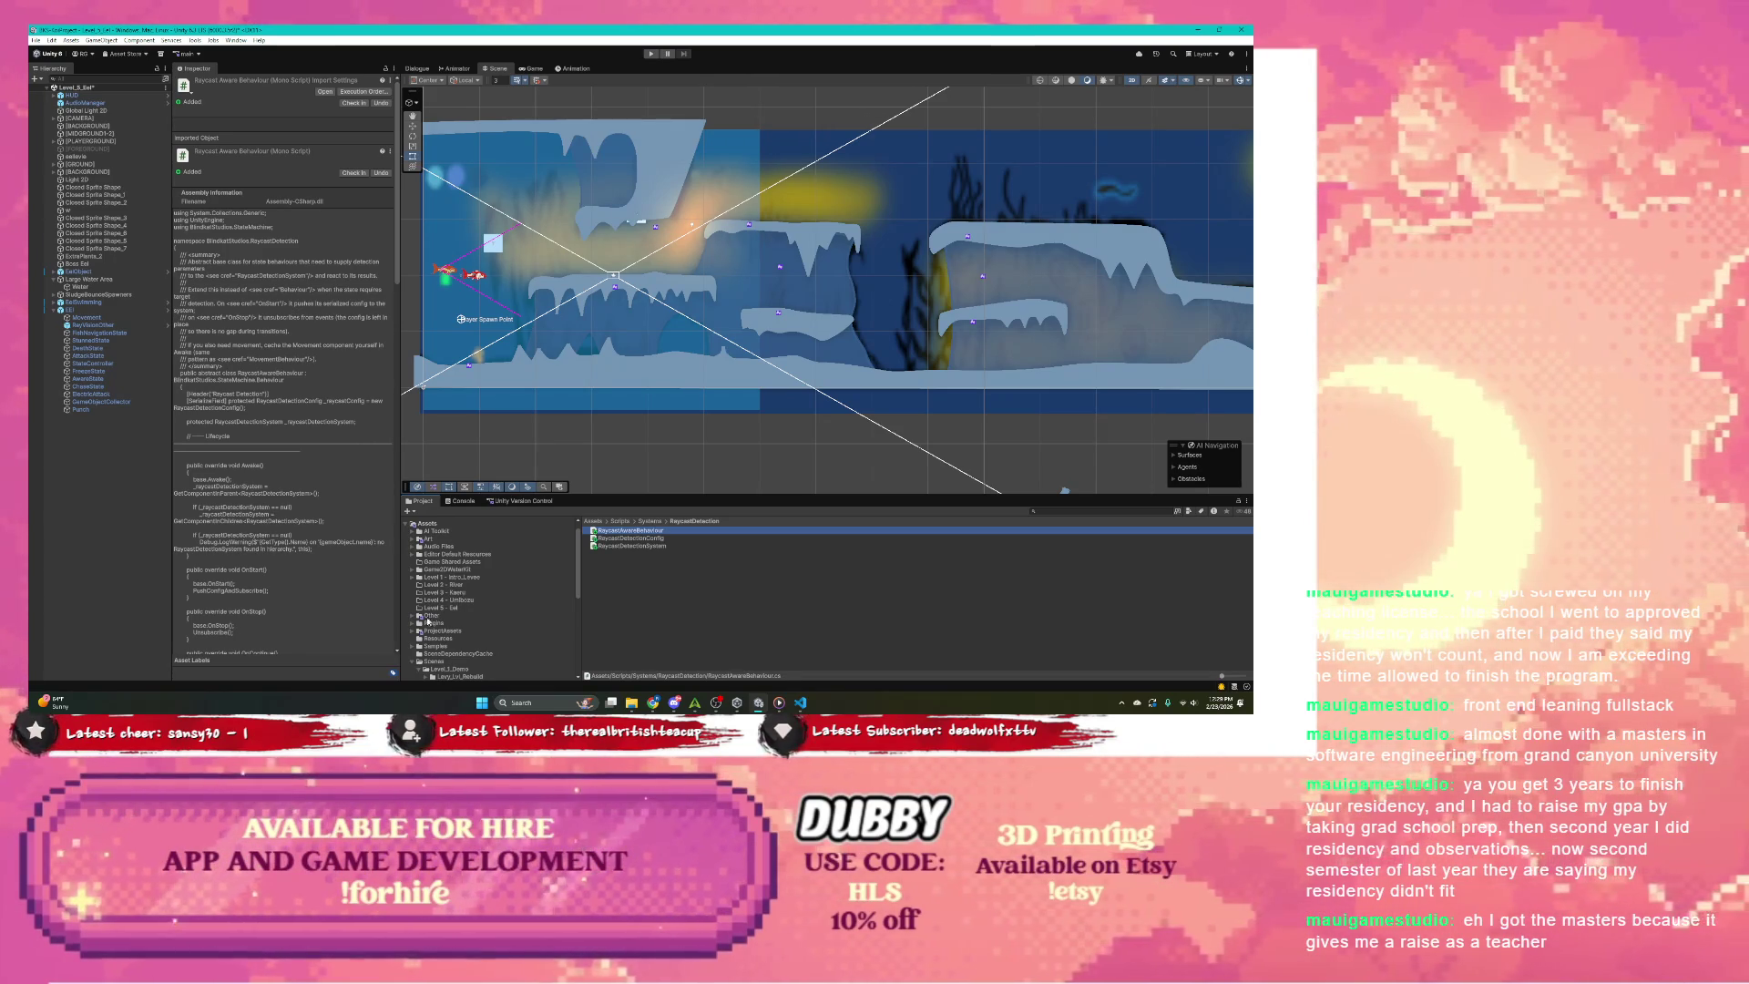
{"action": "left_click", "coordinate": [441, 630]}
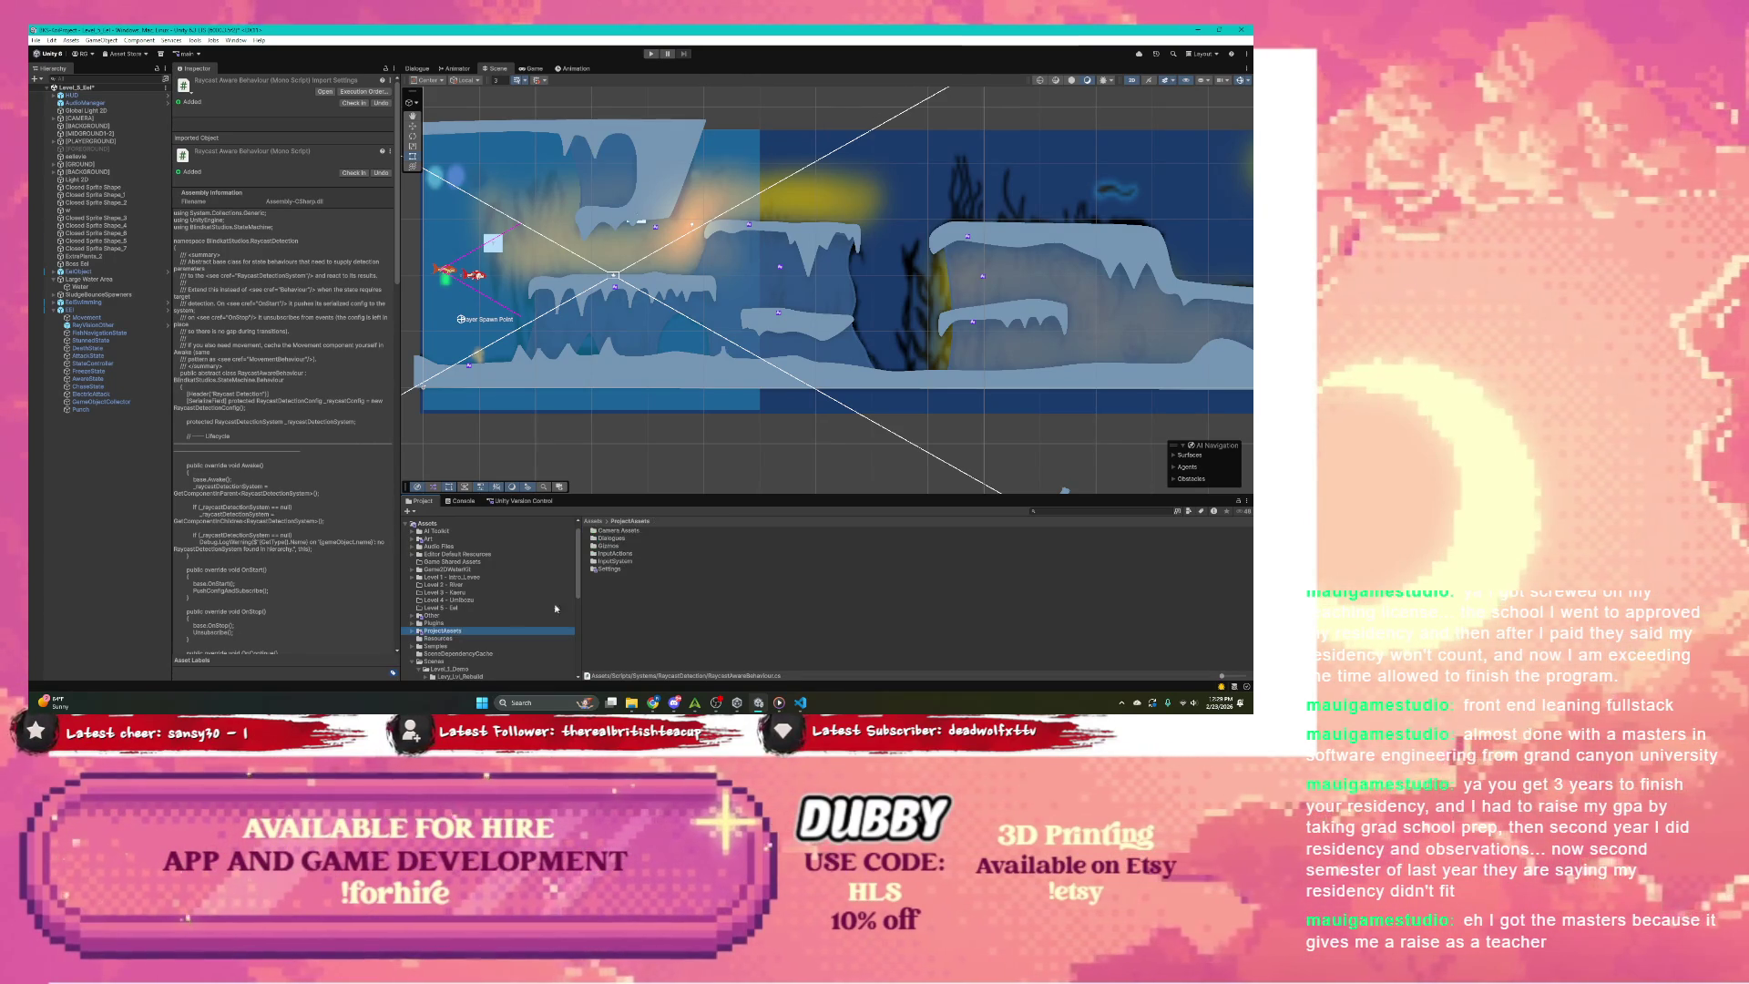
{"action": "scroll", "coordinate": [475, 590], "scroll_direction": "down", "scroll_amount": 3}
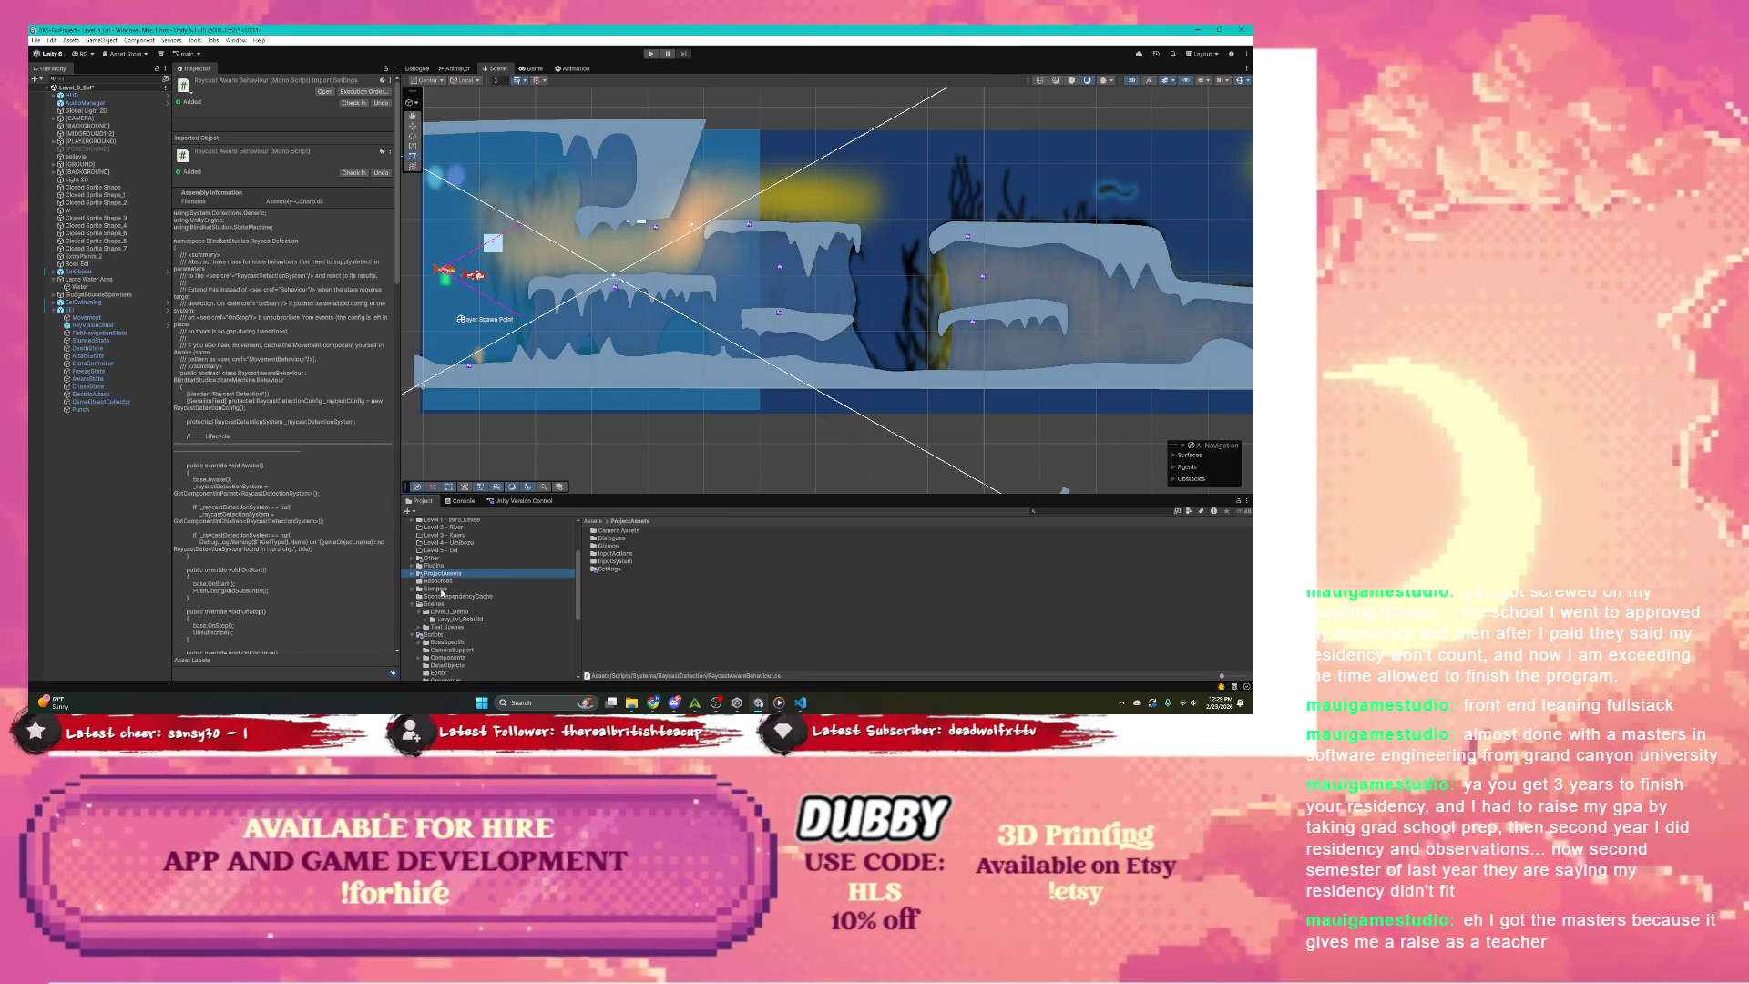
{"action": "left_click", "coordinate": [433, 634]}
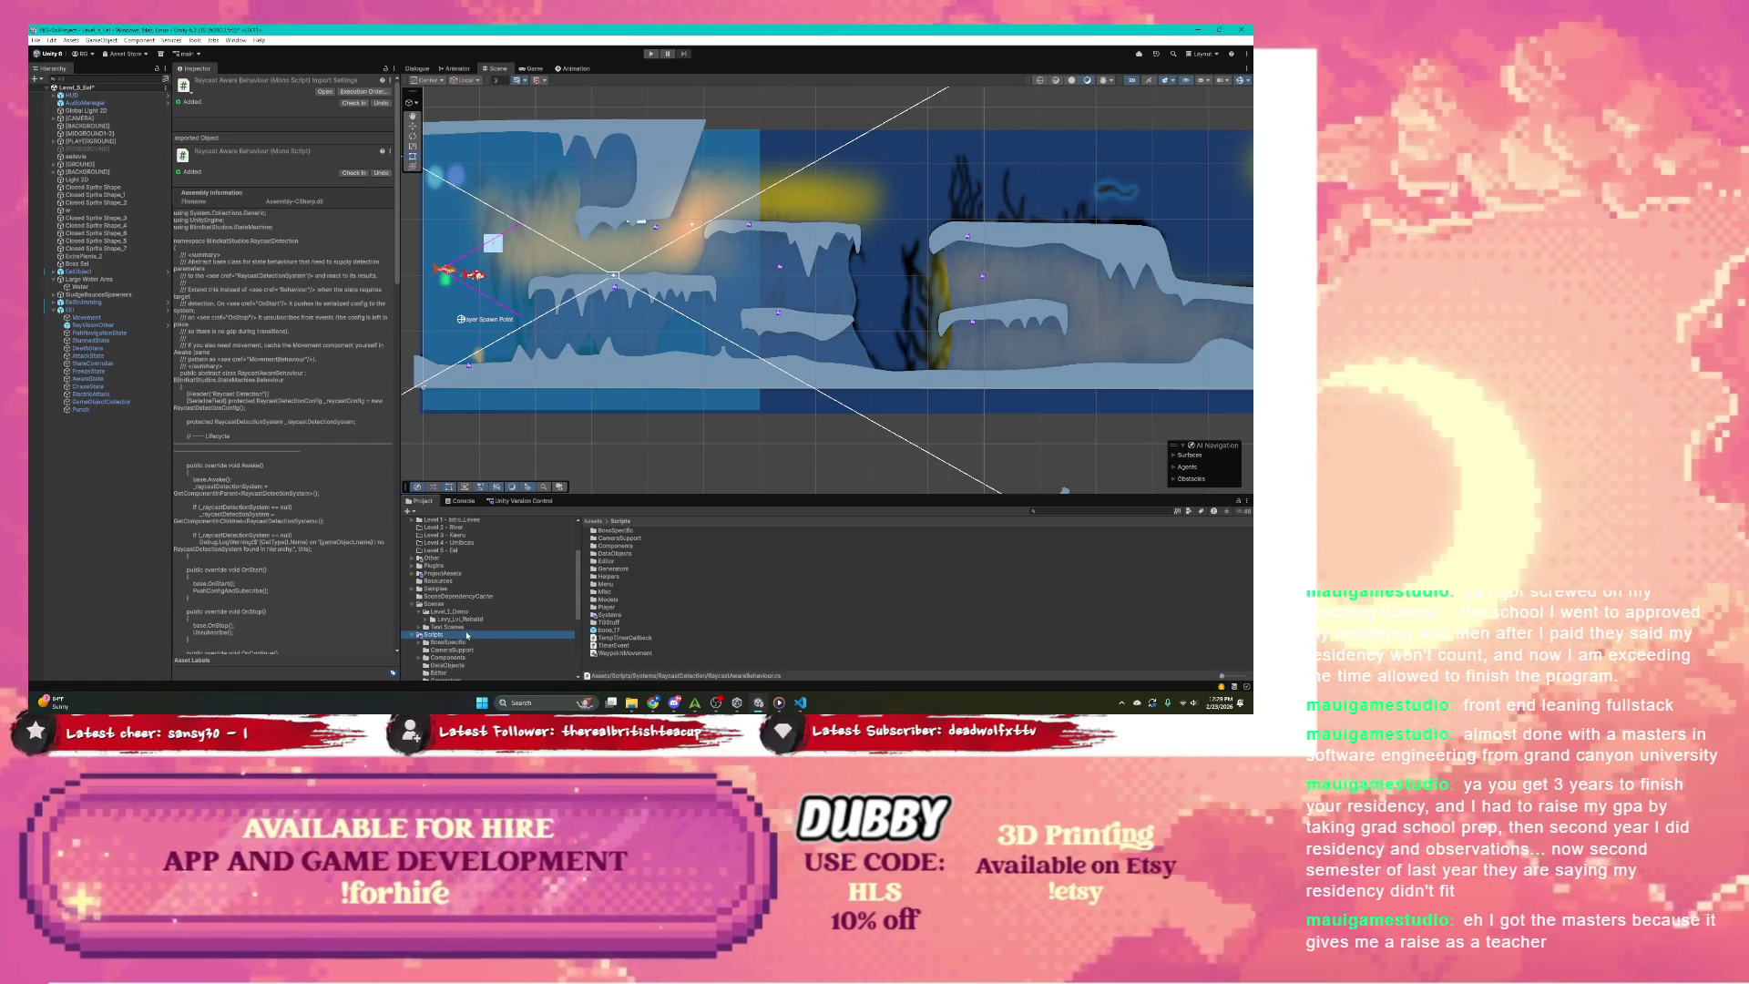
{"action": "left_click", "coordinate": [435, 604]}
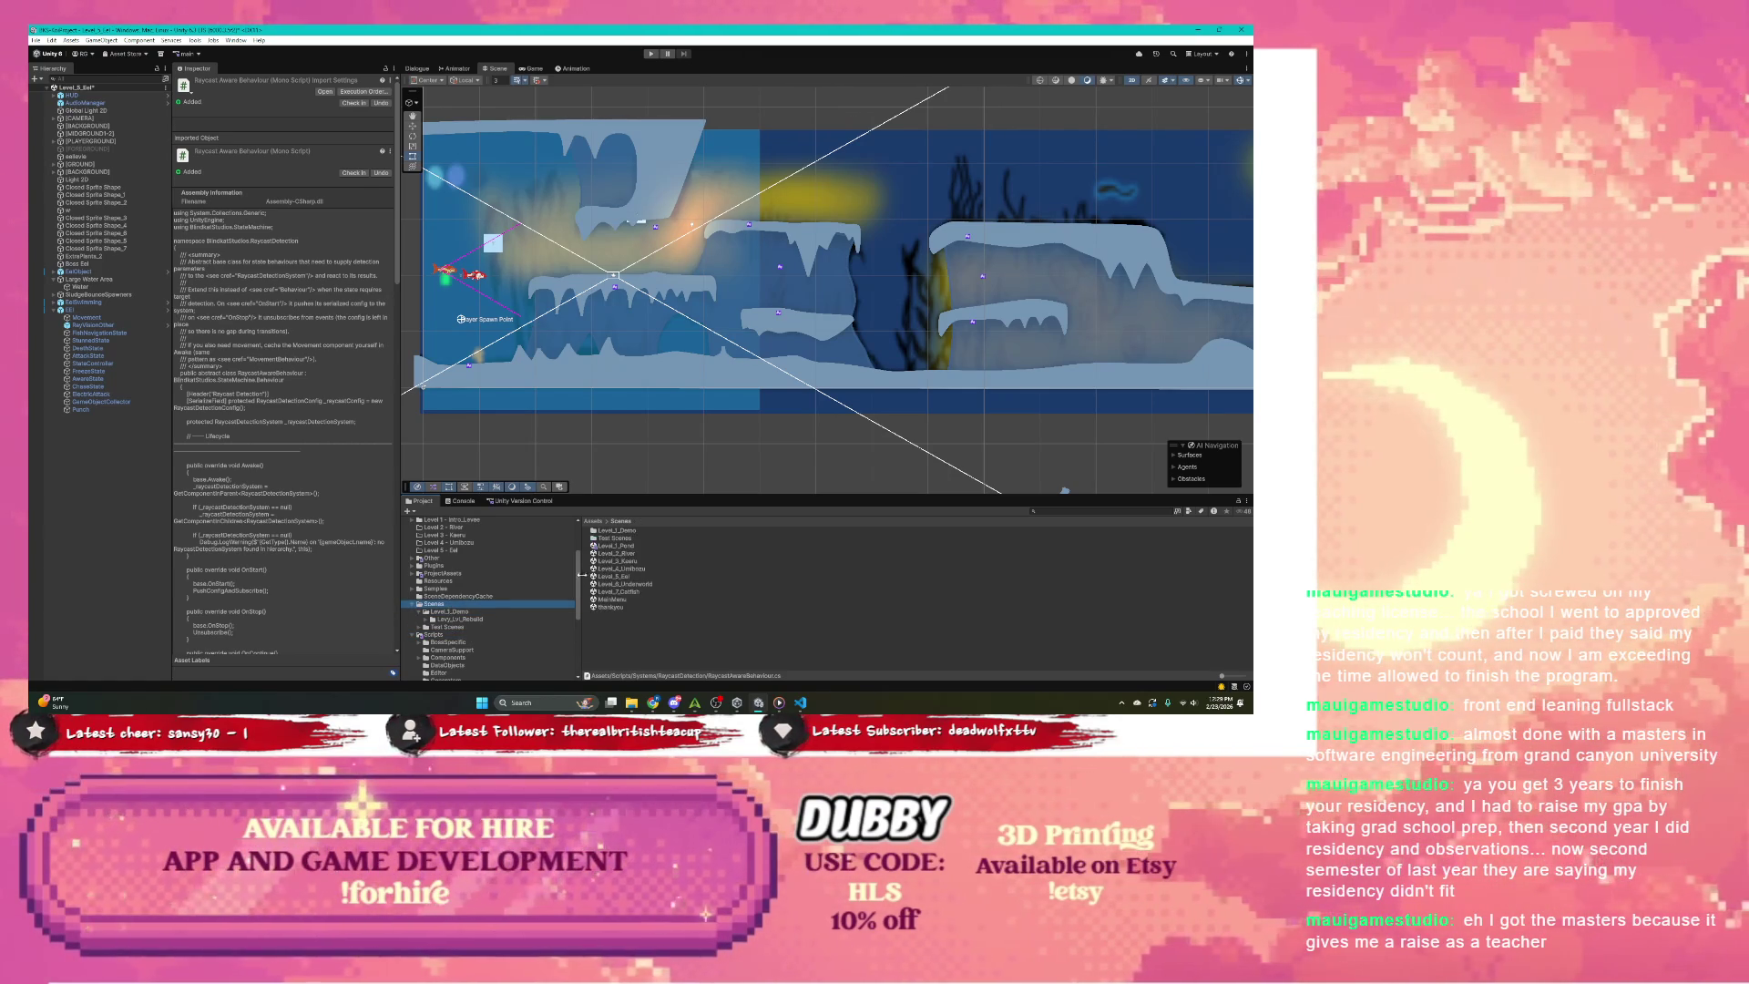
{"action": "left_click", "coordinate": [457, 628]}
{"action": "double_click", "coordinate": [633, 545]}
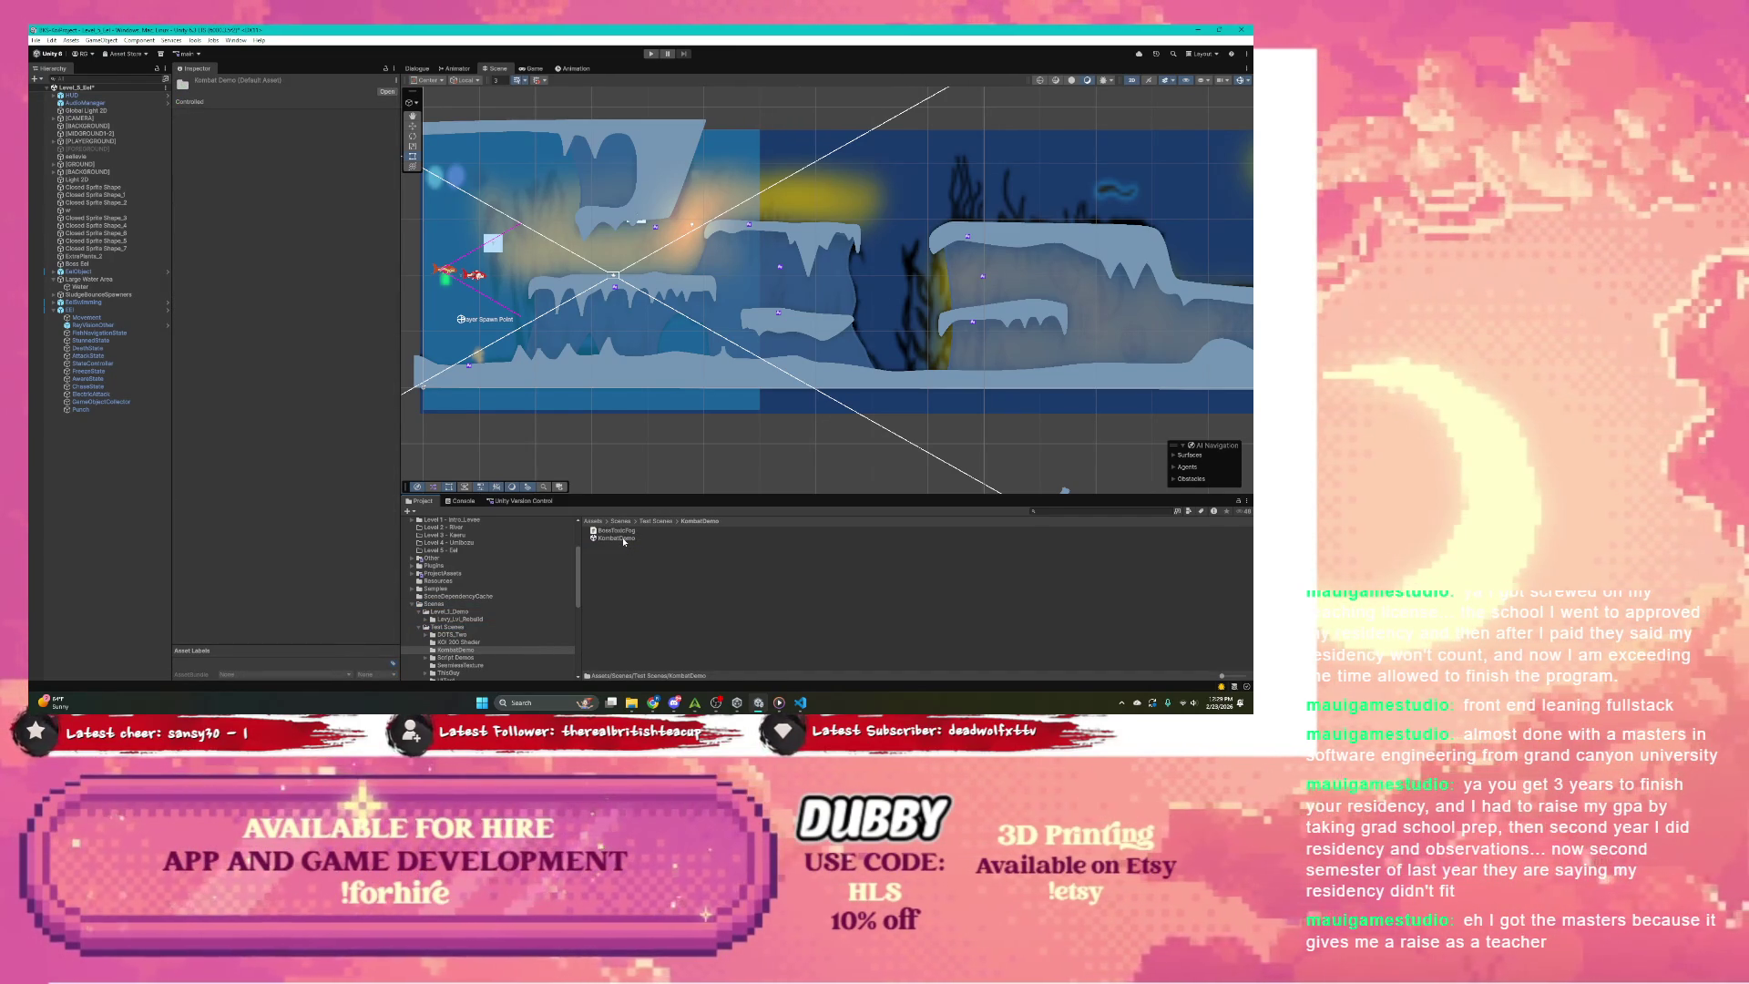
Step: Load the KombatDemo scene with Don't Save for the current level, and zoom the Scene view
{"action": "double_click", "coordinate": [620, 538]}
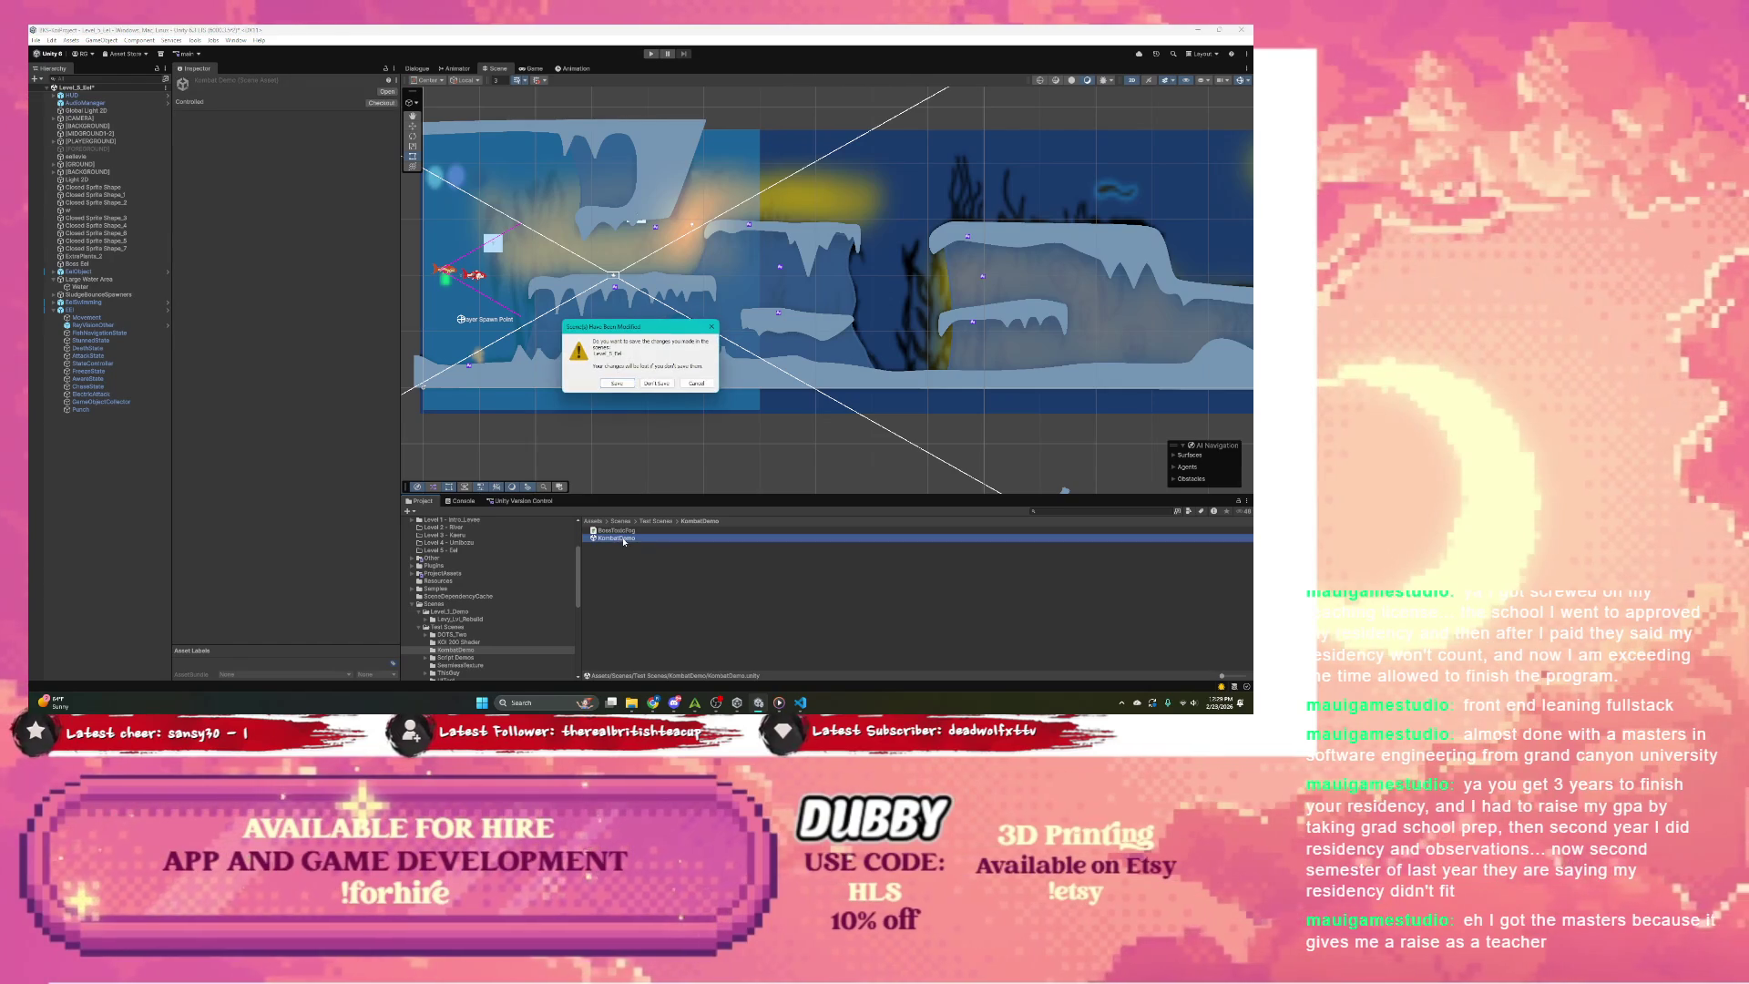
{"action": "left_click", "coordinate": [628, 383]}
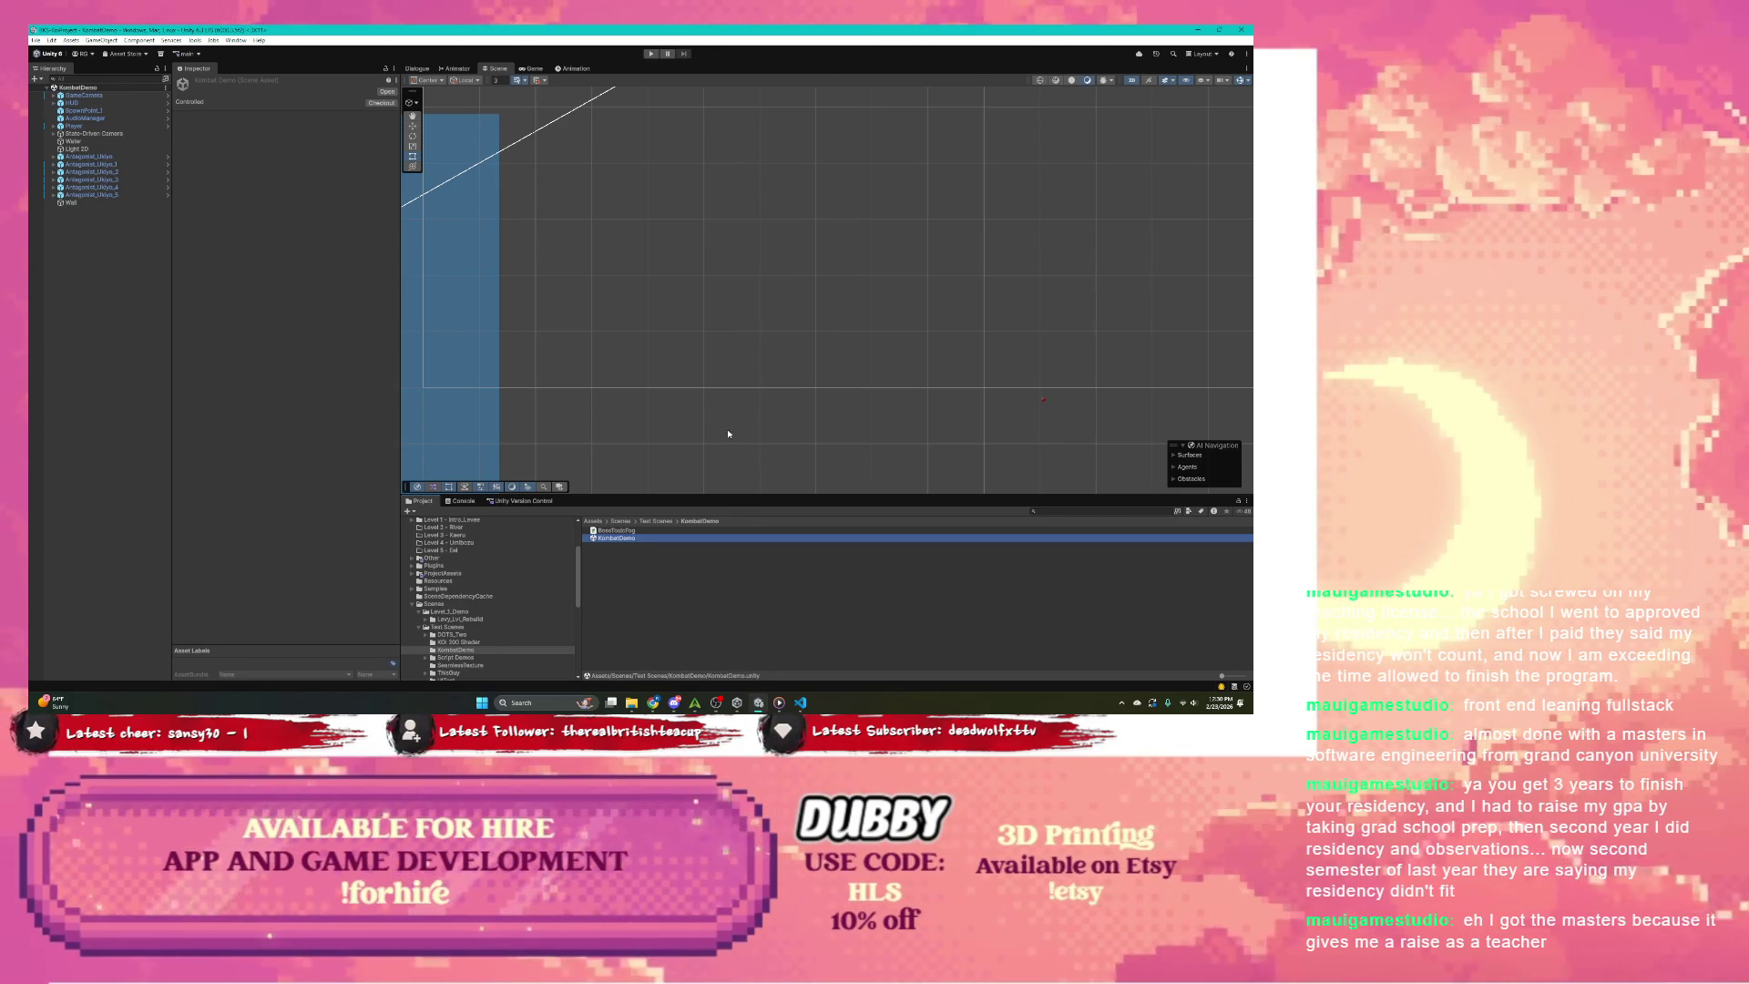
{"action": "scroll", "coordinate": [727, 434], "scroll_direction": "down", "scroll_amount": 5}
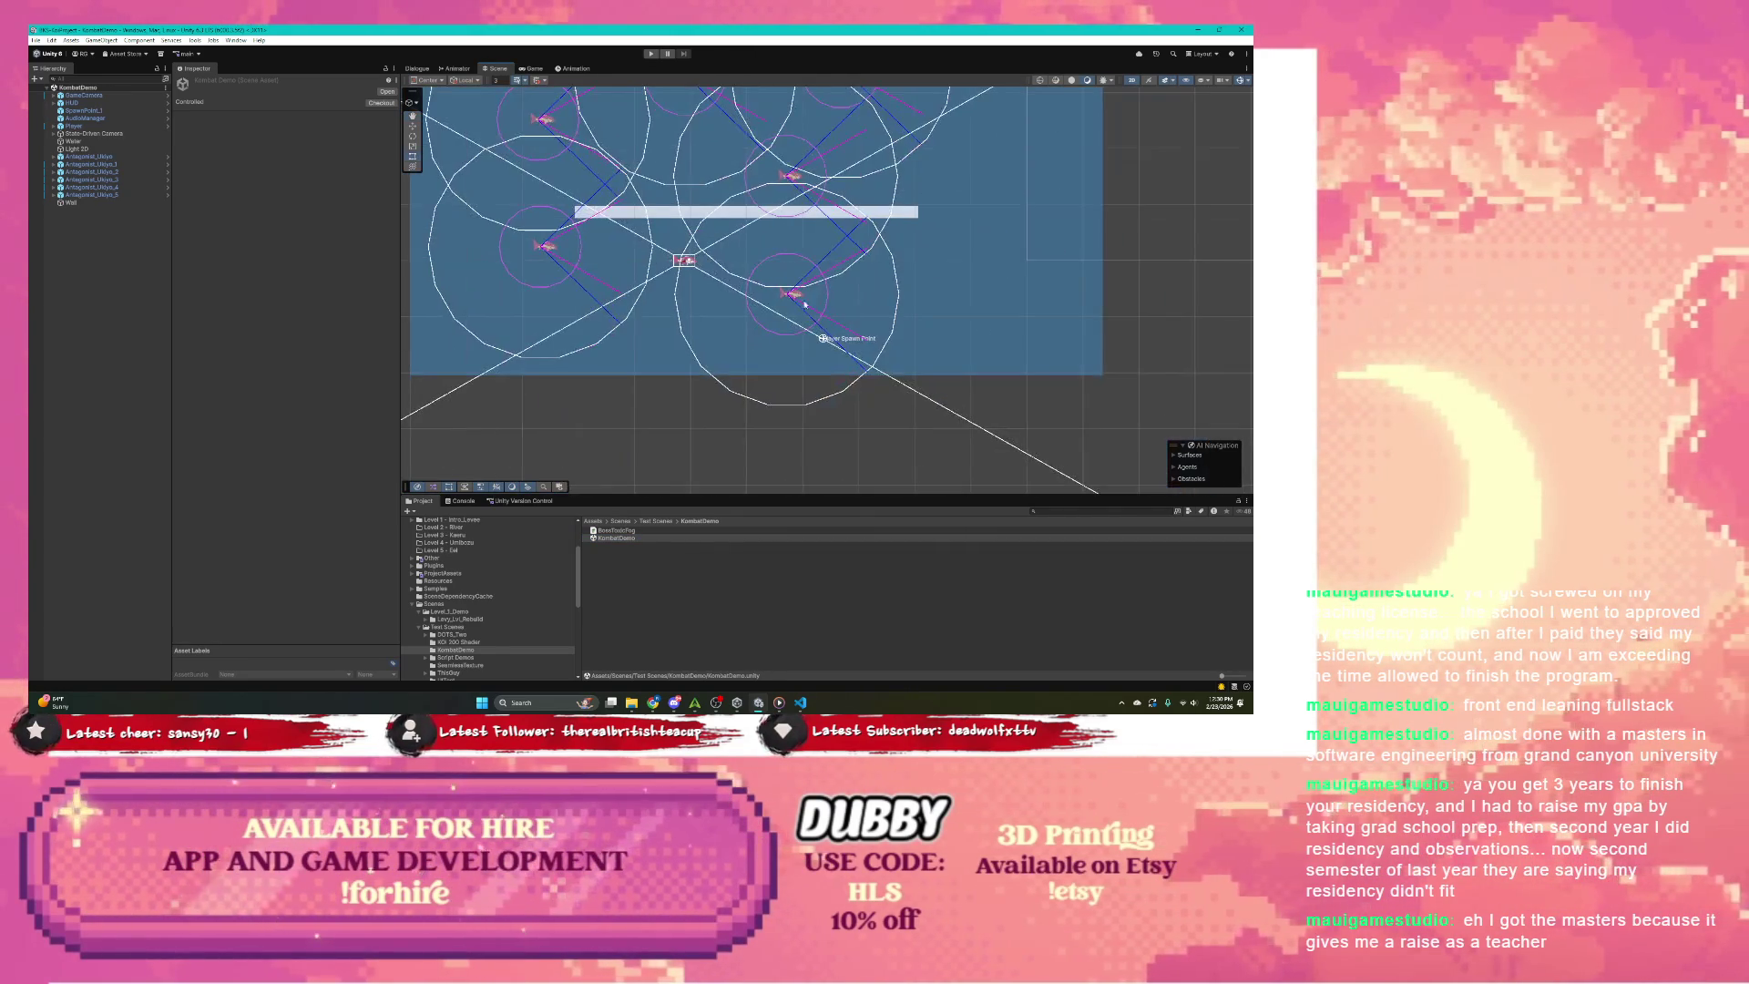
Step: Expand Antagonist_Ukiyo, select its RayVision child, and remove the Ray Vision Target Detection component
{"action": "left_click", "coordinate": [53, 157]}
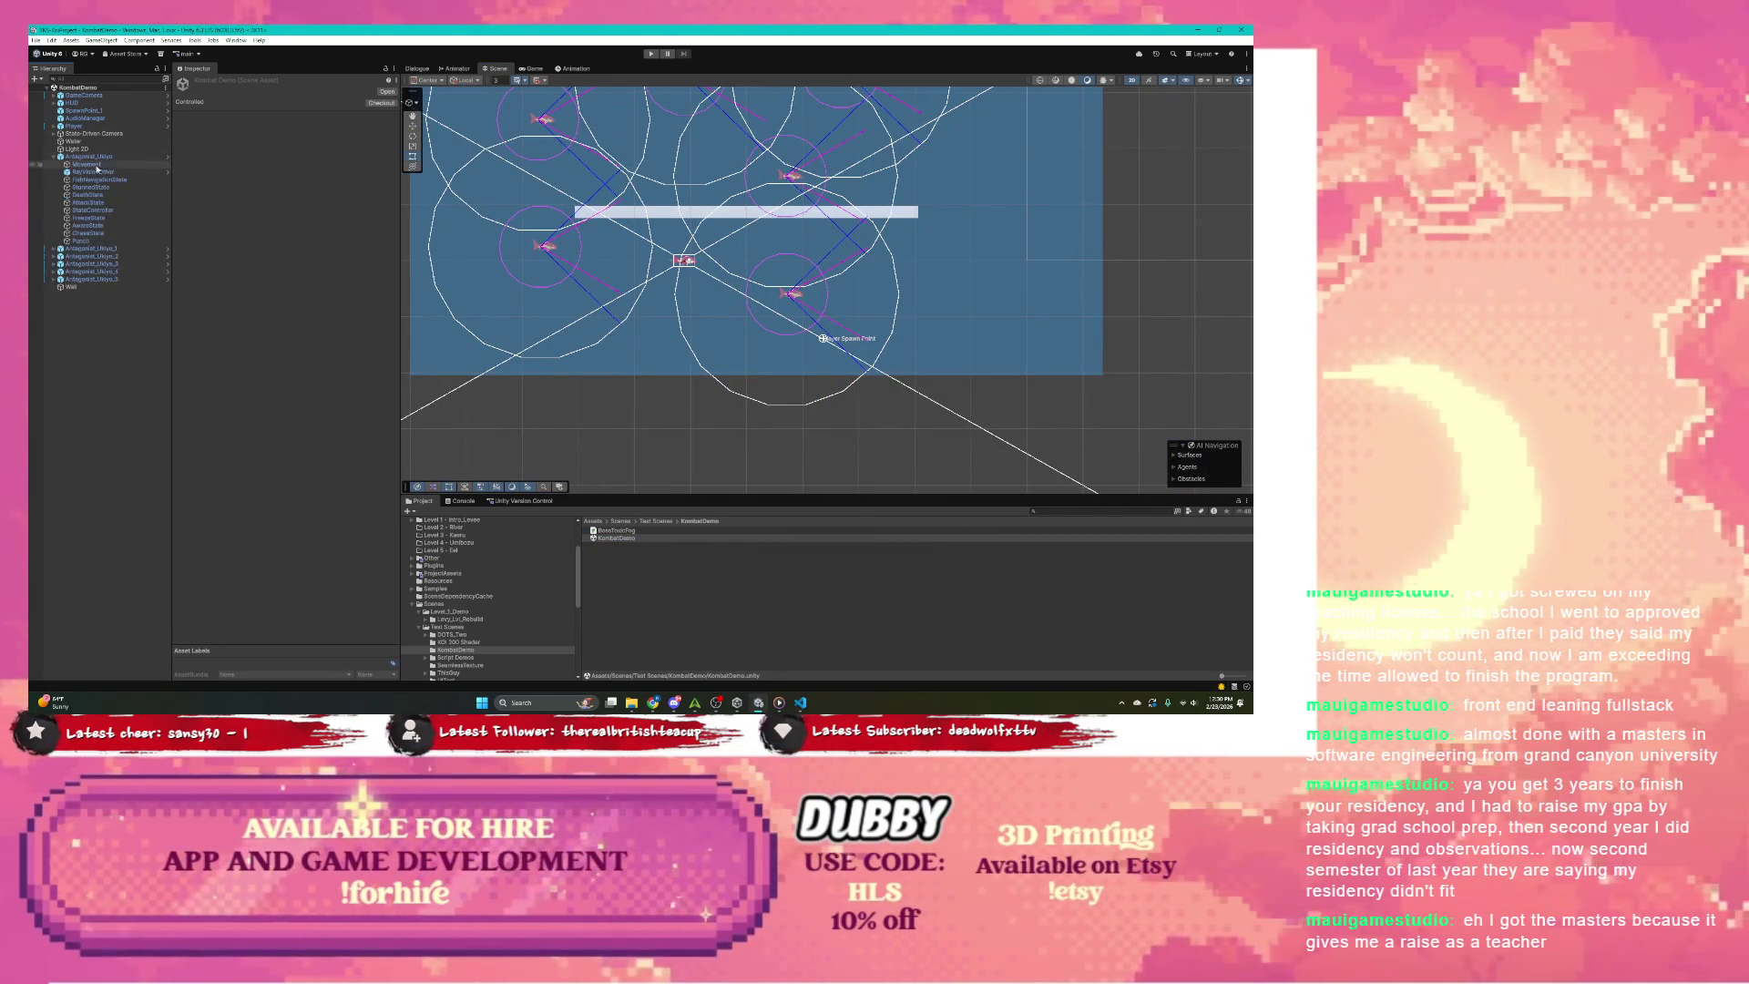
{"action": "left_click", "coordinate": [101, 171]}
{"action": "scroll", "coordinate": [285, 297], "scroll_direction": "down", "scroll_amount": 10}
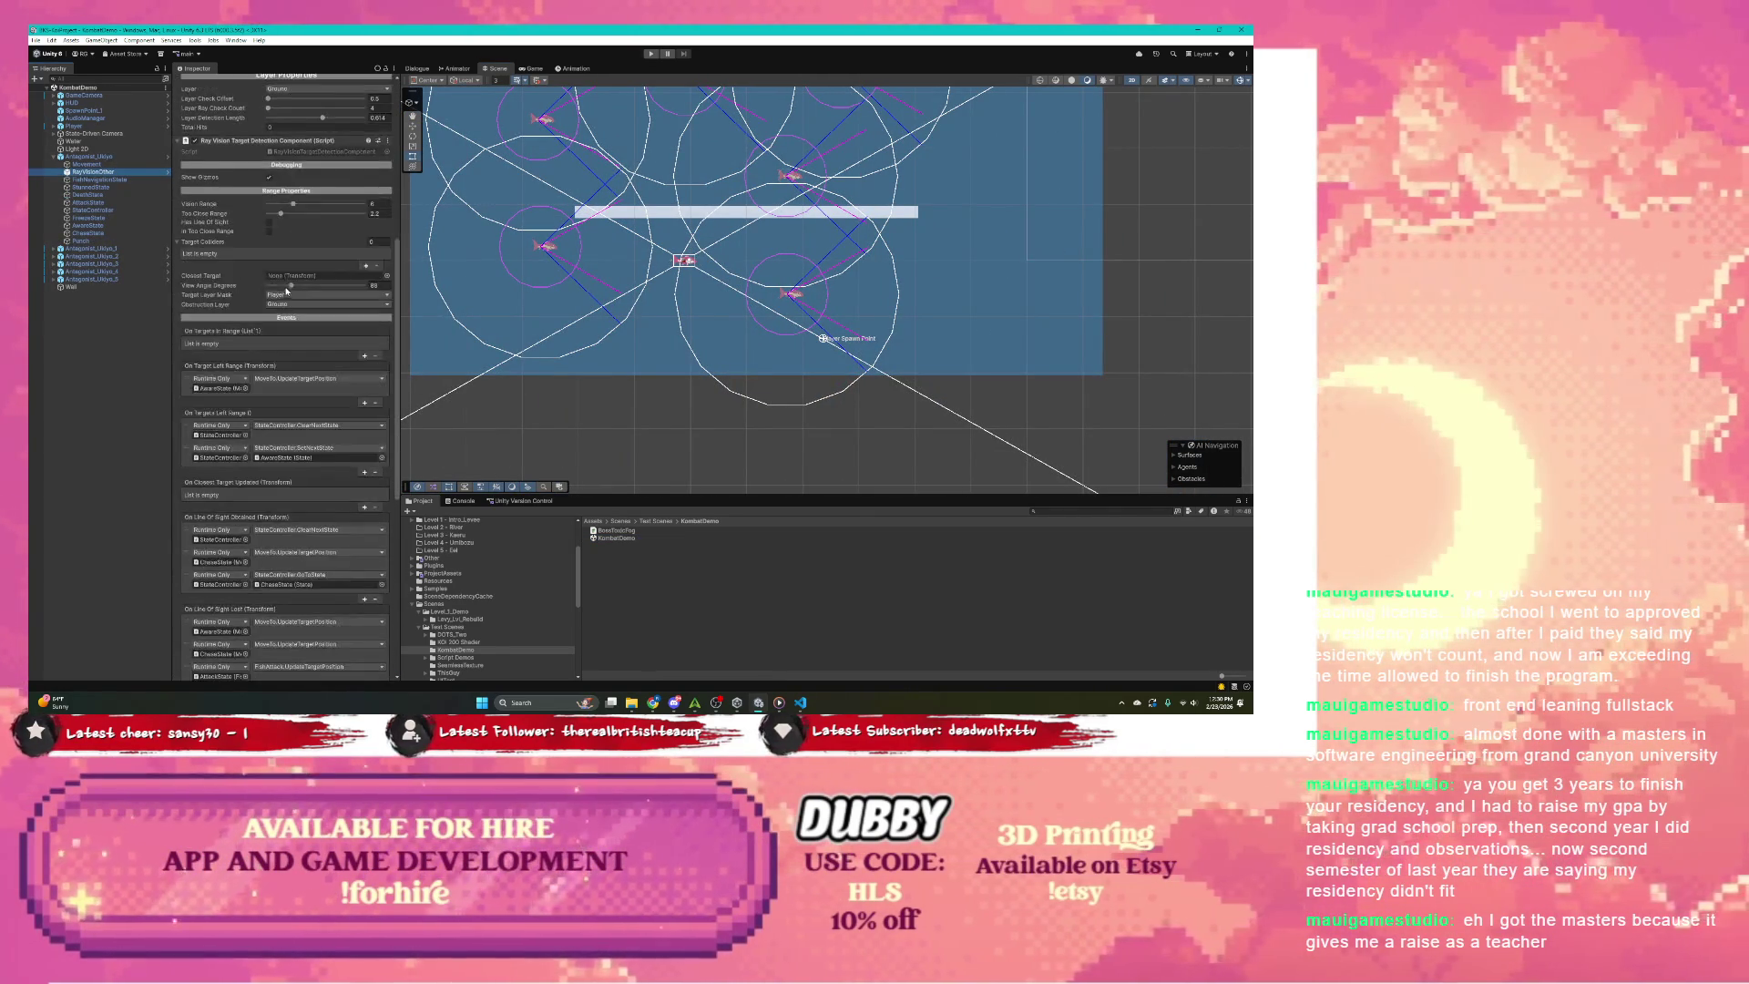
{"action": "scroll", "coordinate": [285, 298], "scroll_direction": "up", "scroll_amount": 5}
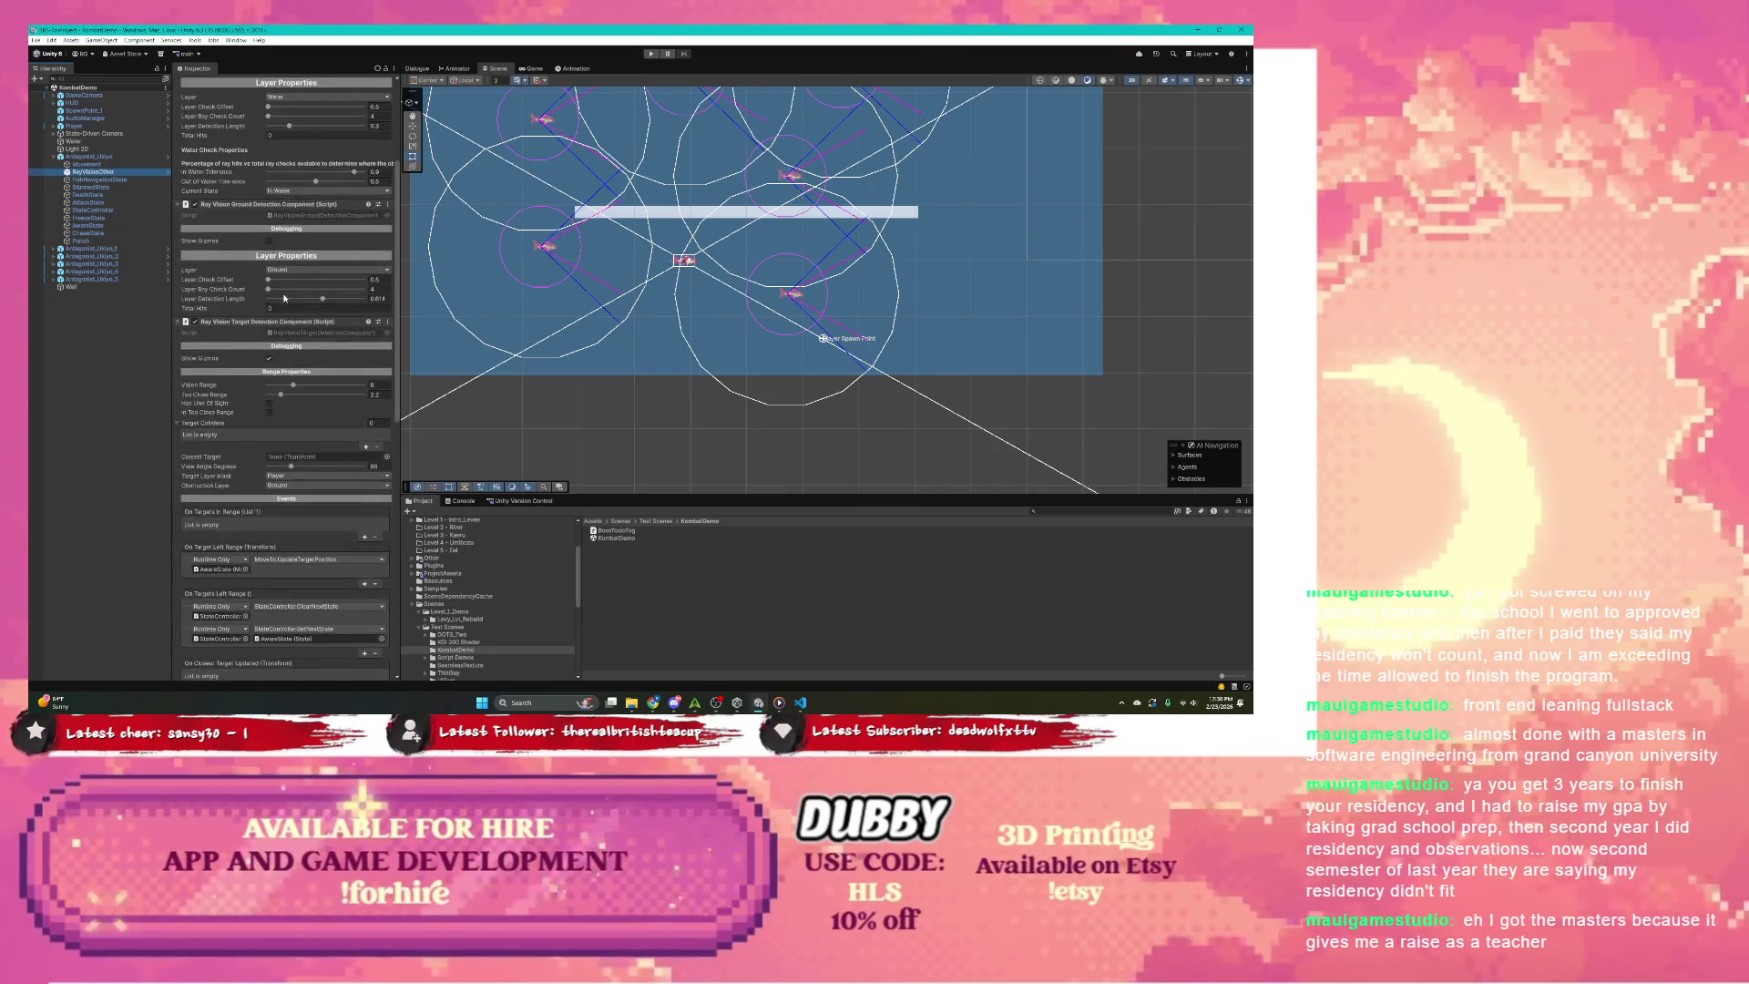
{"action": "left_click", "coordinate": [388, 321]}
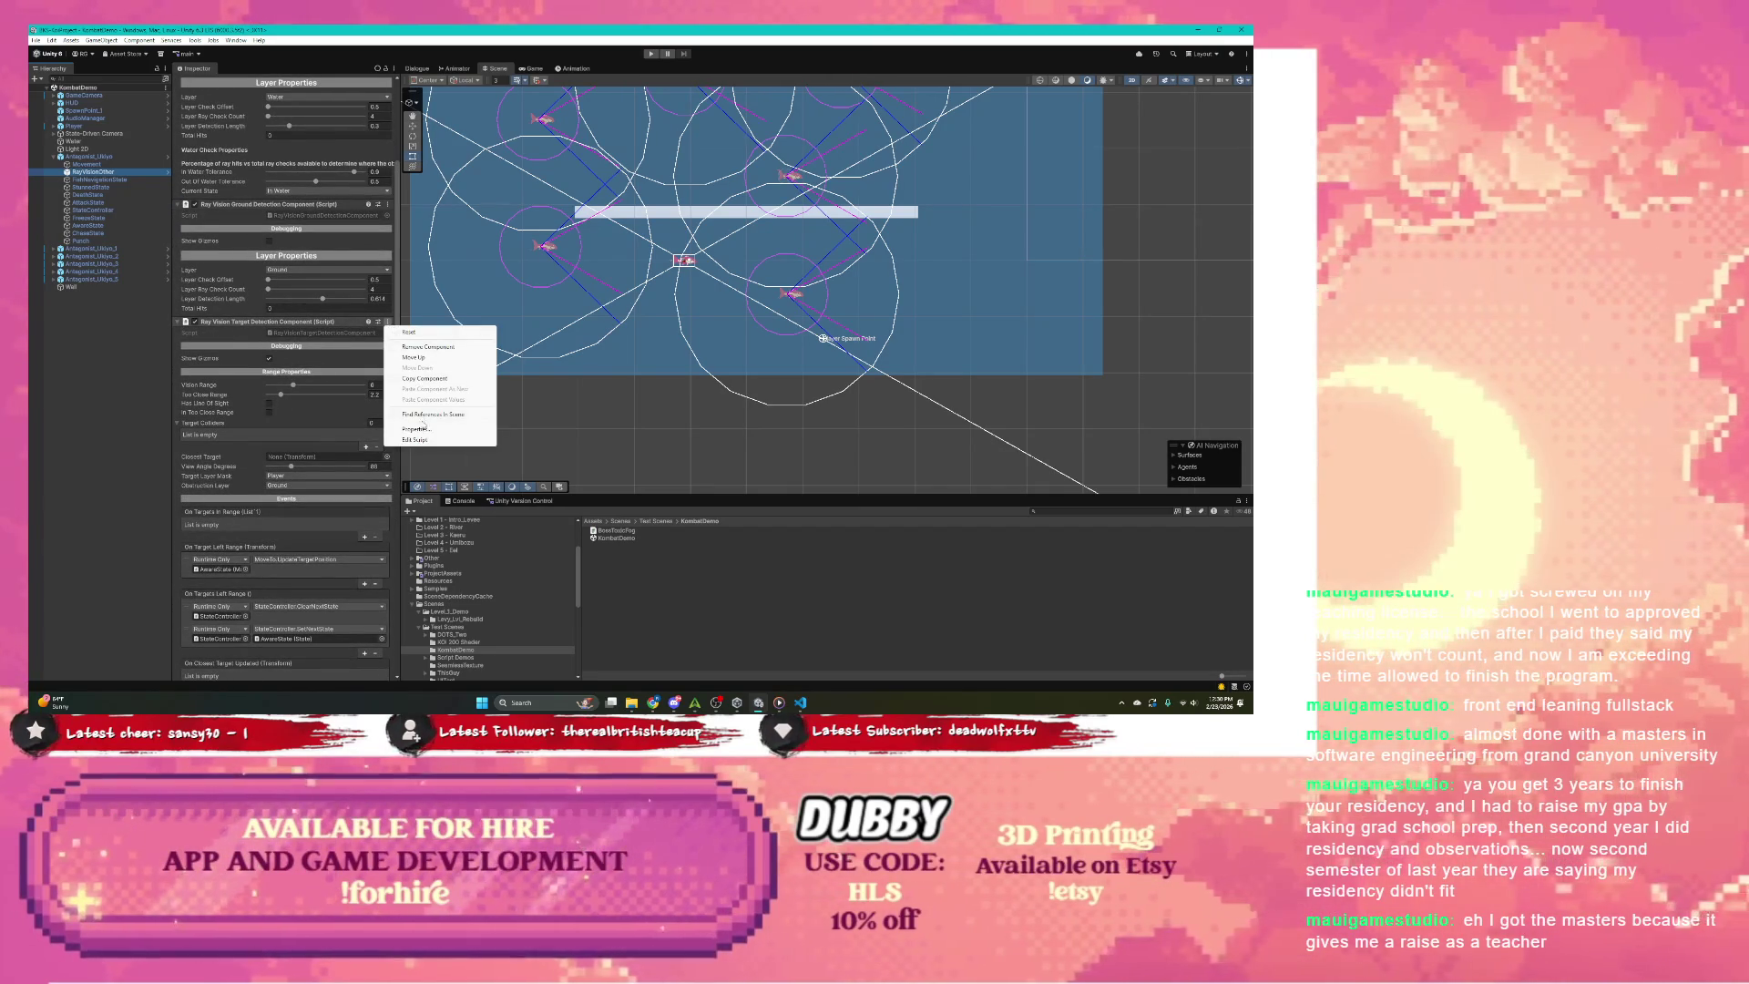
{"action": "left_click", "coordinate": [439, 353]}
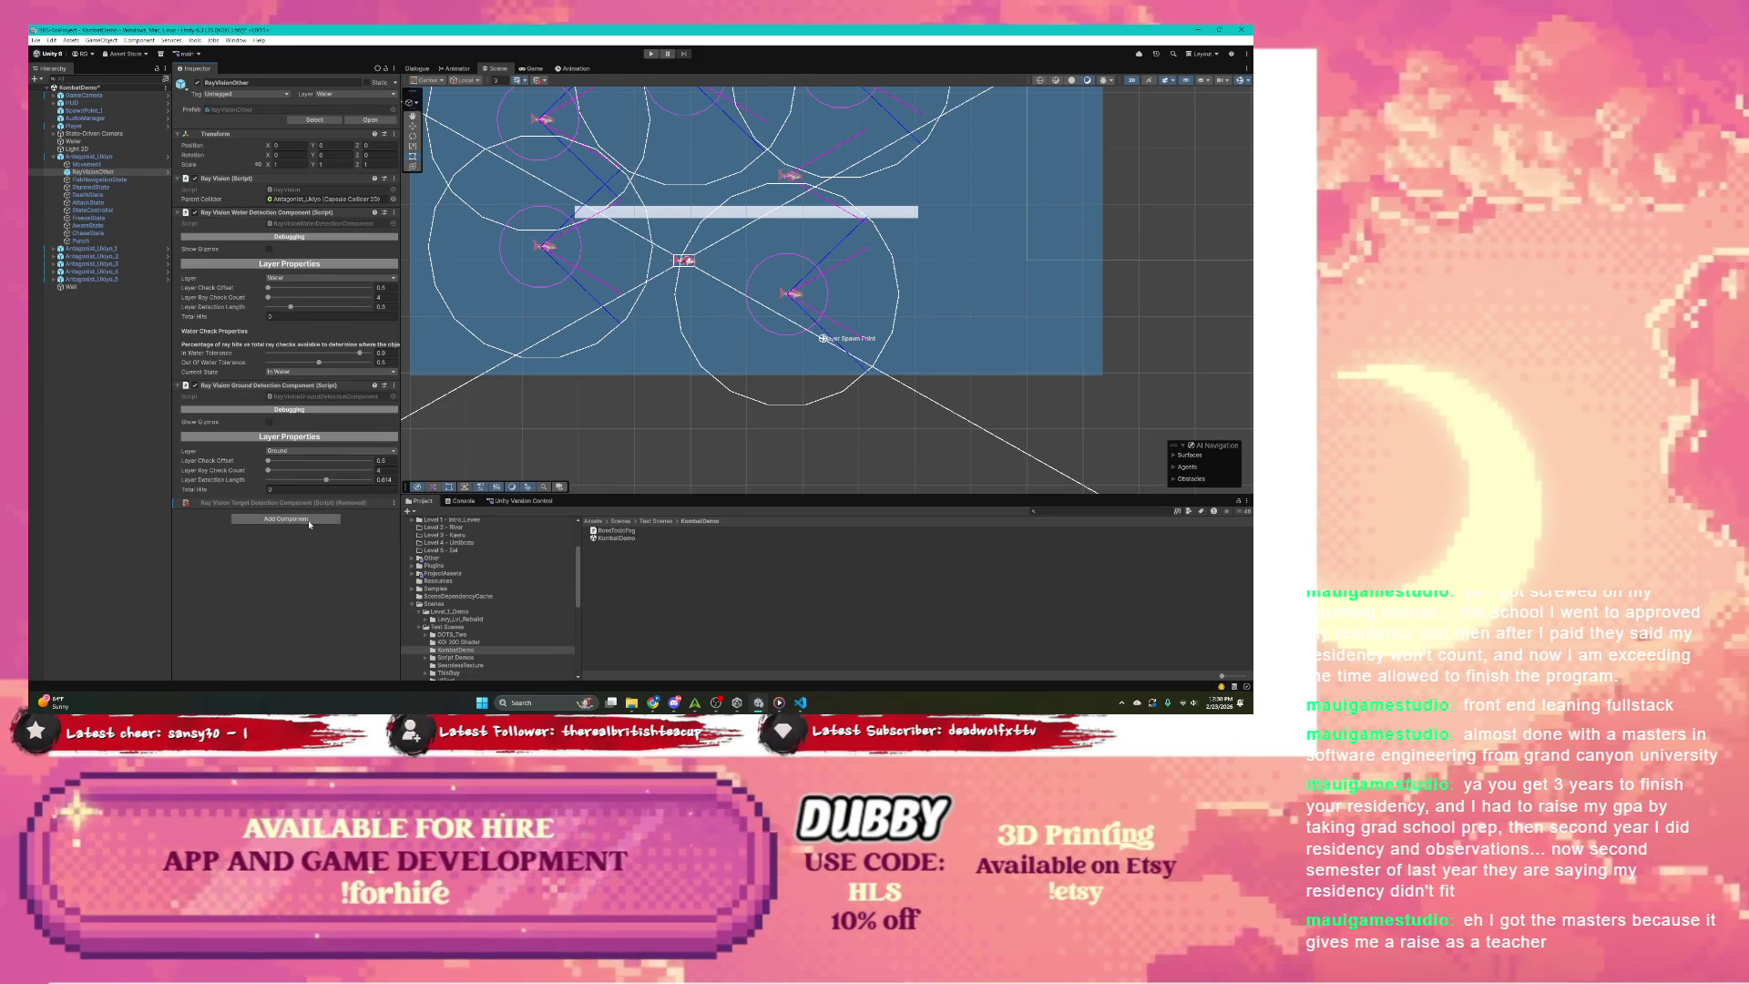
{"action": "scroll", "coordinate": [483, 619], "scroll_direction": "down", "scroll_amount": 5}
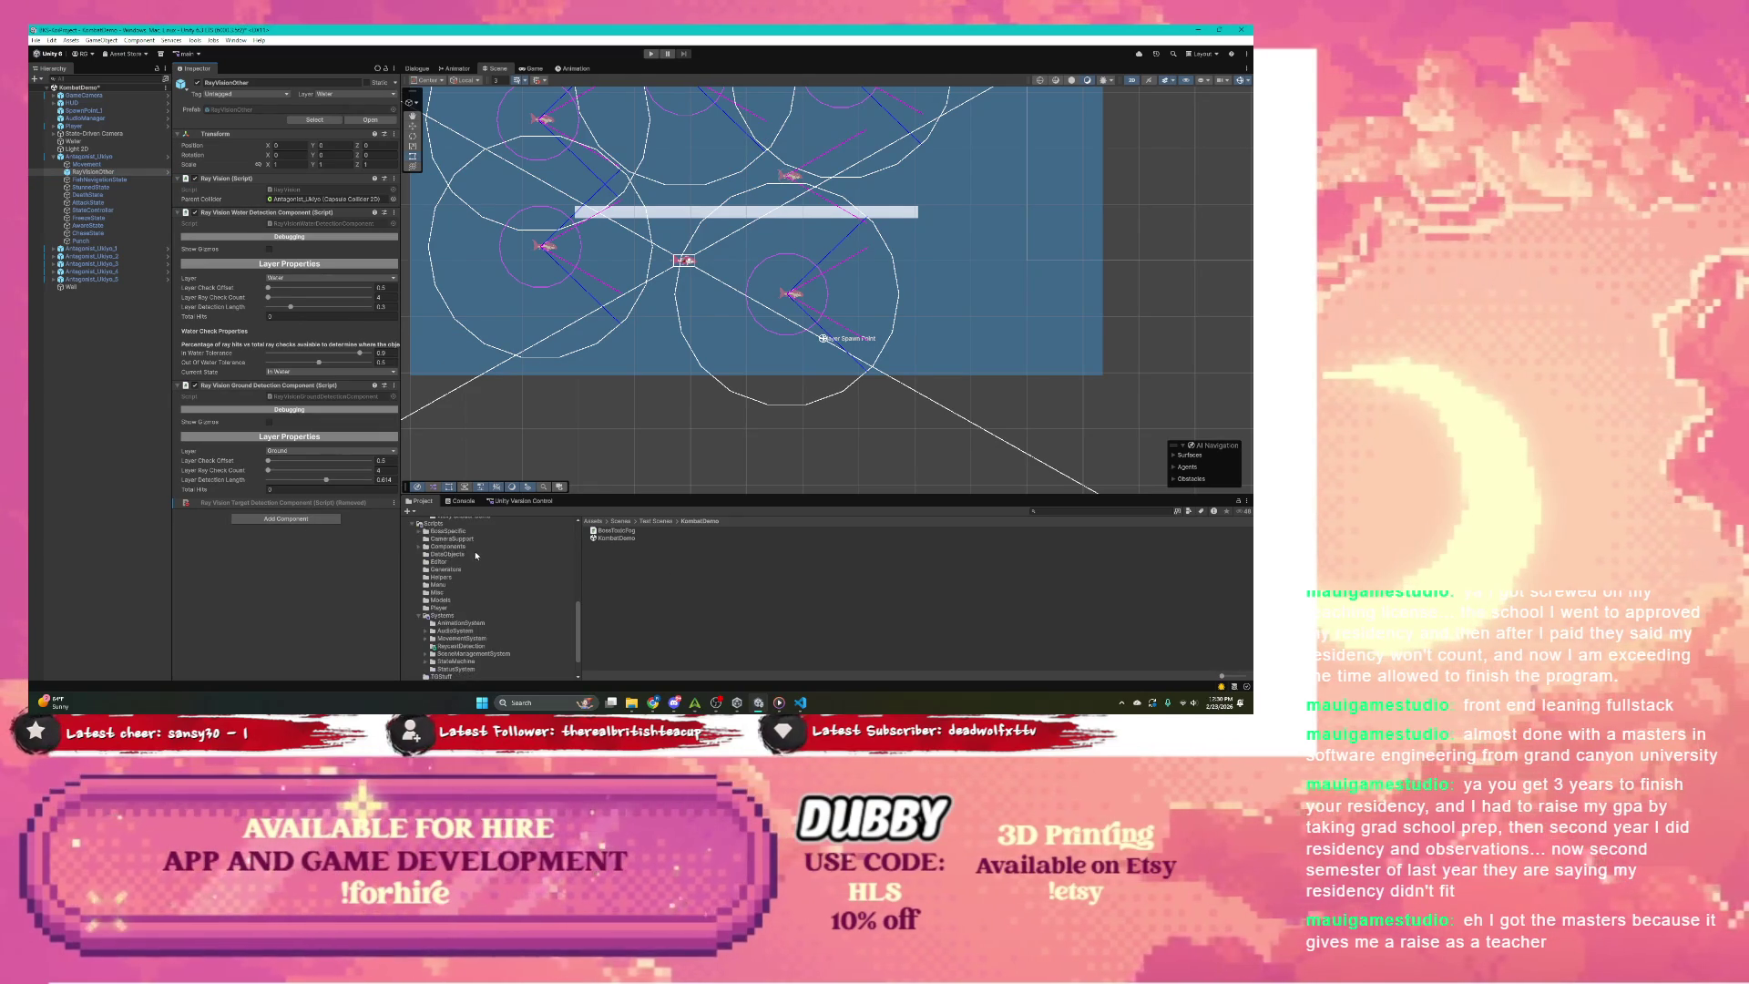
Step: Open the RaycastDetection scripts folder and preview the RaycastAwareBehaviour source
{"action": "scroll", "coordinate": [460, 603], "scroll_direction": "down", "scroll_amount": 2}
{"action": "left_click", "coordinate": [461, 617]}
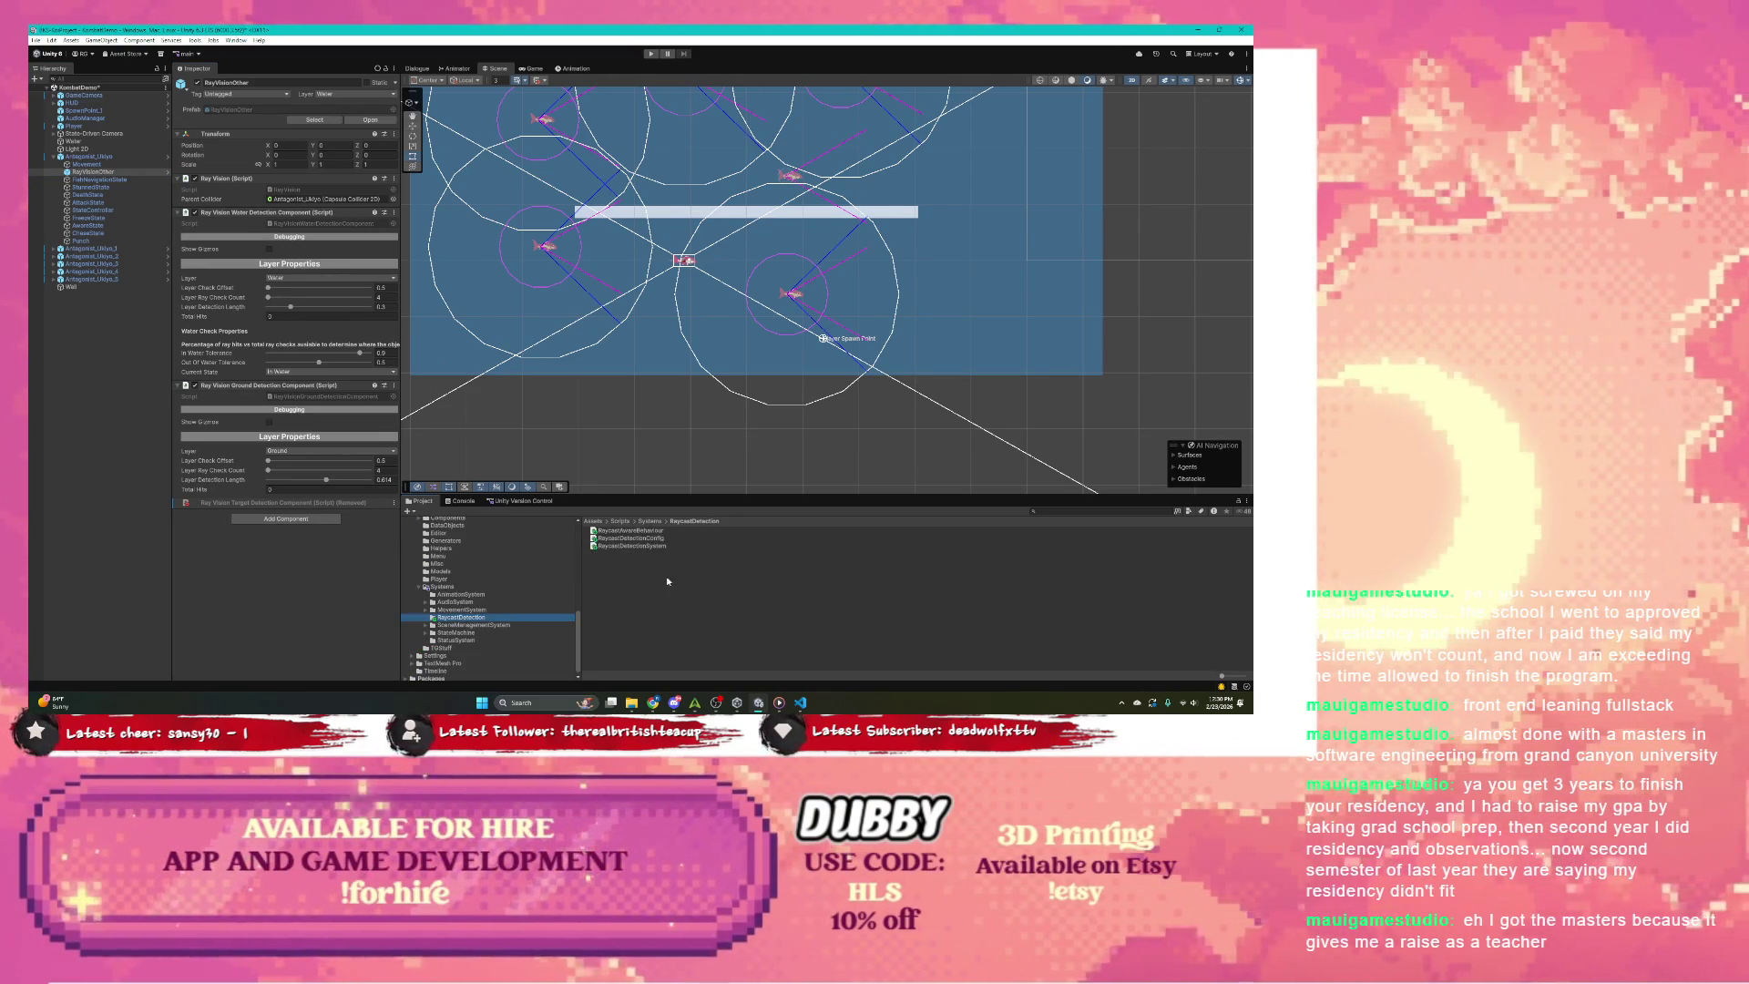
{"action": "left_click", "coordinate": [637, 530]}
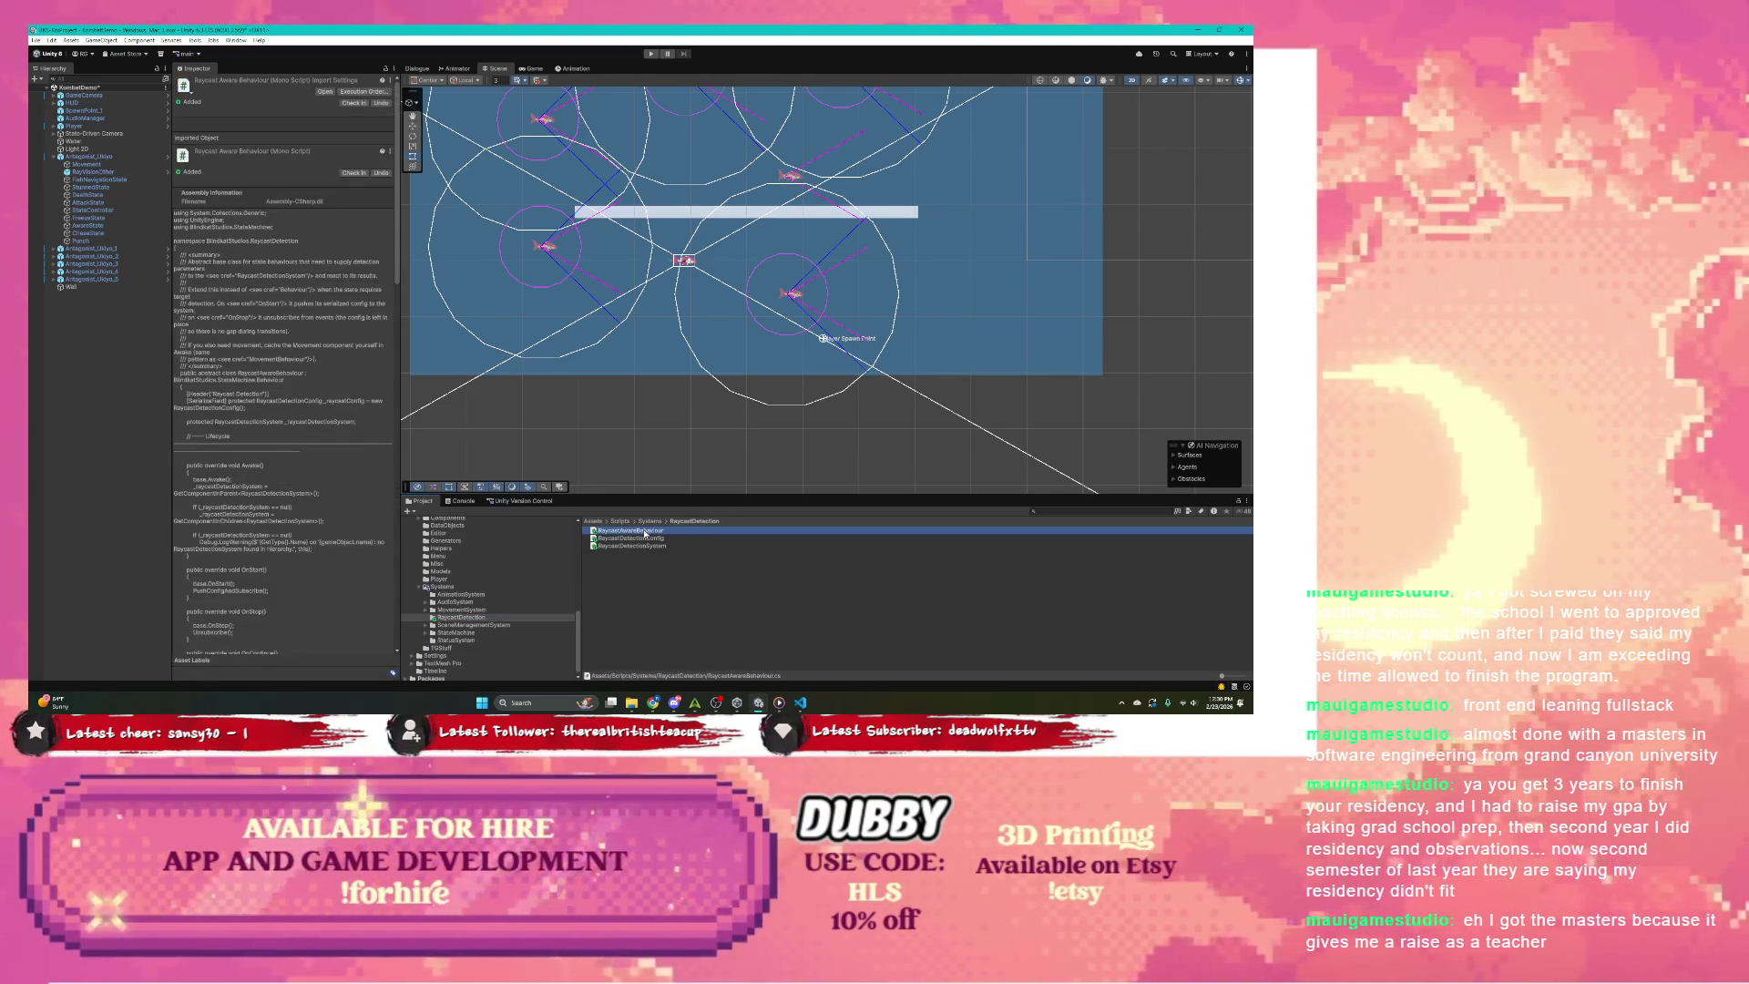
Step: Dismiss the folder's context menu and select DeathState in the Hierarchy to view its components
{"action": "right_click", "coordinate": [616, 559]}
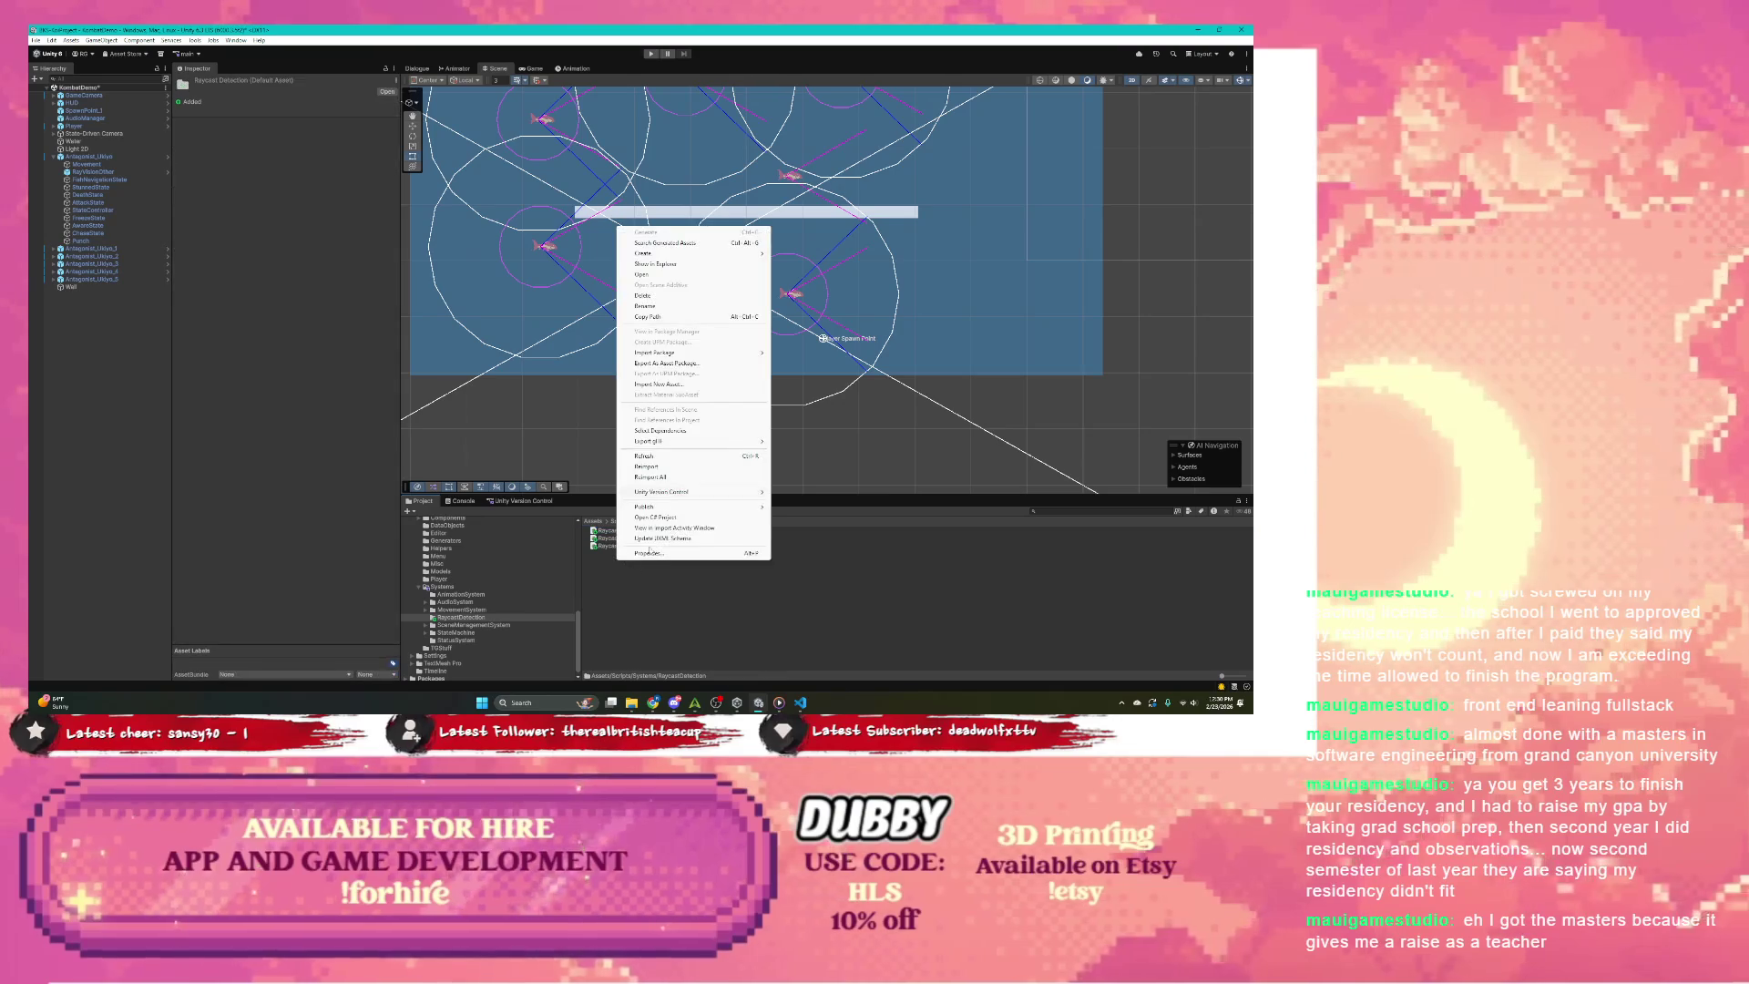
{"action": "mouse_move", "coordinate": [671, 255]}
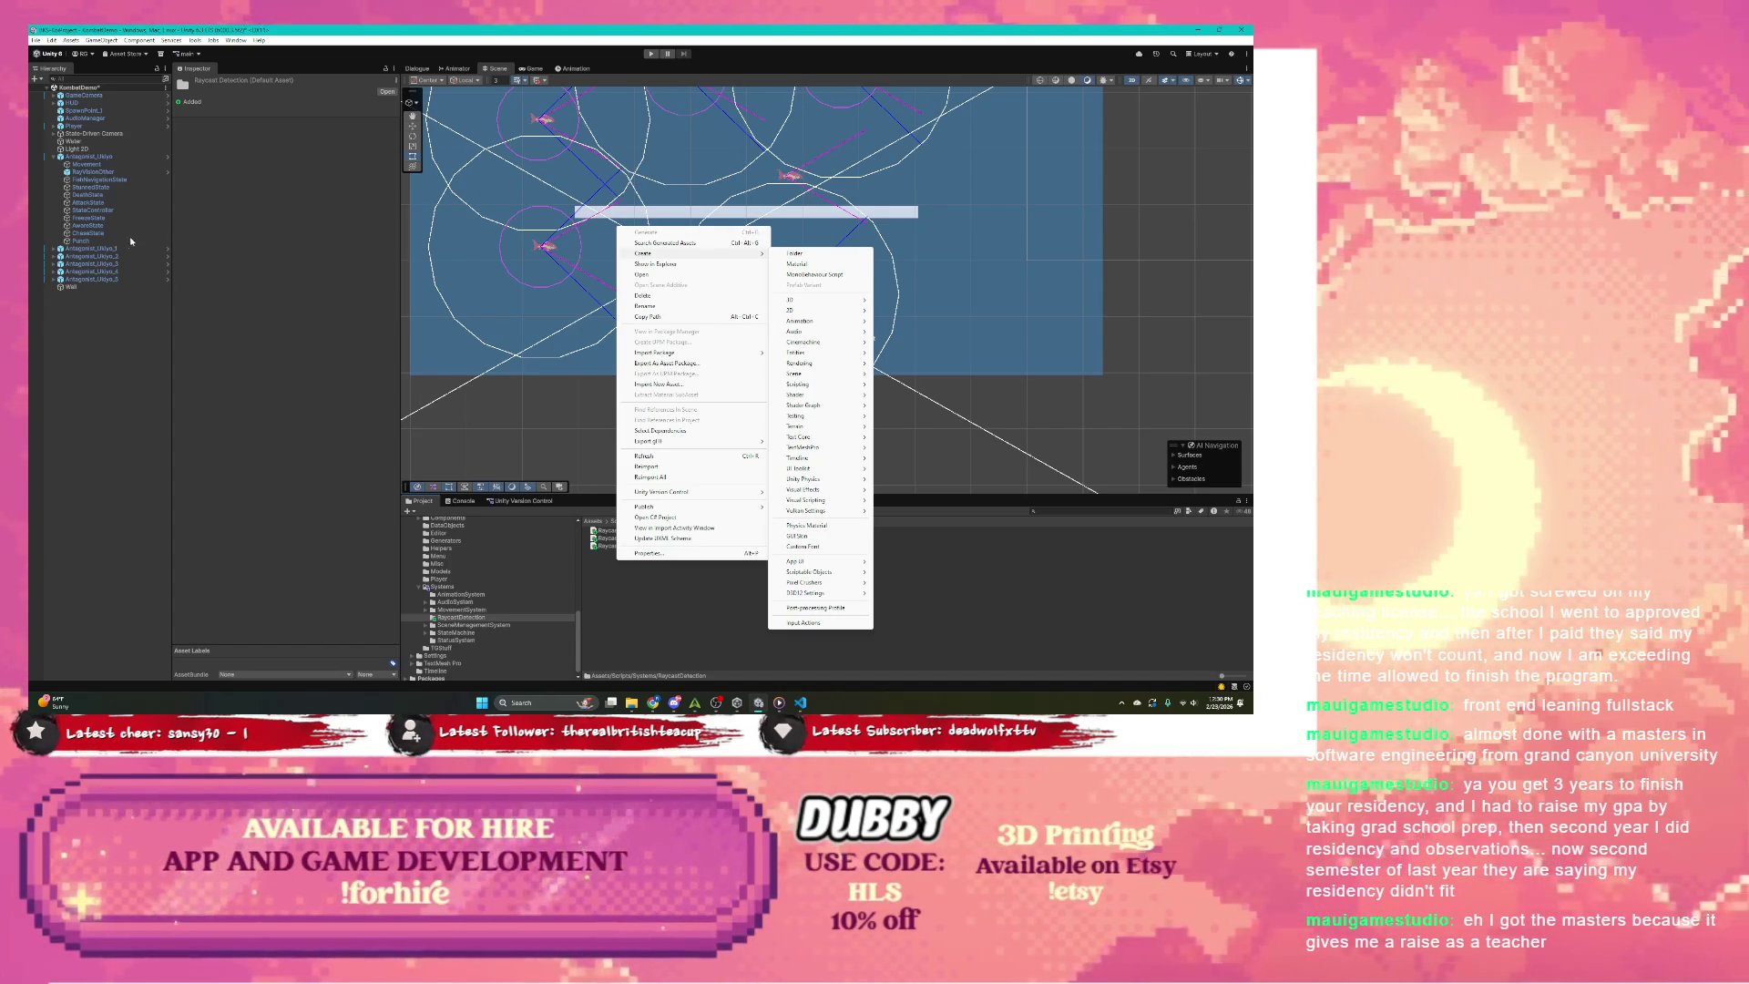
{"action": "left_click", "coordinate": [88, 233]}
{"action": "left_click", "coordinate": [87, 195]}
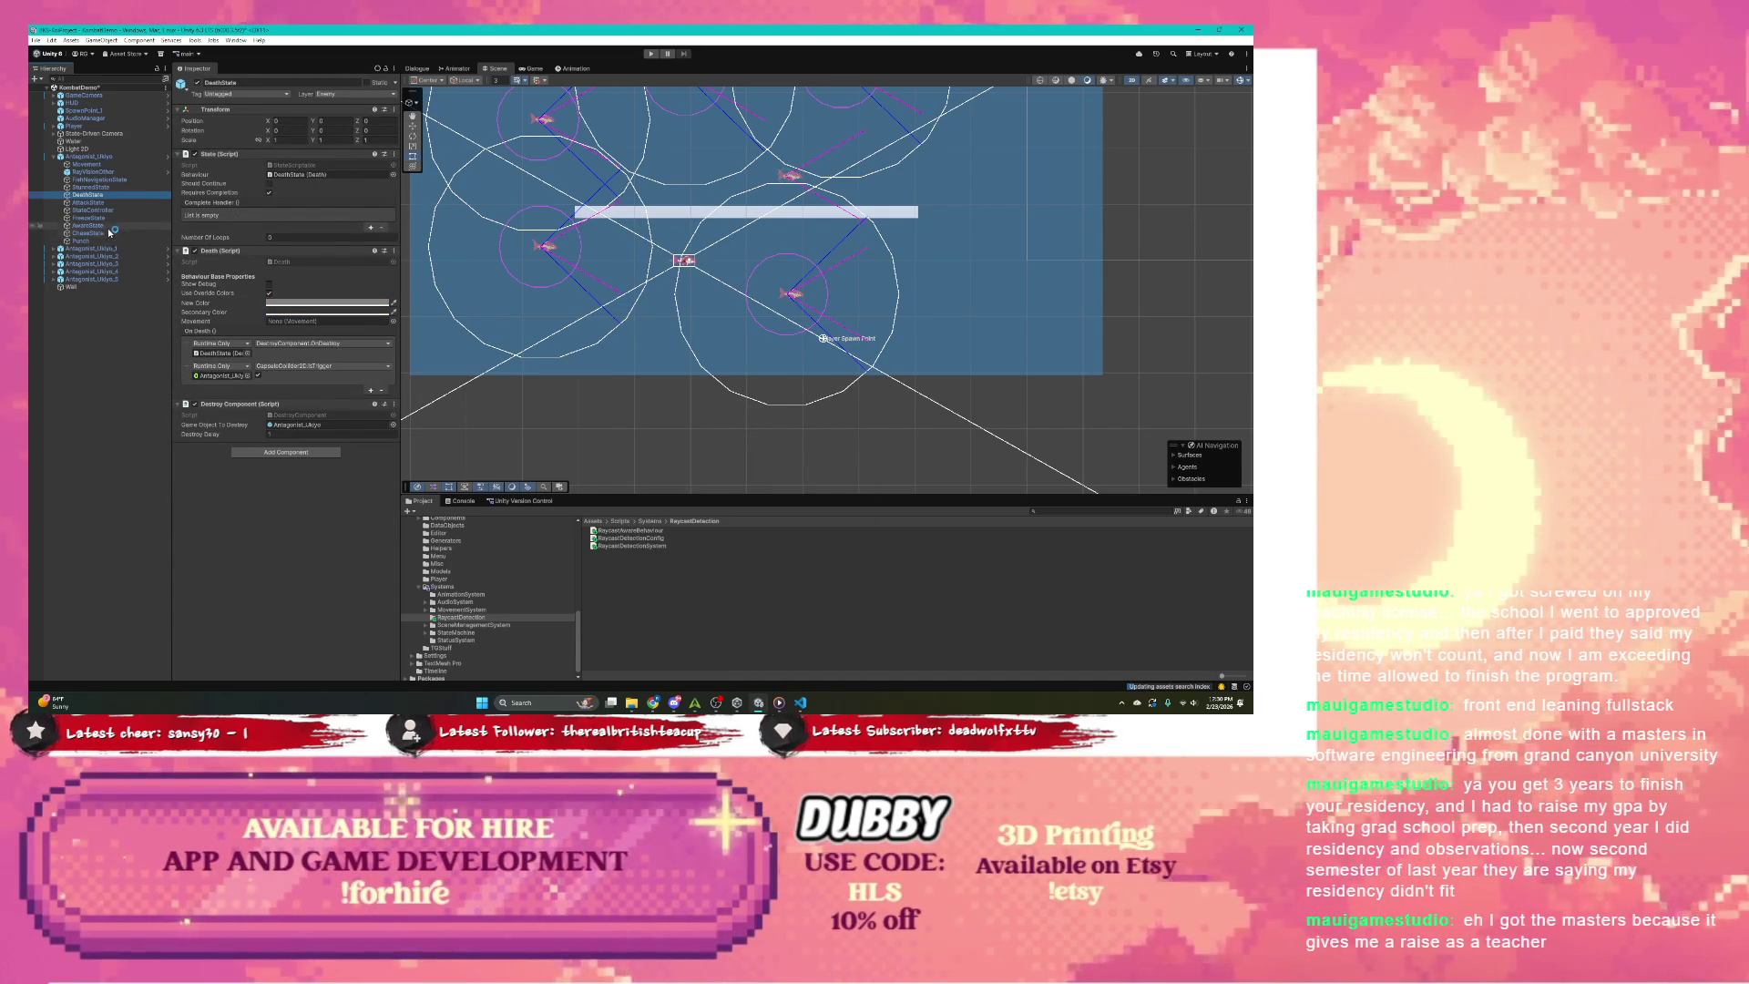
Step: Open MoveTo.cs from the ChaseState object's Move To component using Edit Script
{"action": "left_click", "coordinate": [108, 226]}
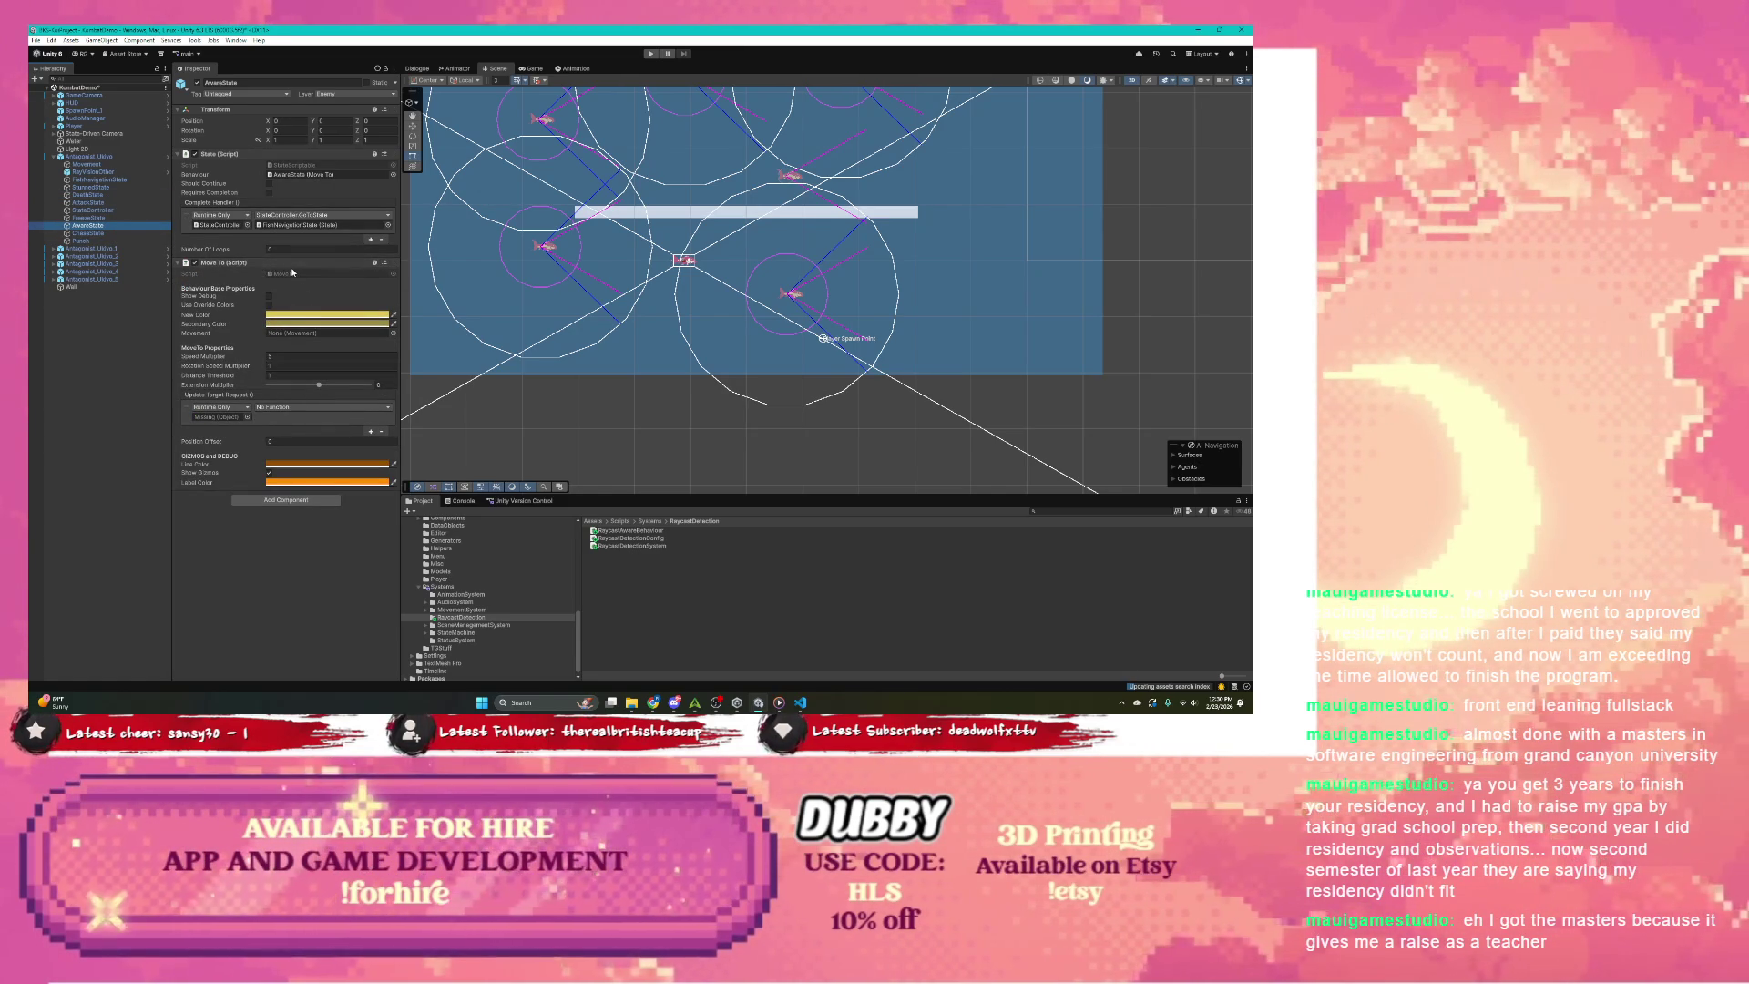
{"action": "left_click", "coordinate": [115, 235]}
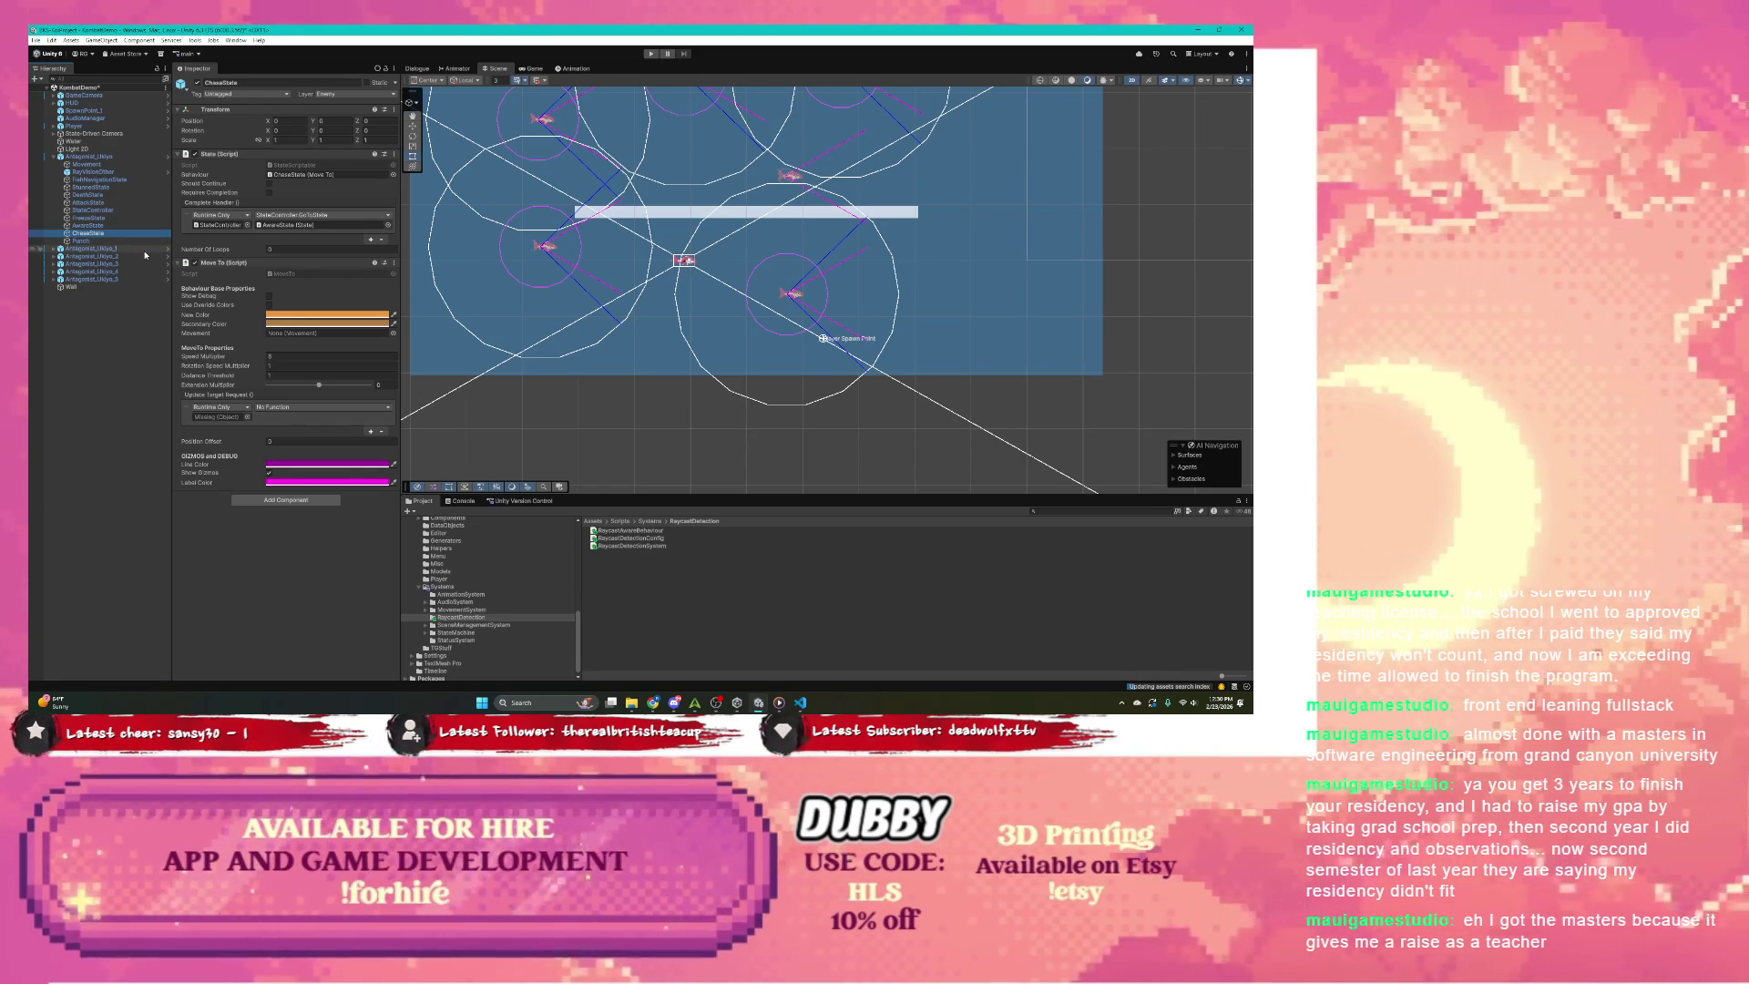
{"action": "left_click", "coordinate": [393, 262]}
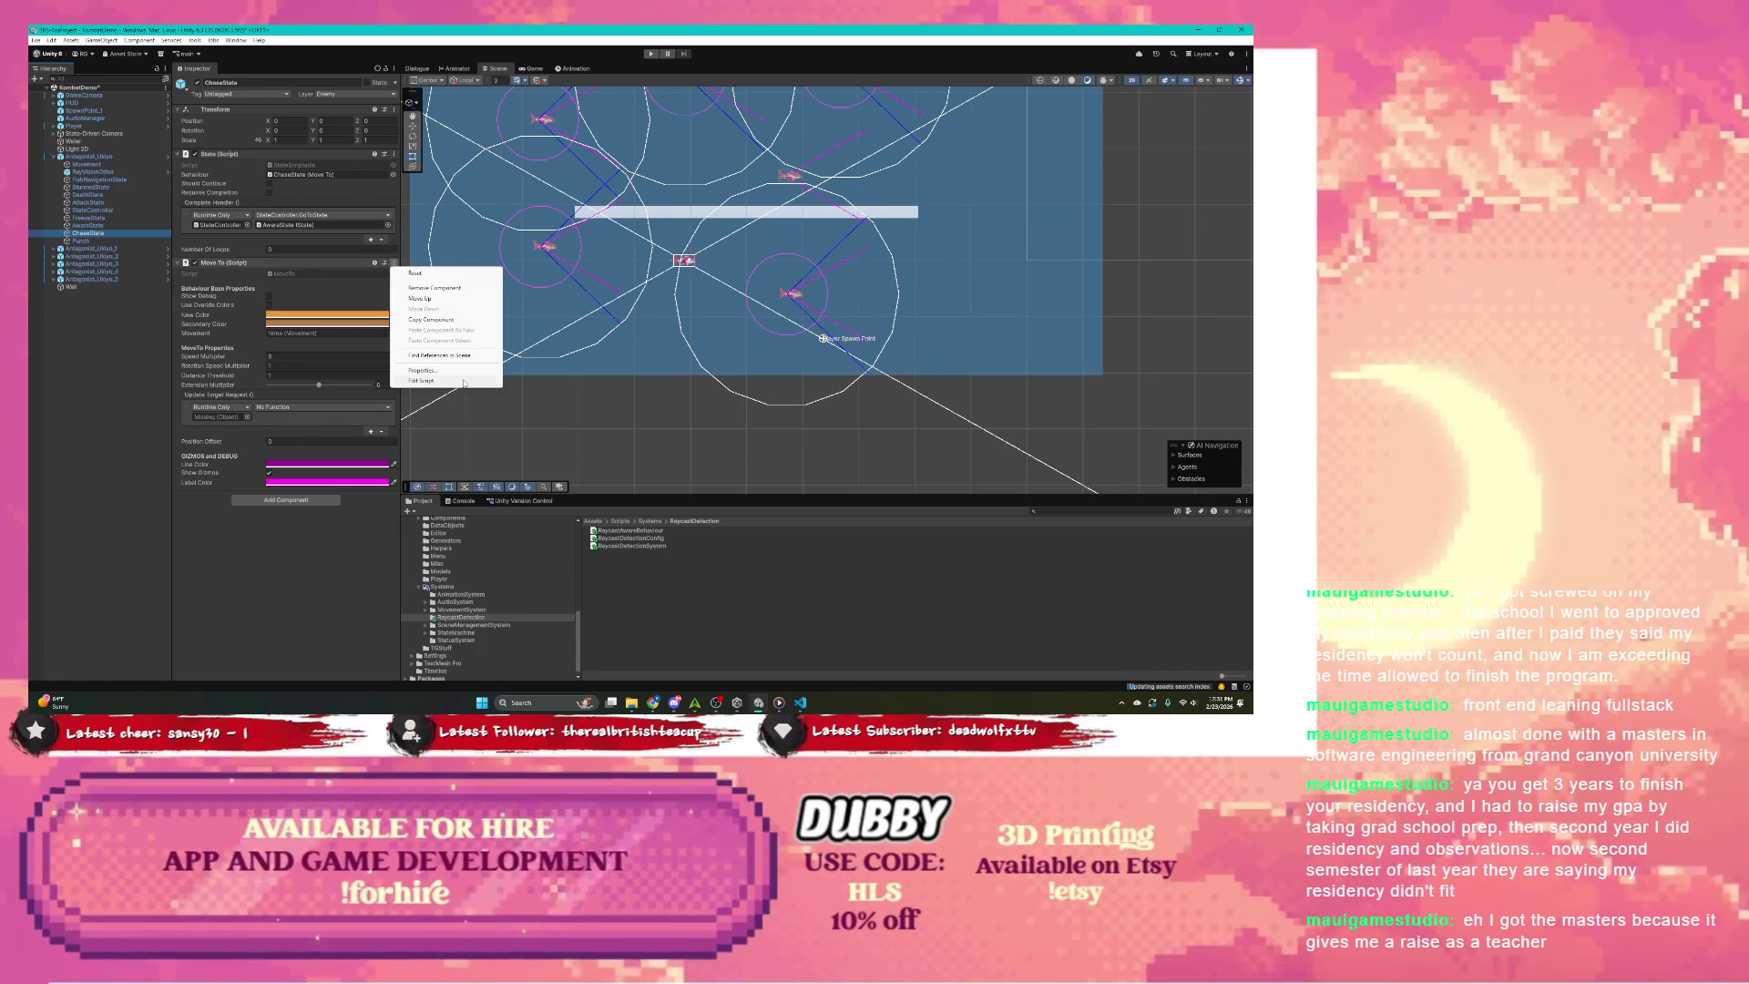
{"action": "left_click", "coordinate": [464, 382]}
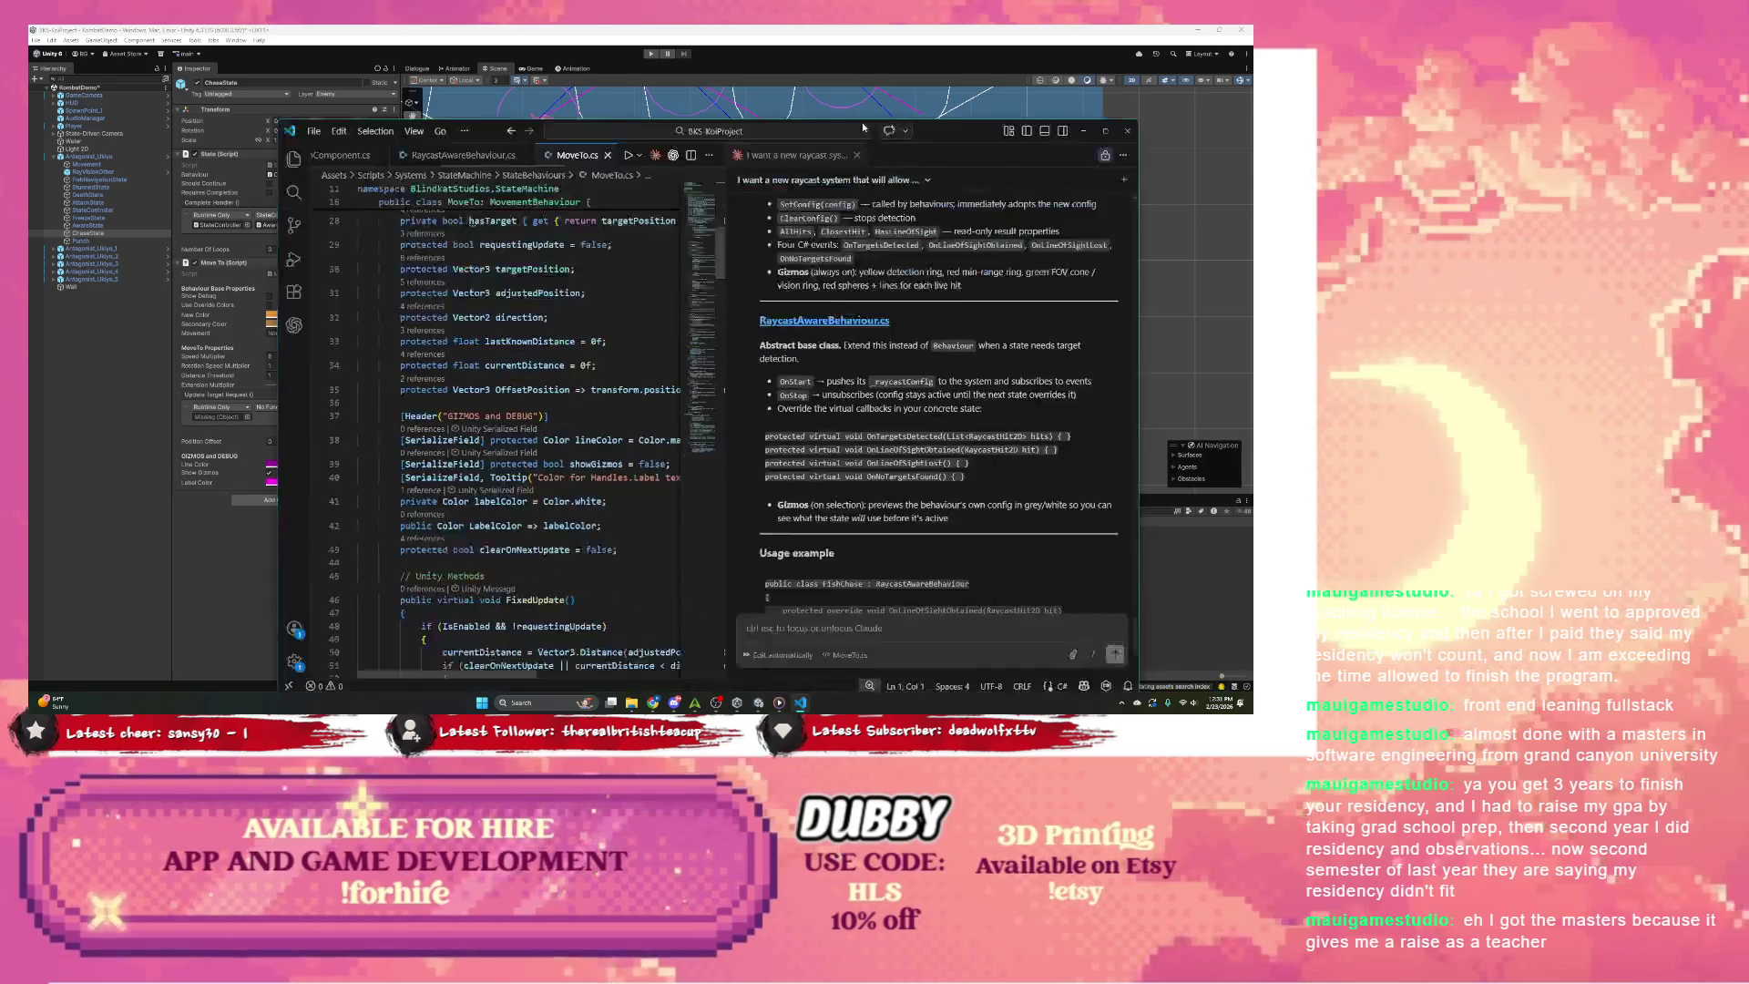
Step: Review MoveTo.cs and pick out its MovementBehaviour base class
{"action": "scroll", "coordinate": [340, 268], "scroll_direction": "up", "scroll_amount": 9}
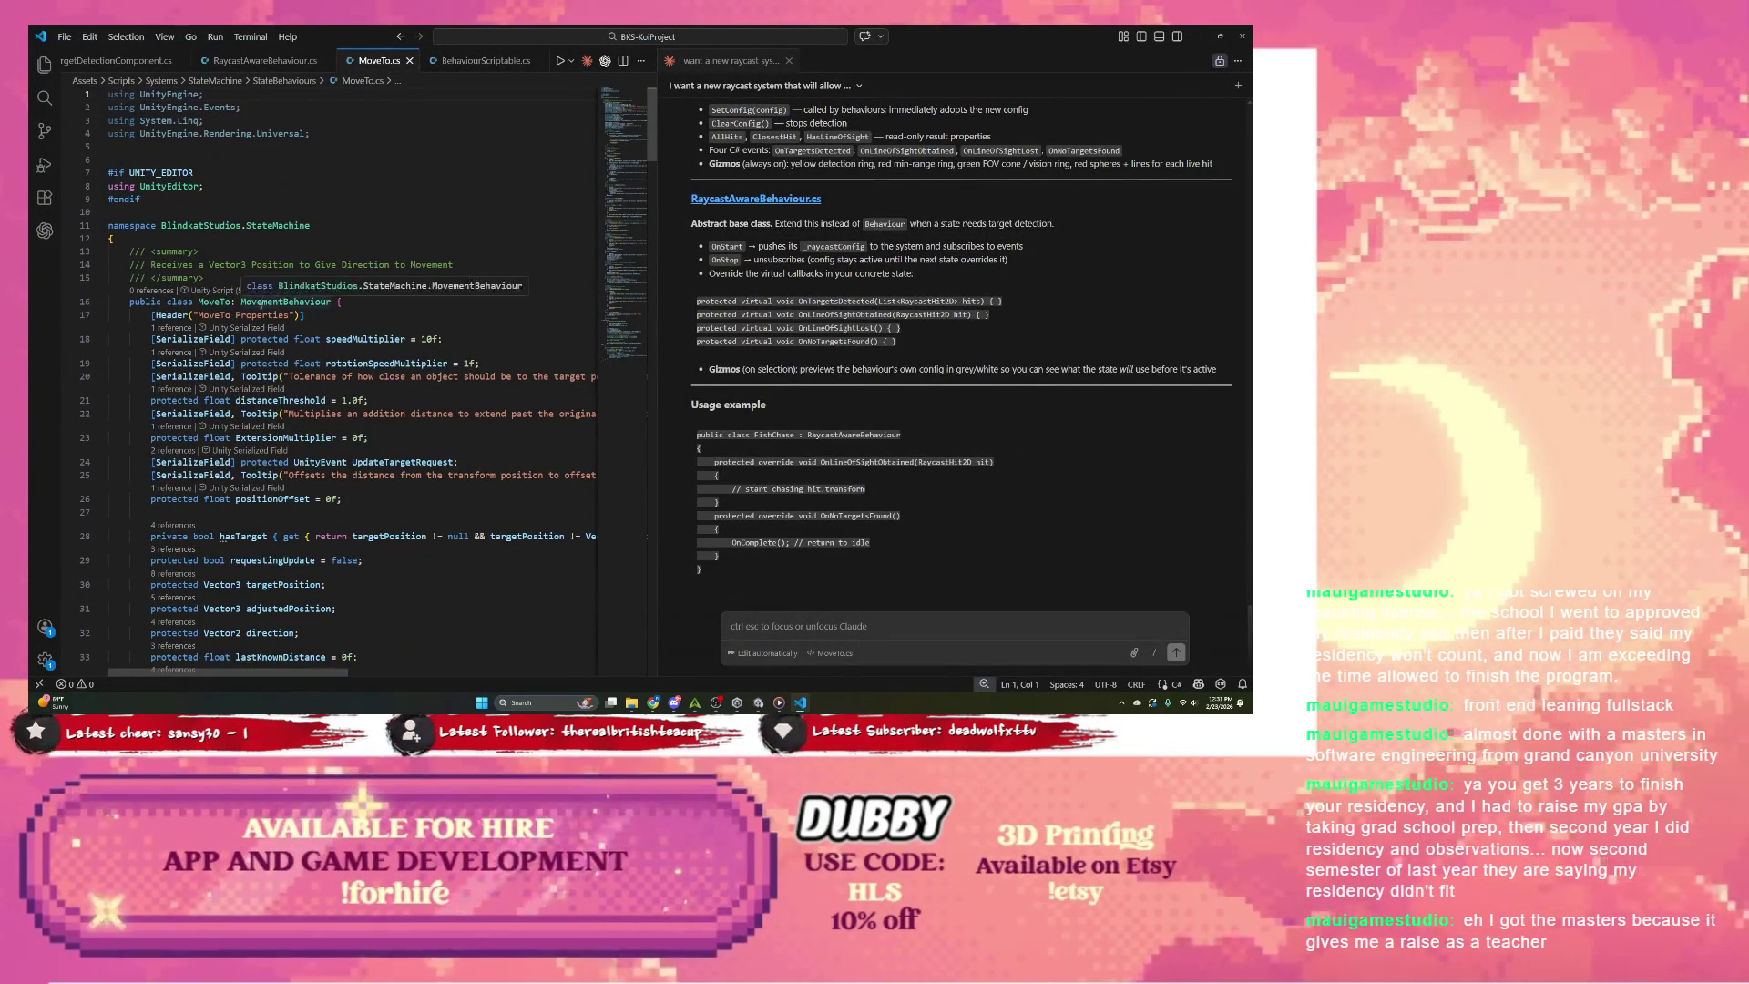
{"action": "double_click", "coordinate": [262, 303]}
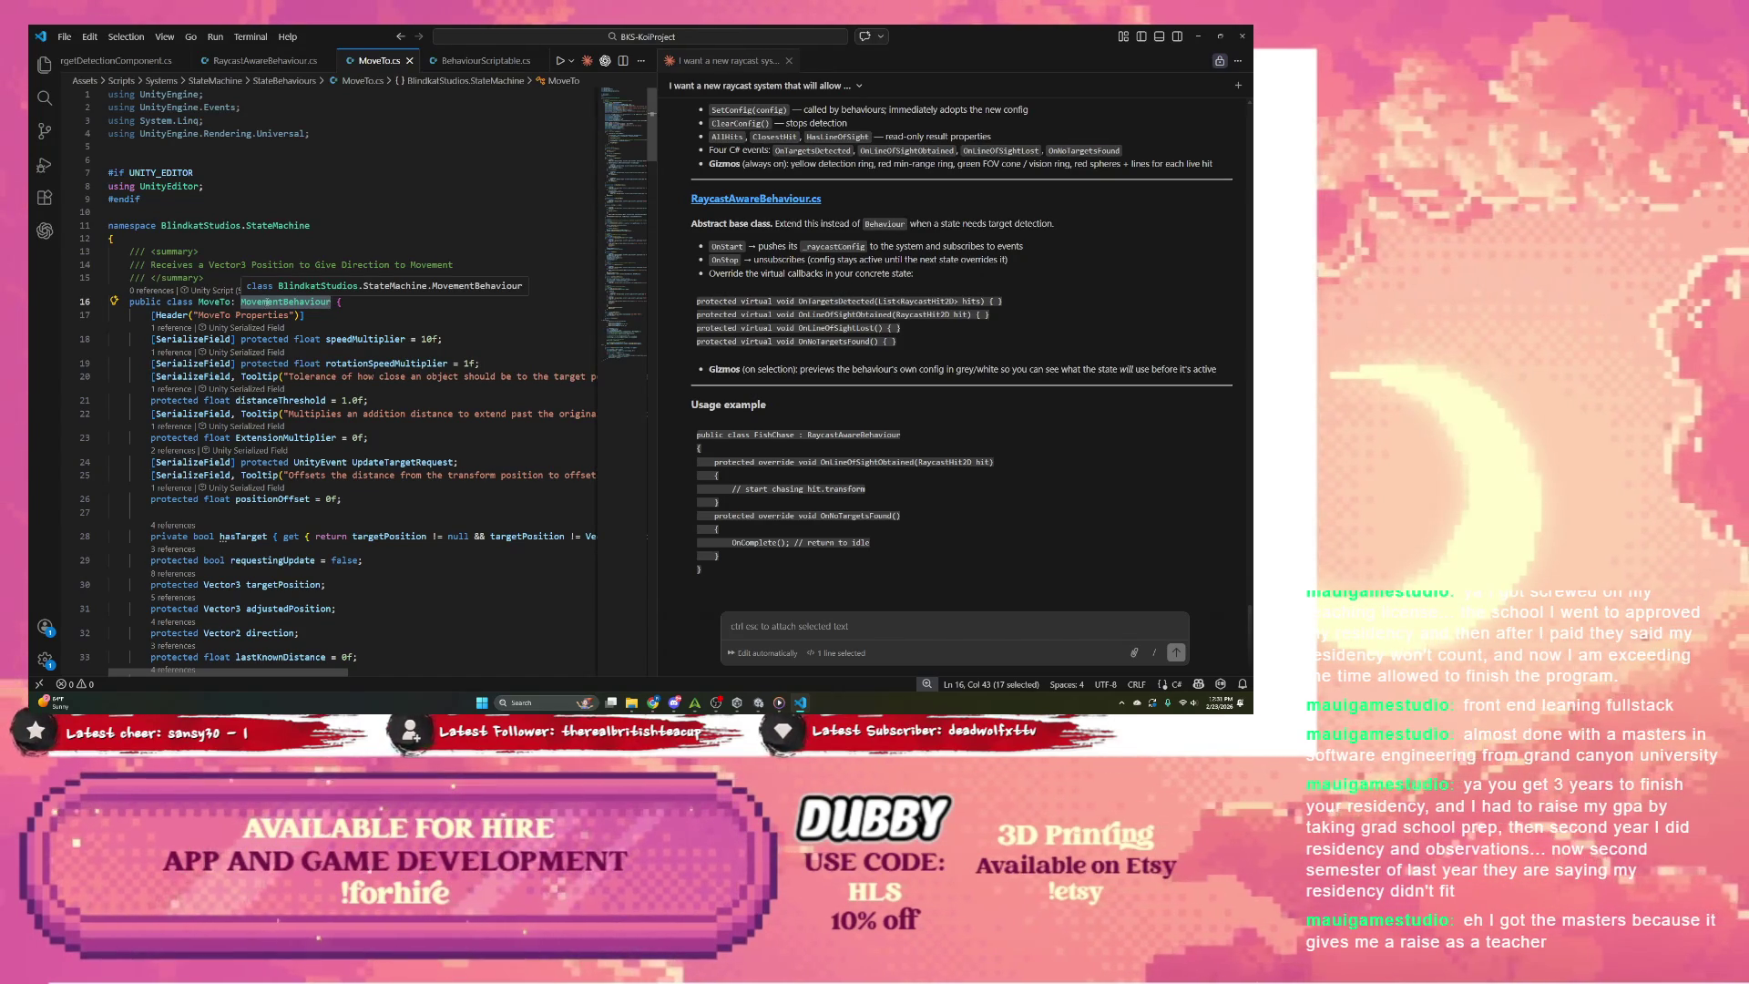
{"action": "scroll", "coordinate": [284, 293], "scroll_direction": "down", "scroll_amount": 10}
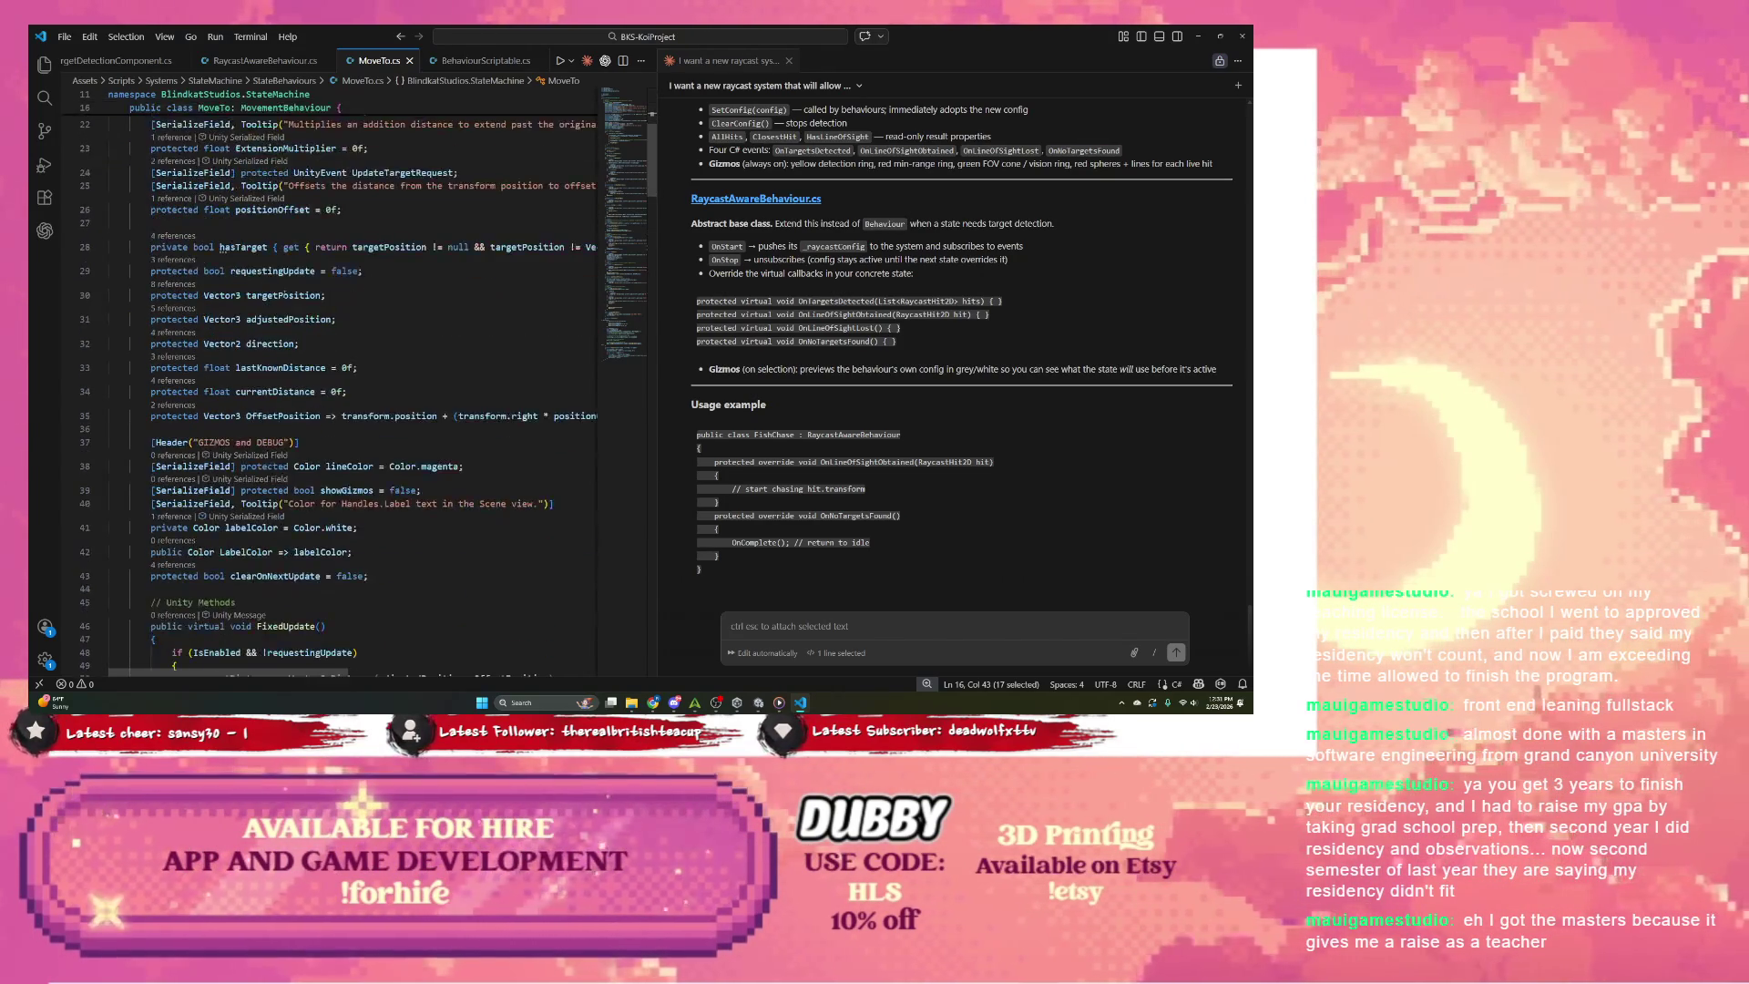
{"action": "scroll", "coordinate": [284, 291], "scroll_direction": "down", "scroll_amount": 6}
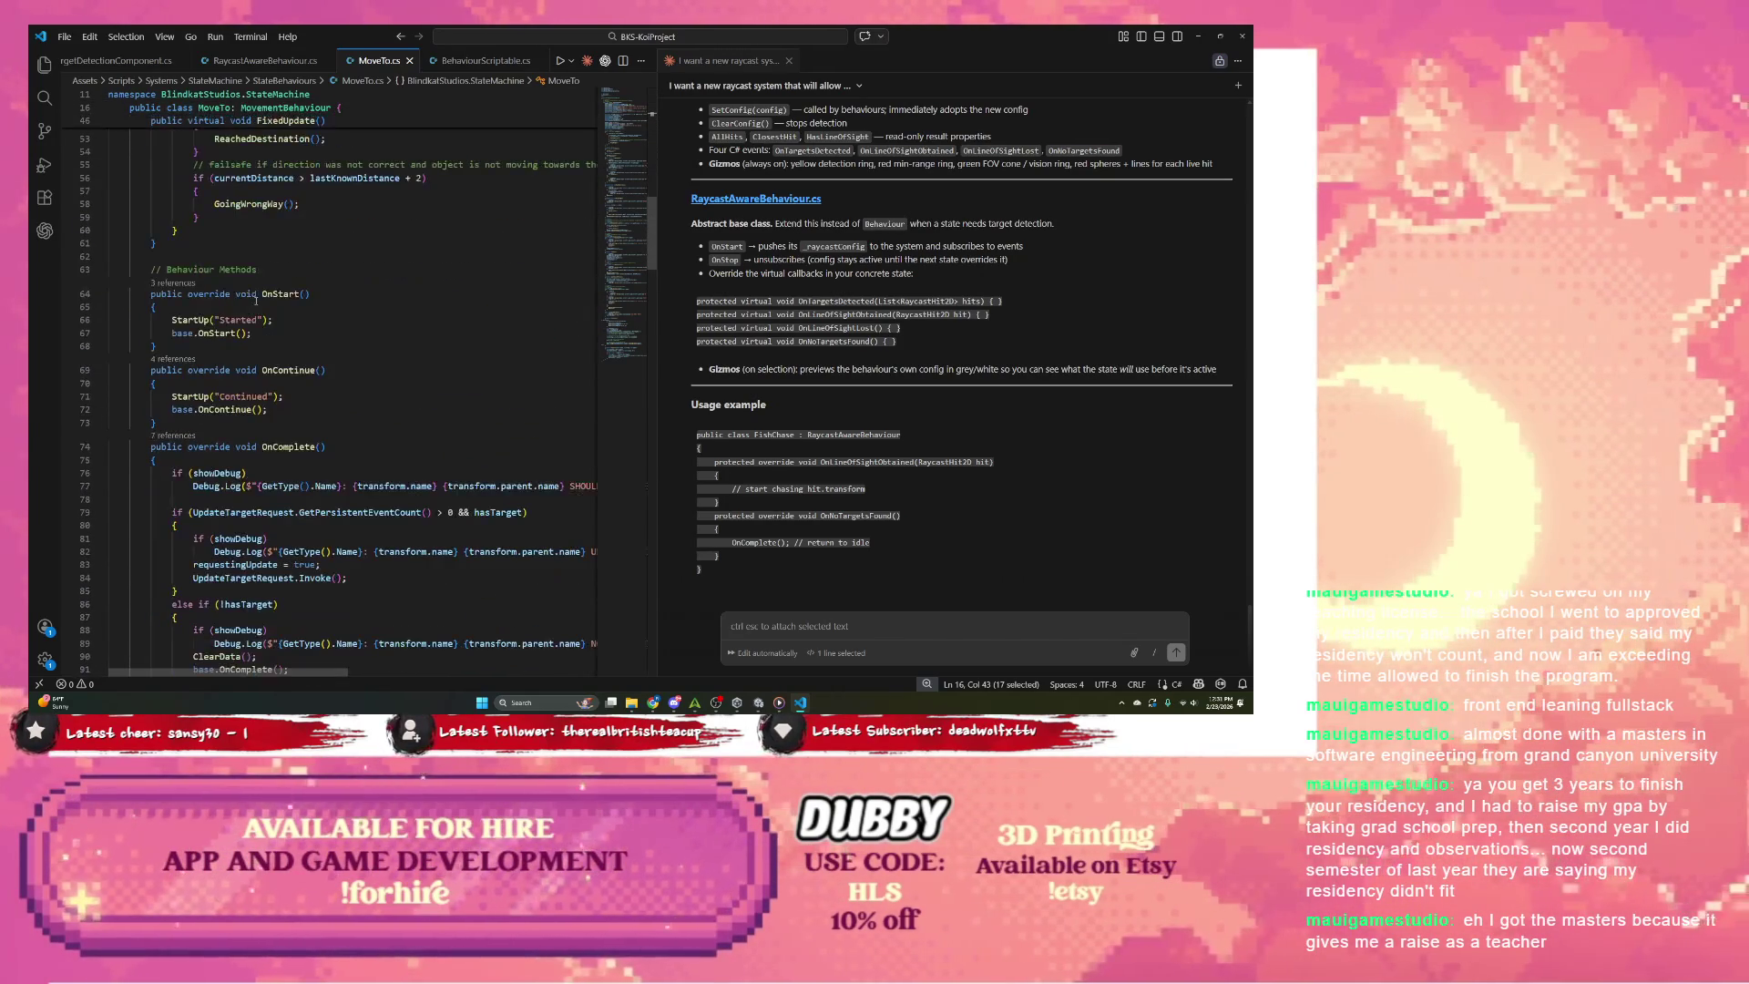
{"action": "scroll", "coordinate": [256, 303], "scroll_direction": "down", "scroll_amount": 9}
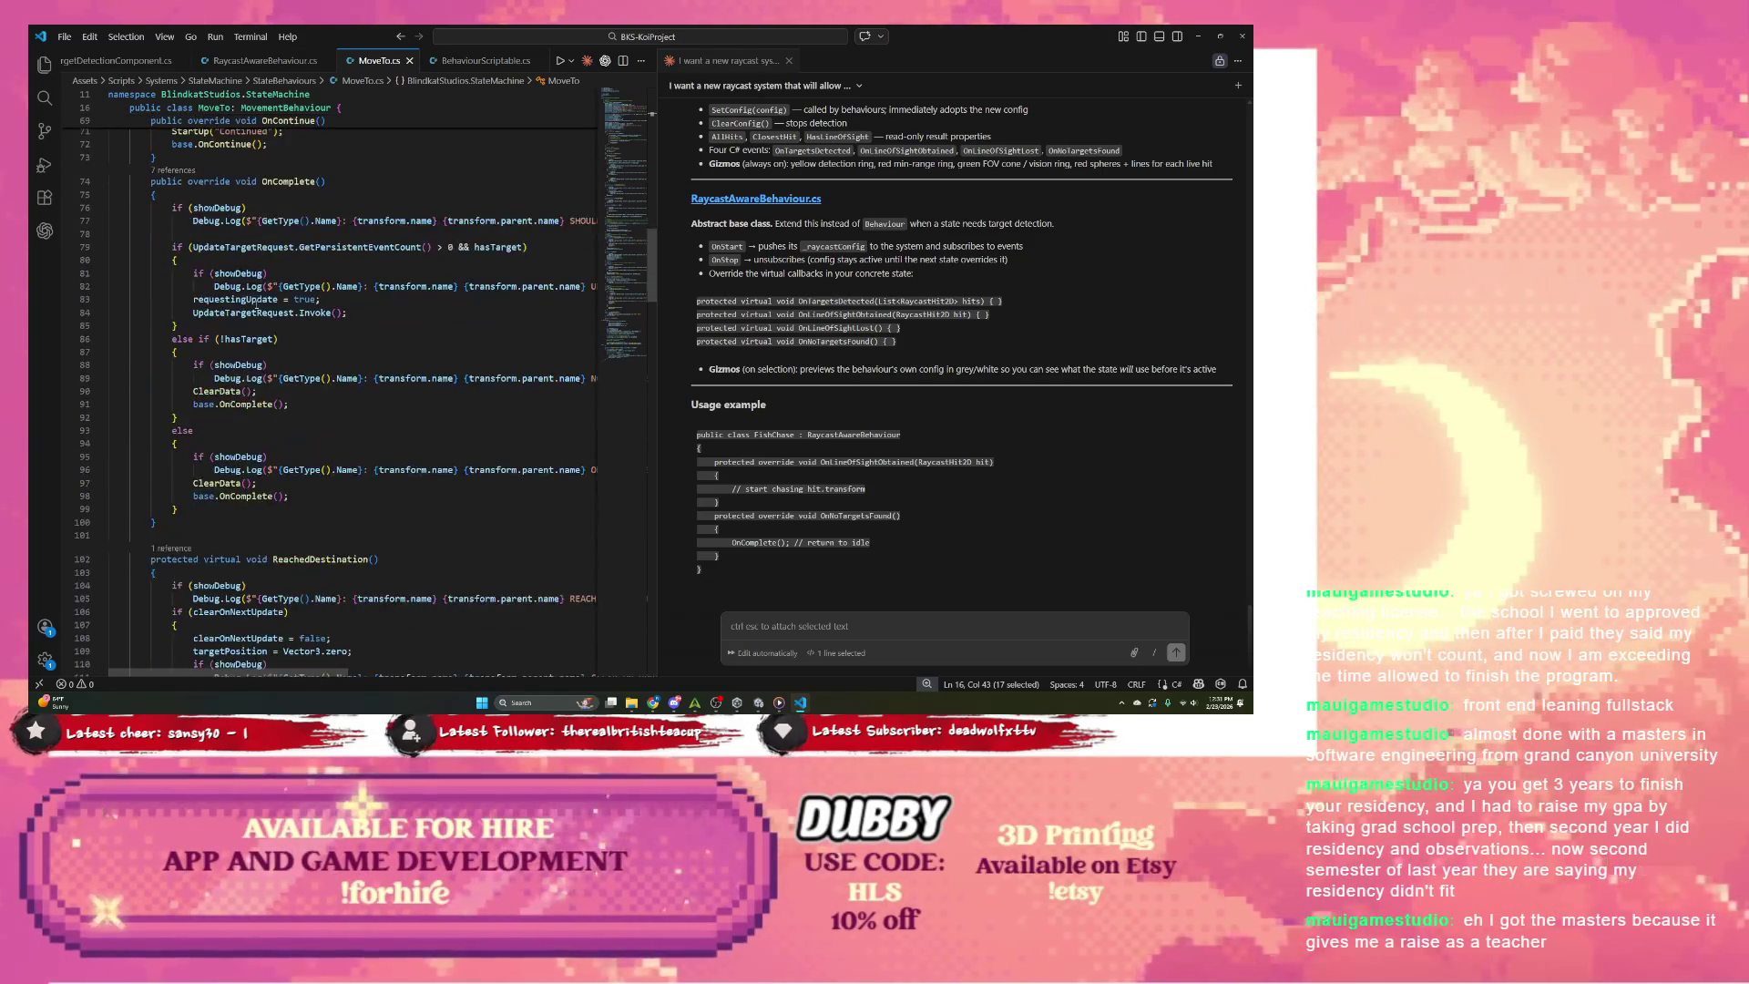
{"action": "scroll", "coordinate": [250, 297], "scroll_direction": "up", "scroll_amount": 20}
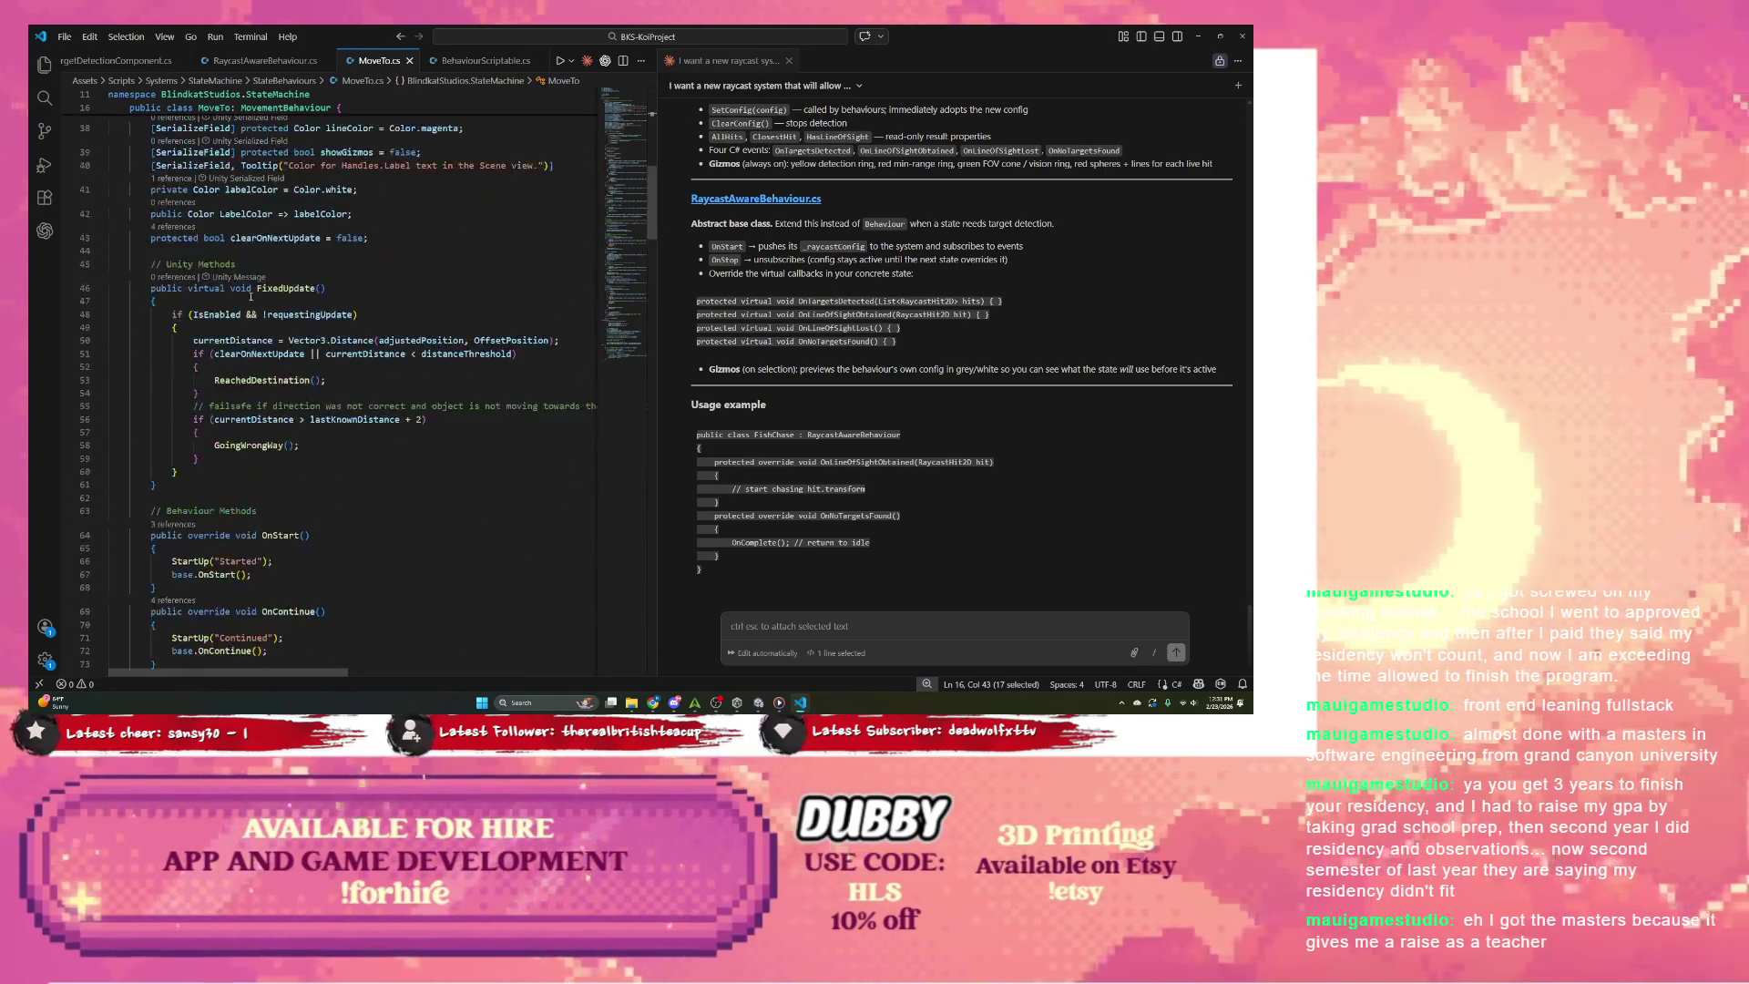
{"action": "scroll", "coordinate": [250, 297], "scroll_direction": "up", "scroll_amount": 3}
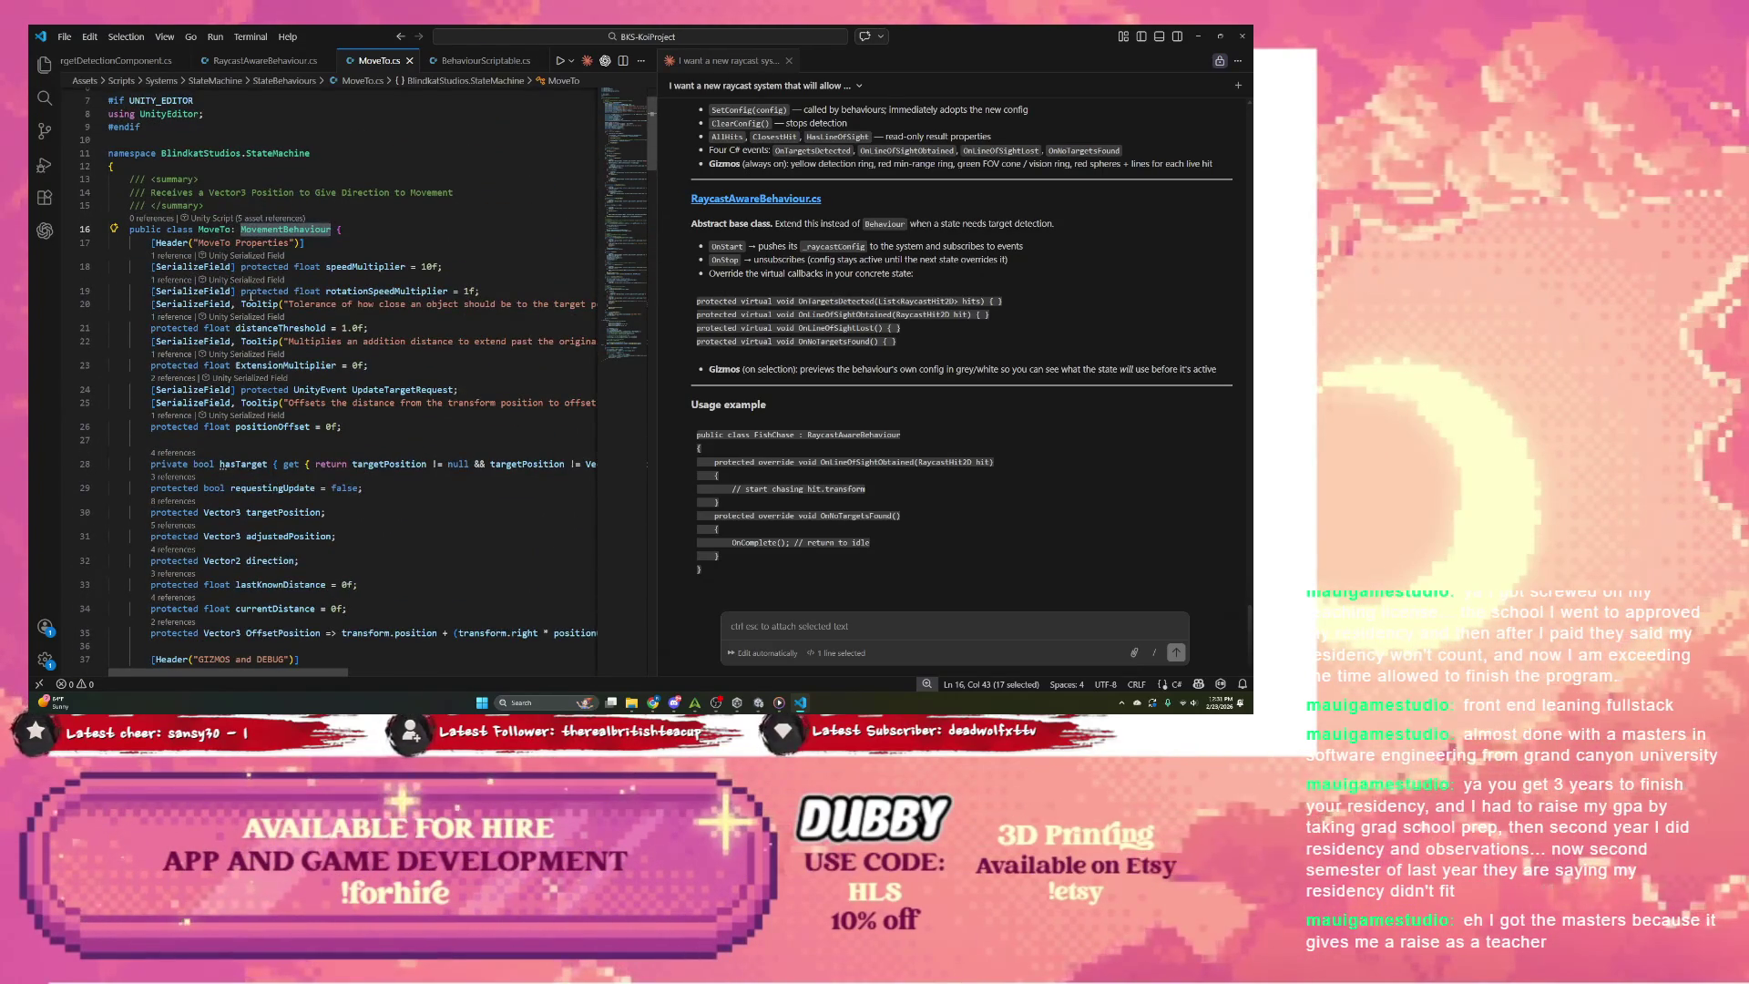
Step: Look over the FishChase usage example for RaycastAwareBehaviour, then return to Unity
{"action": "scroll", "coordinate": [251, 297], "scroll_direction": "down", "scroll_amount": 7}
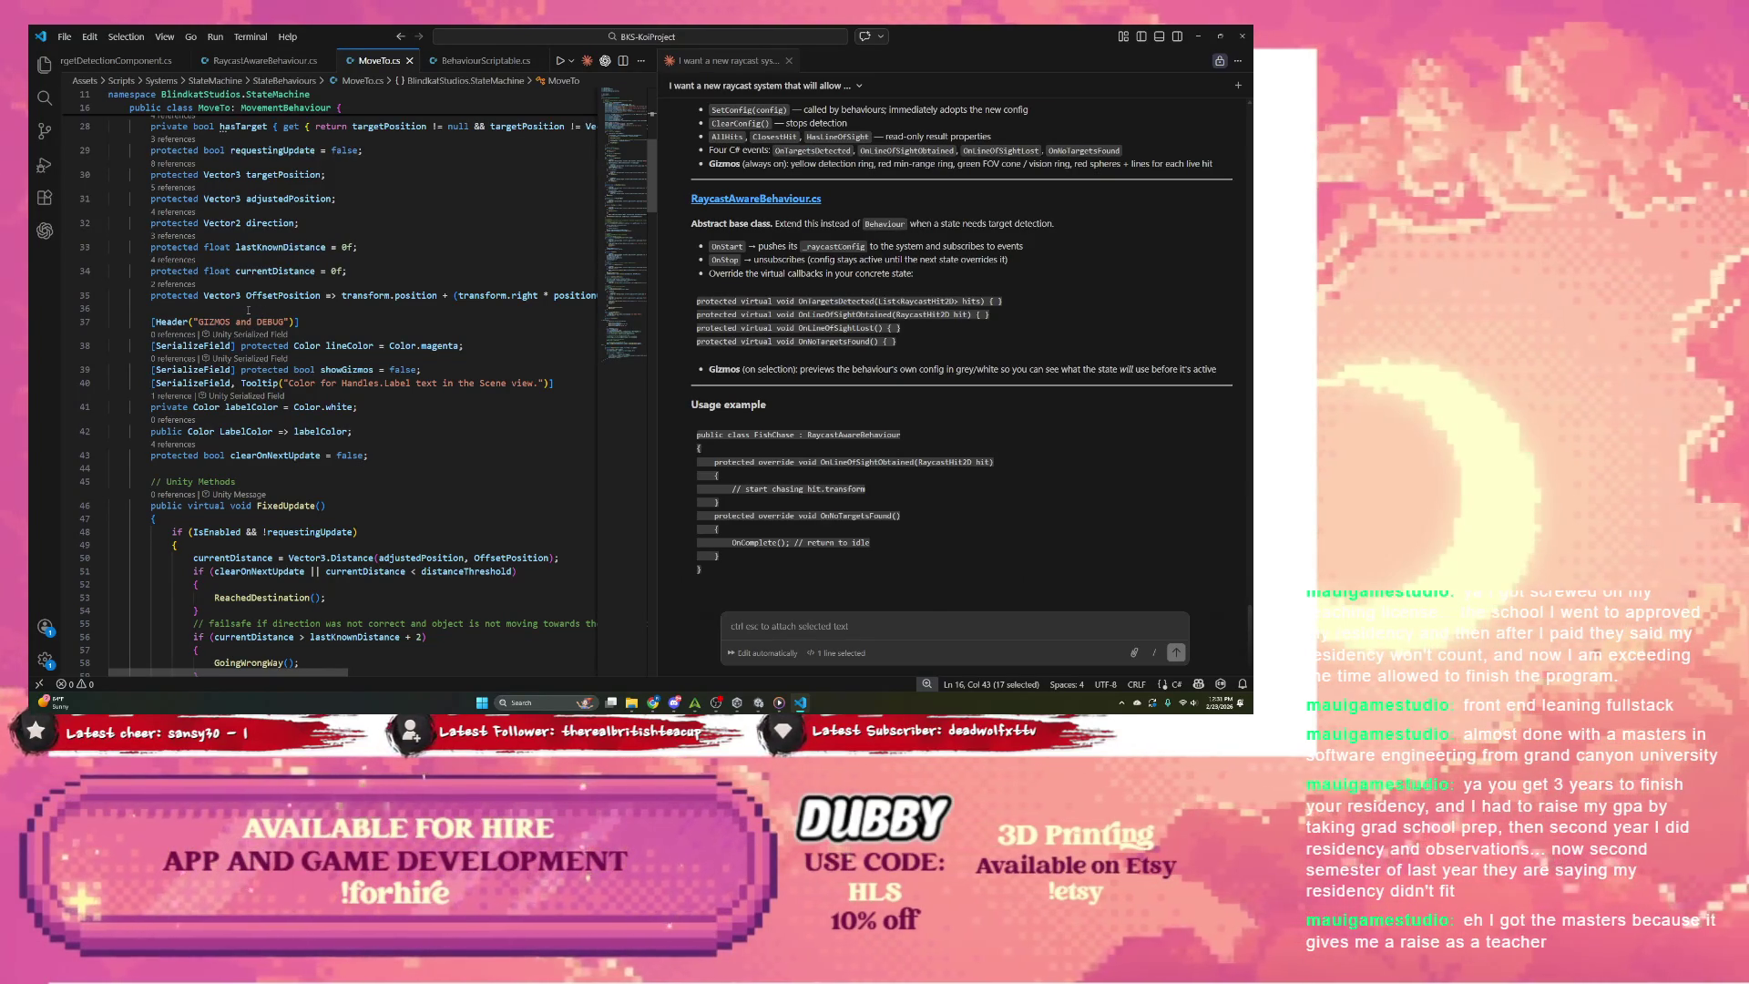
{"action": "scroll", "coordinate": [247, 311], "scroll_direction": "up", "scroll_amount": 3}
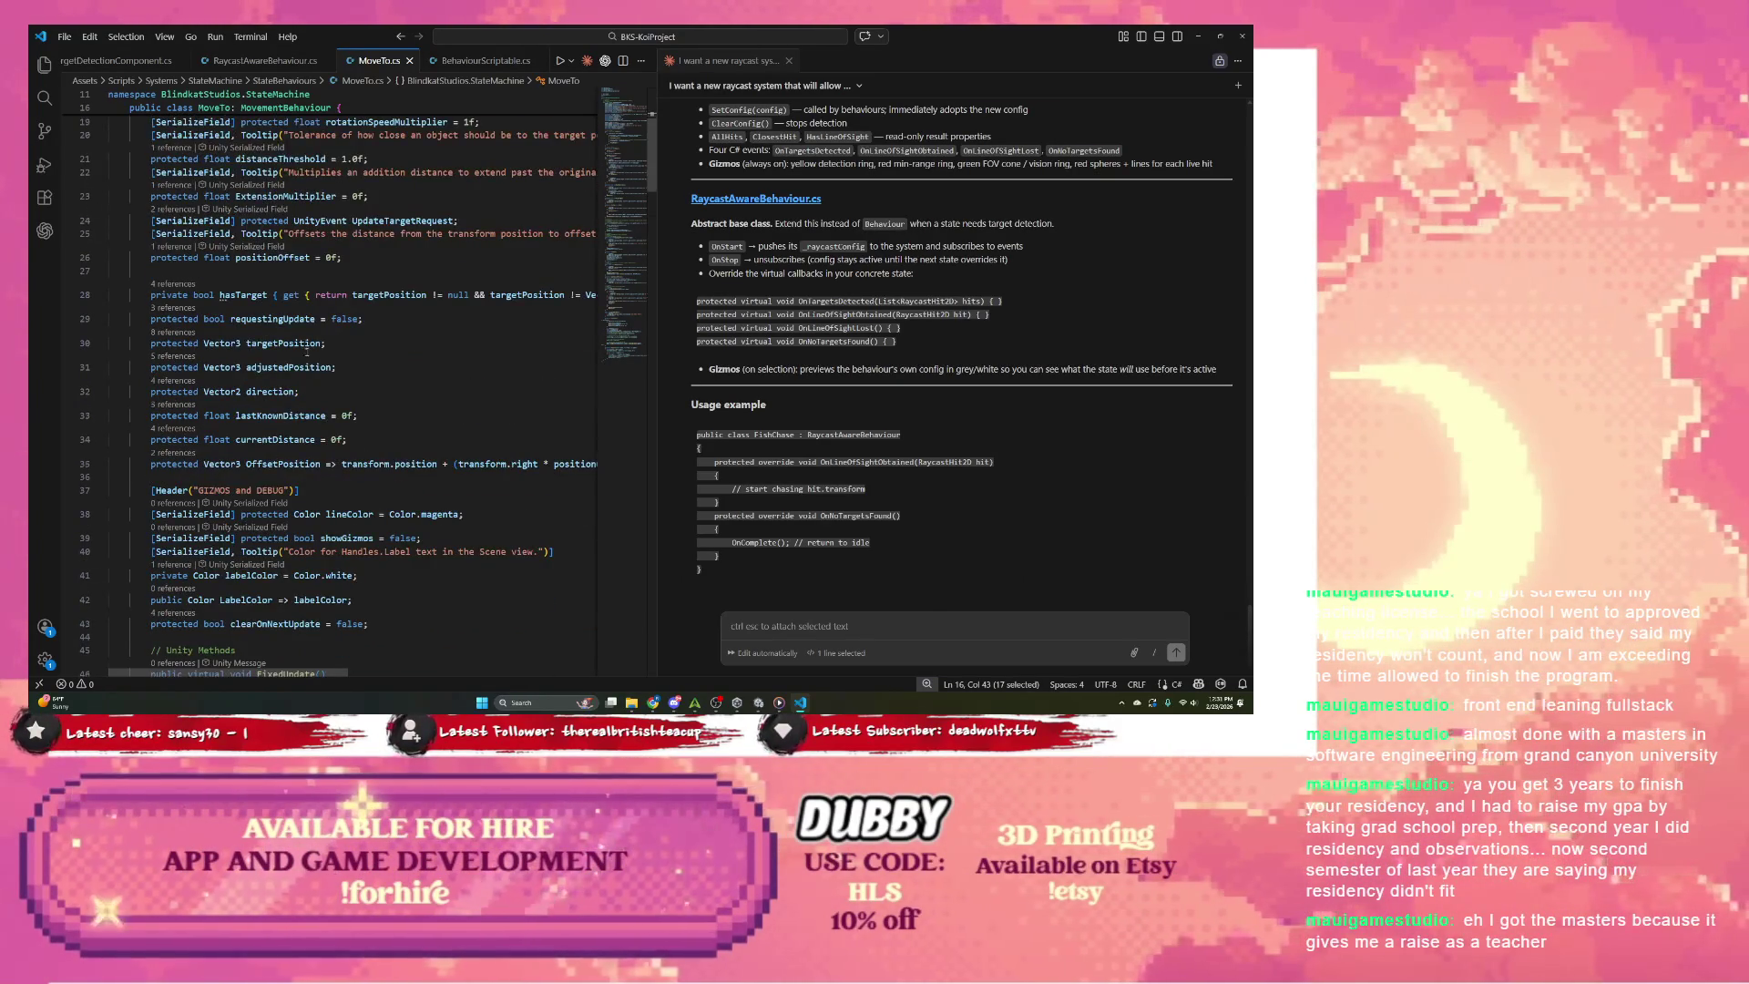
{"action": "scroll", "coordinate": [307, 347], "scroll_direction": "up", "scroll_amount": 3}
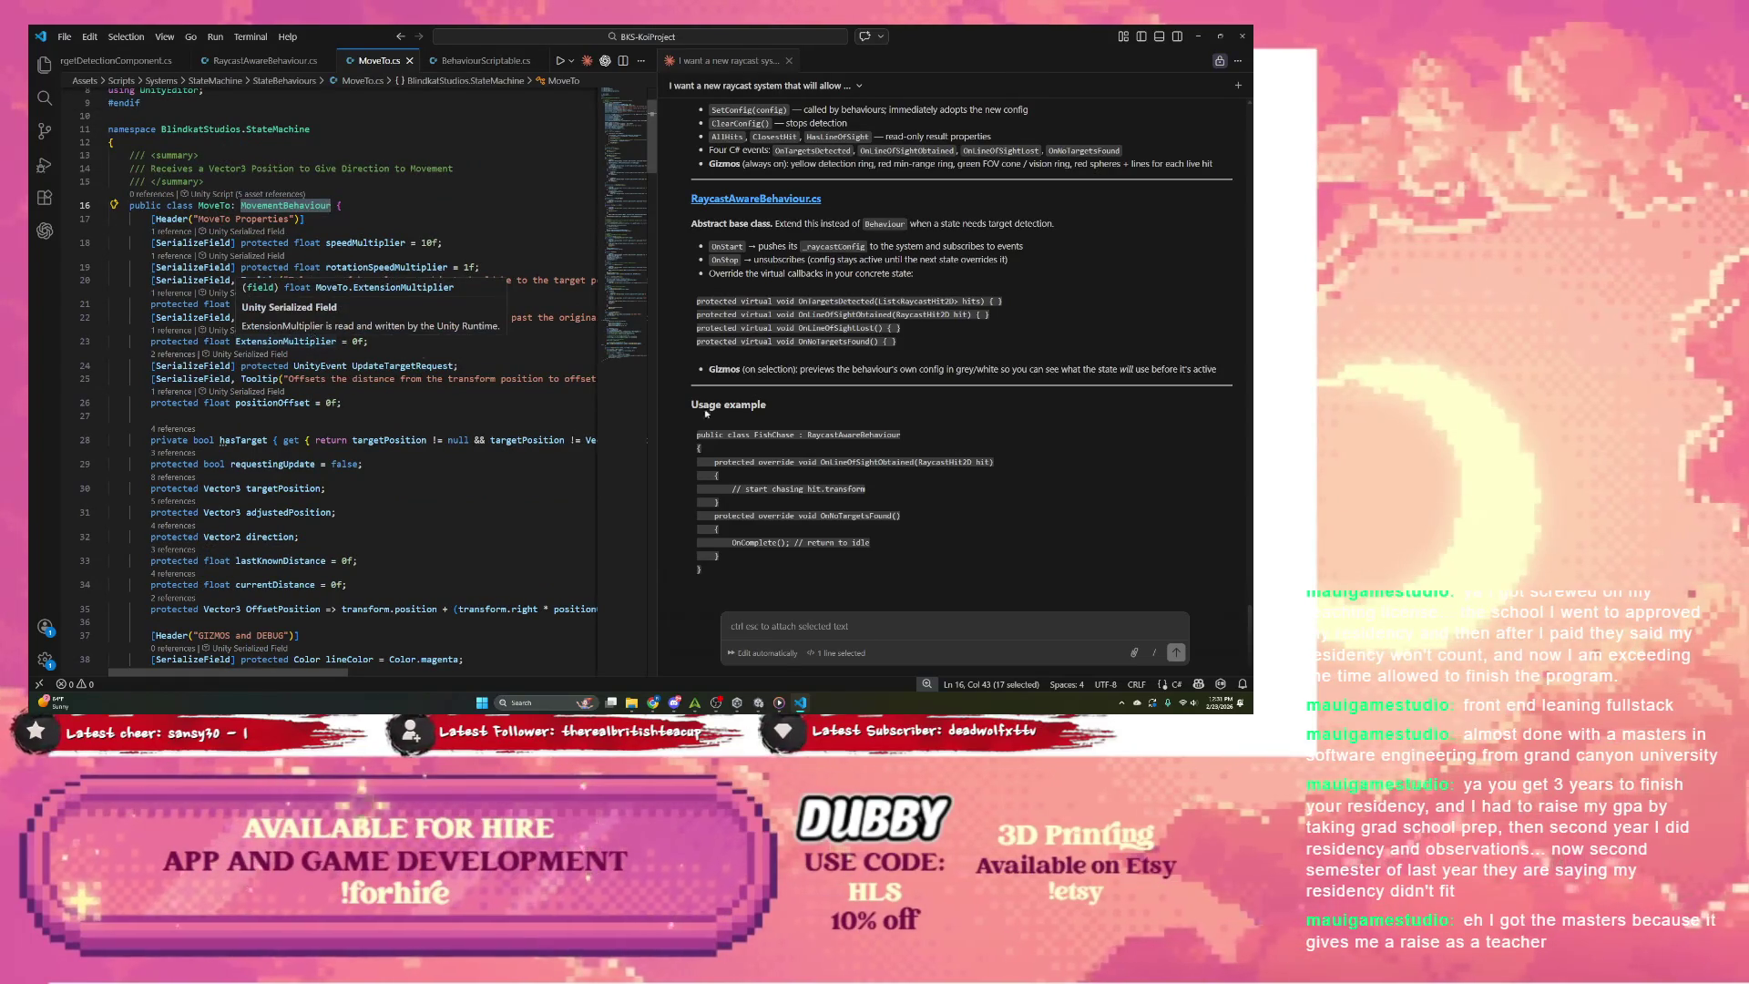
{"action": "double_click", "coordinate": [774, 436]}
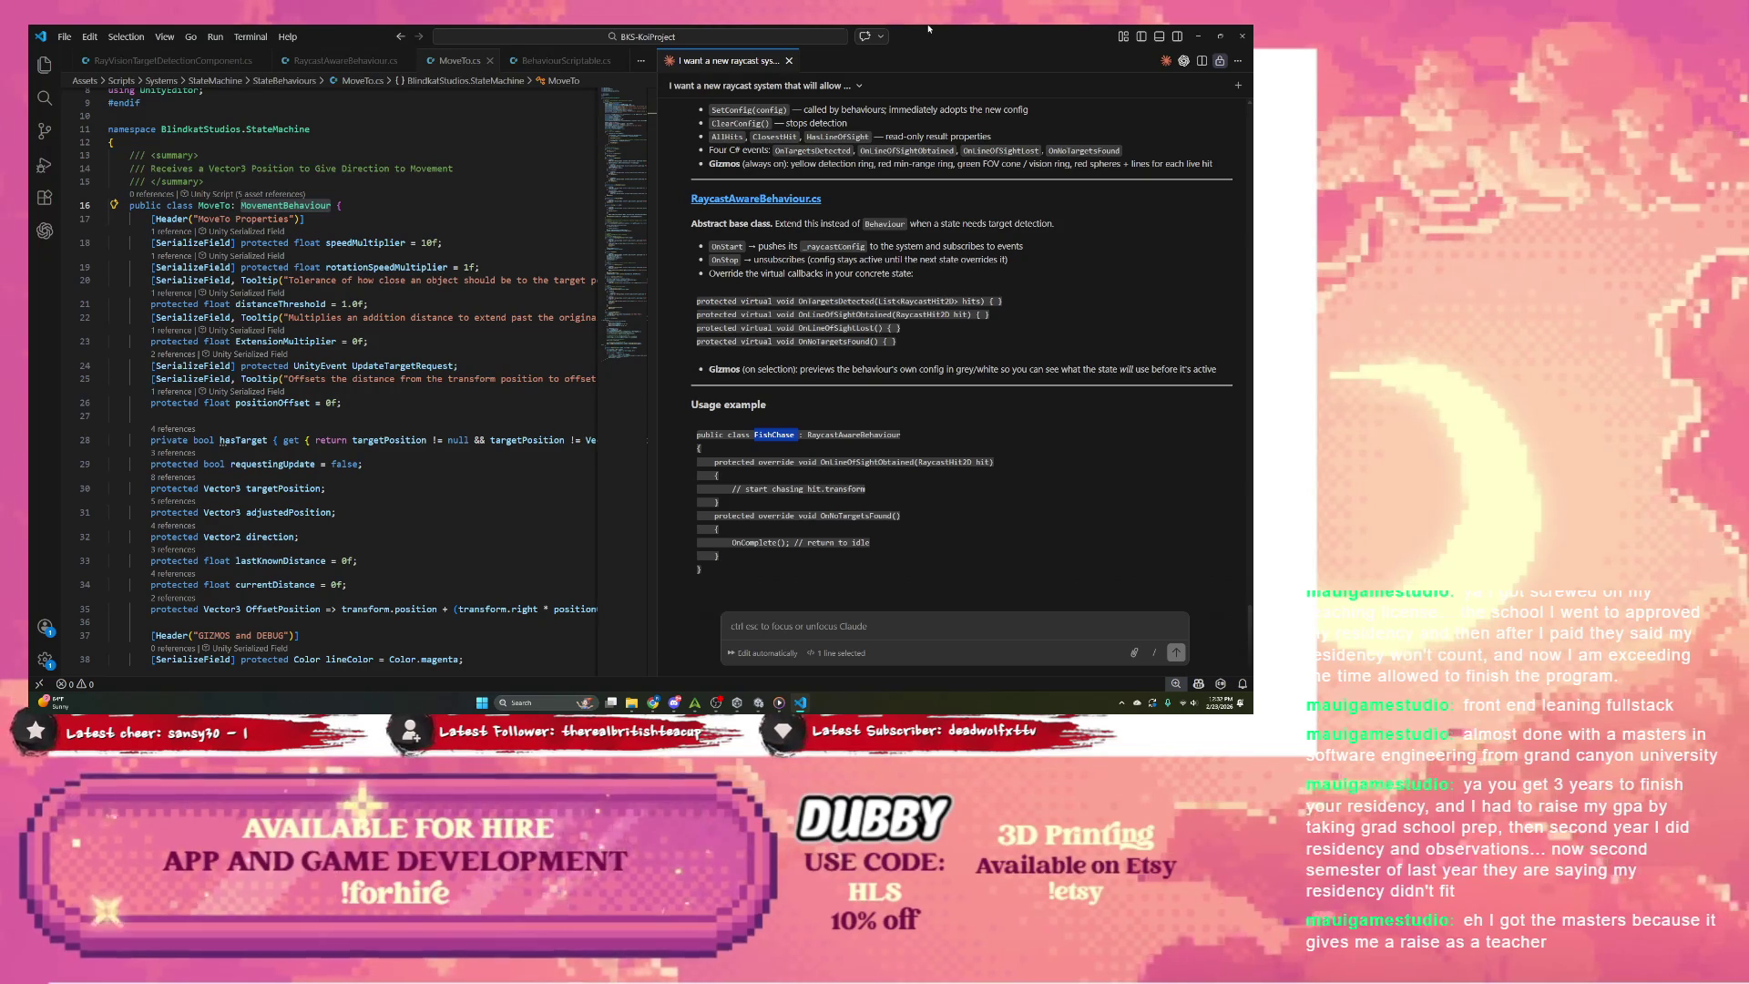
{"action": "key", "text": "alt+Tab"}
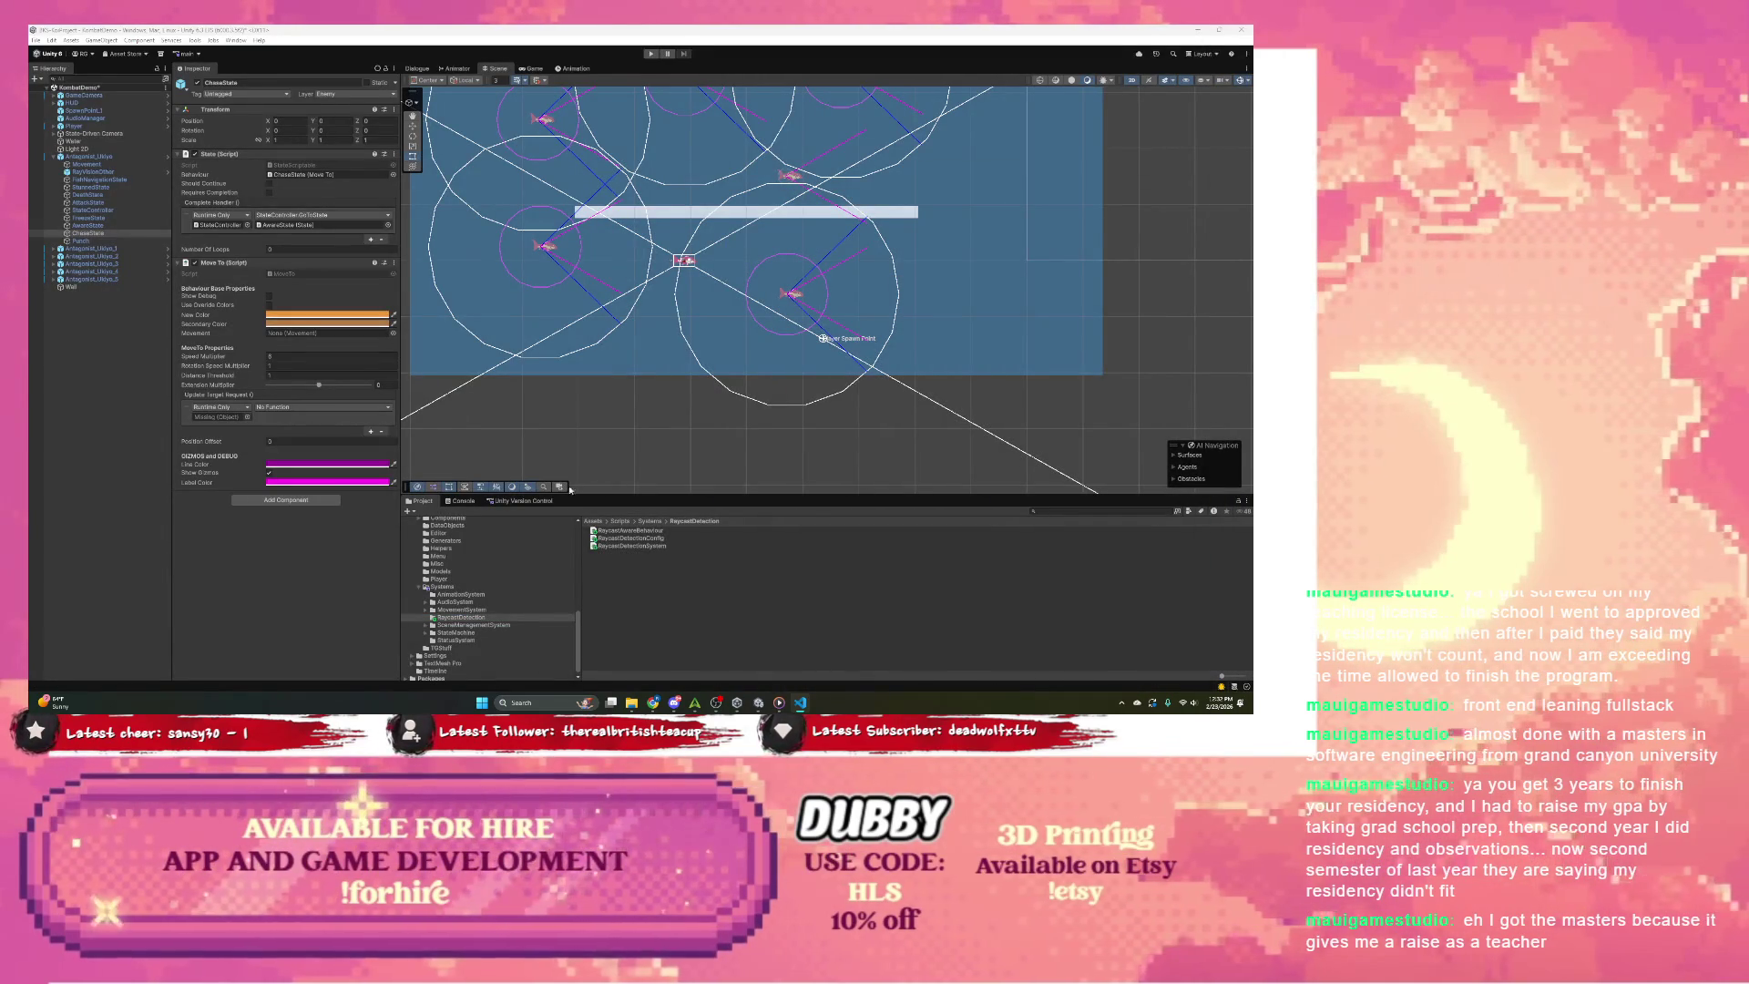
Step: Create a MonoBehaviour script named Chase in the RaycastDetection scripts folder
{"action": "right_click", "coordinate": [603, 559]}
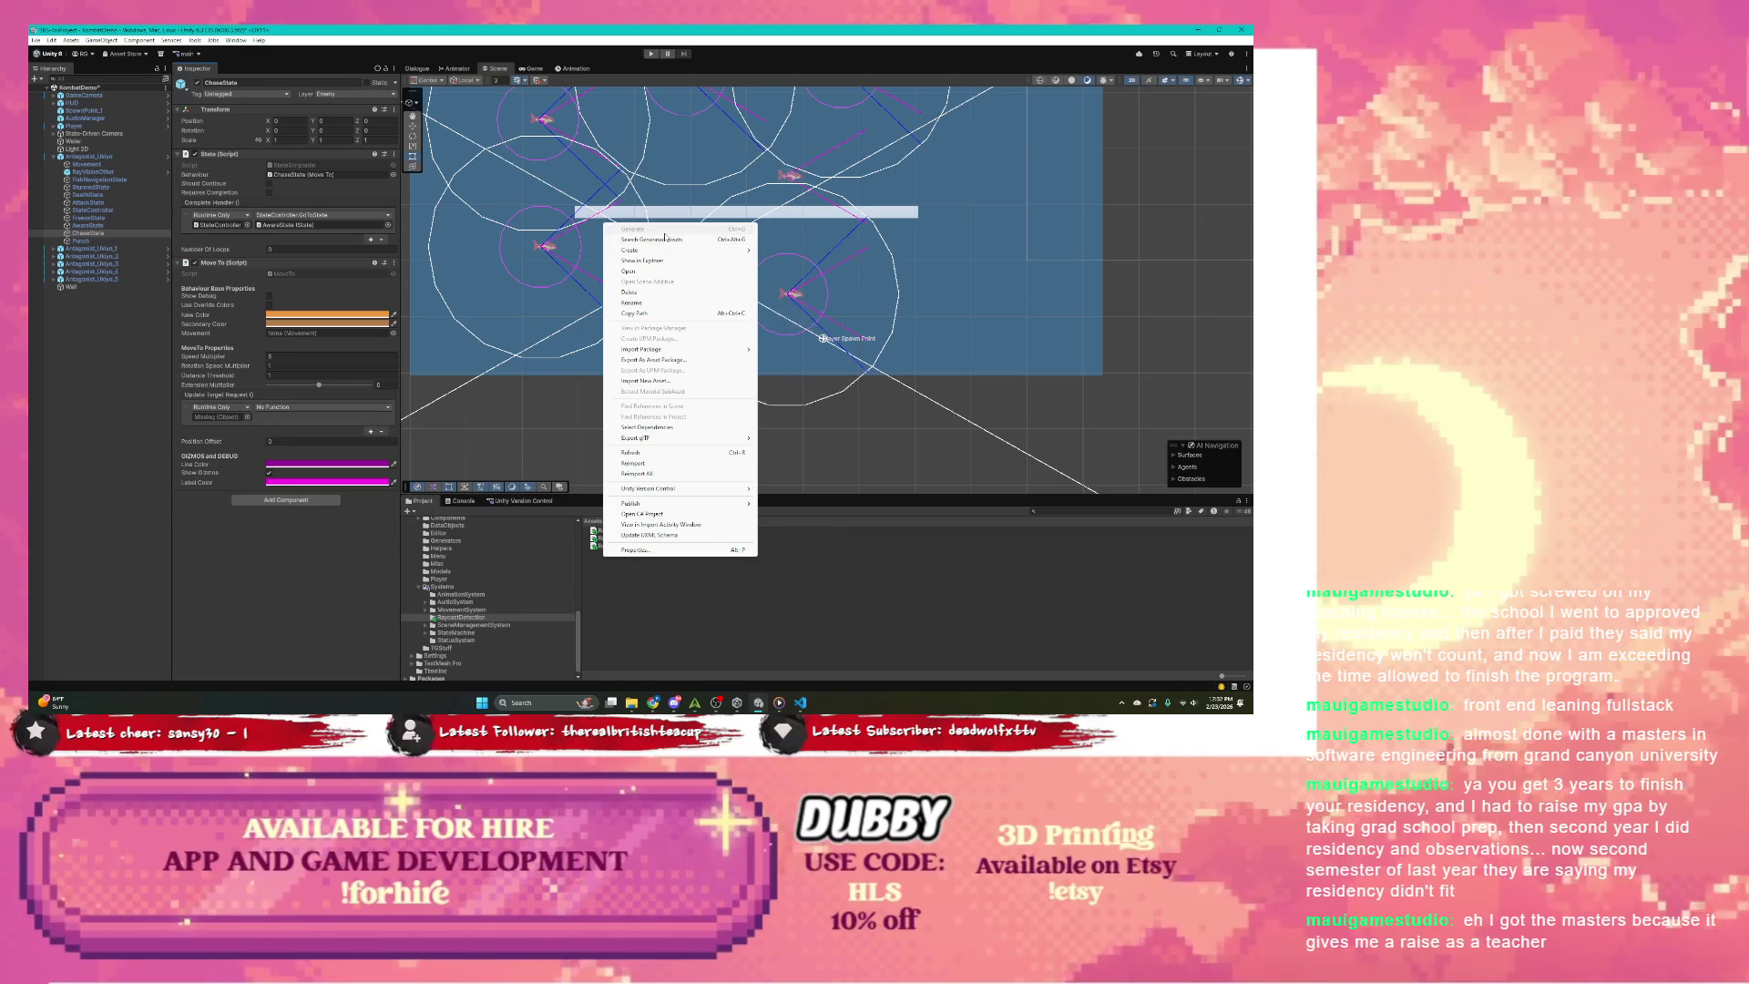
{"action": "mouse_move", "coordinate": [724, 250]}
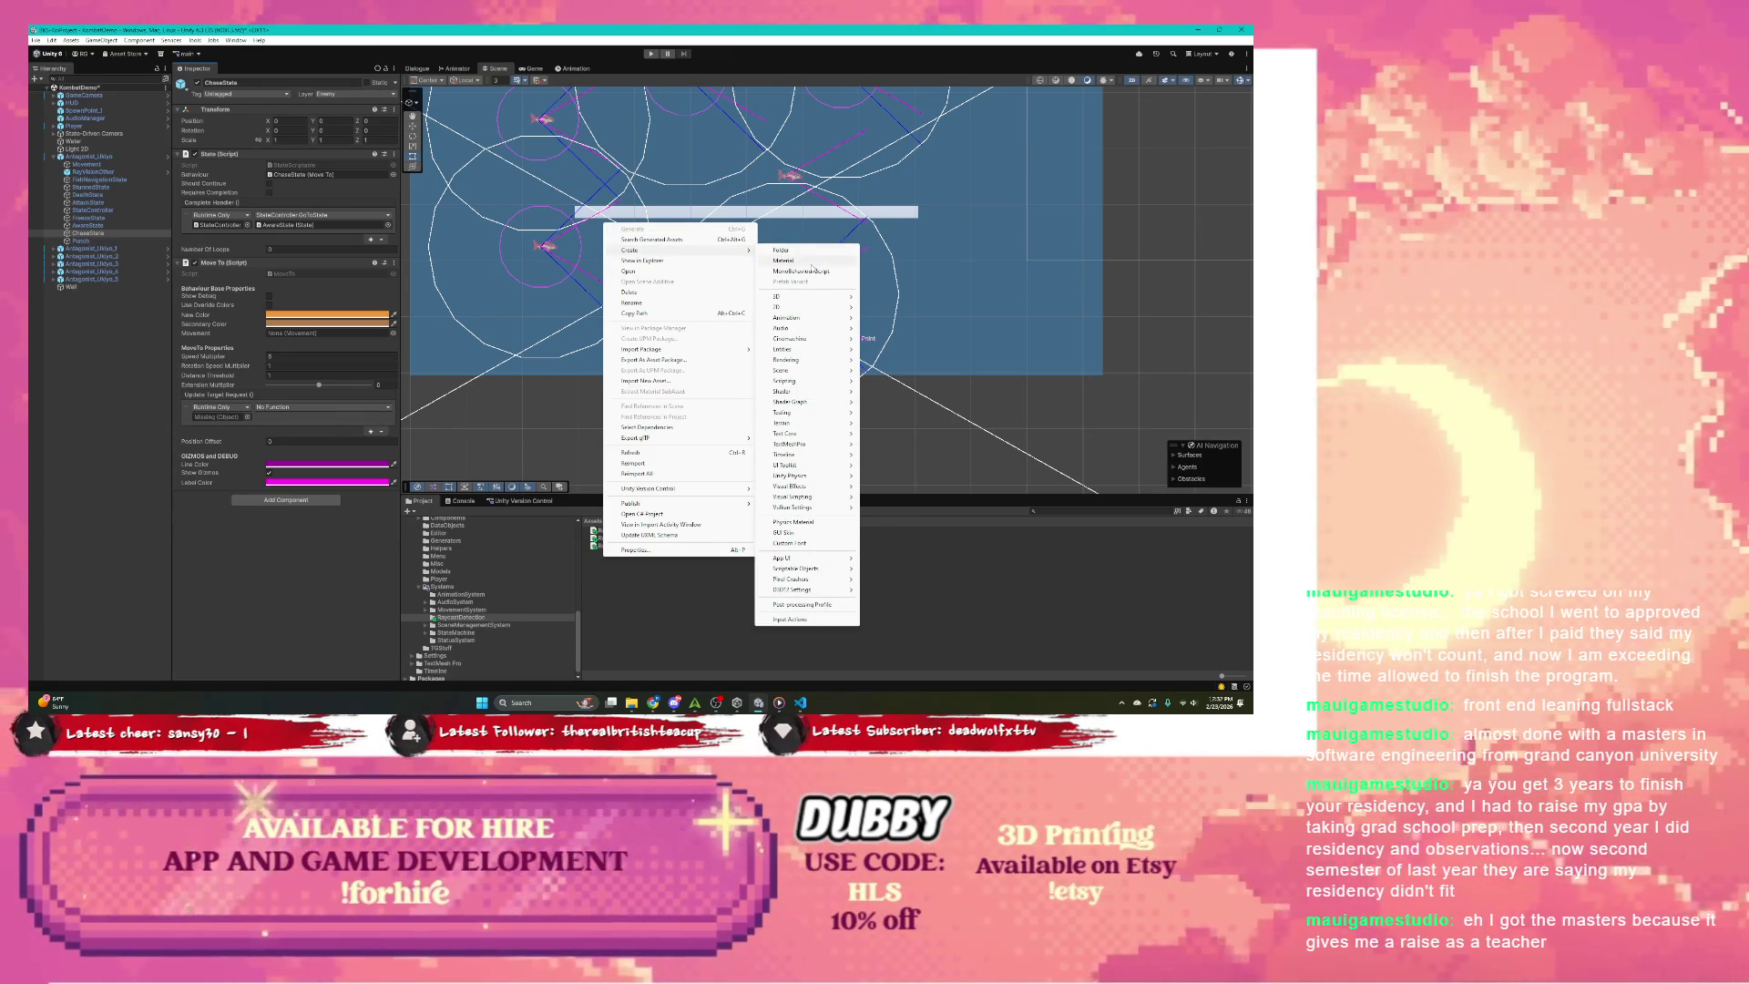
{"action": "left_click", "coordinate": [801, 270]}
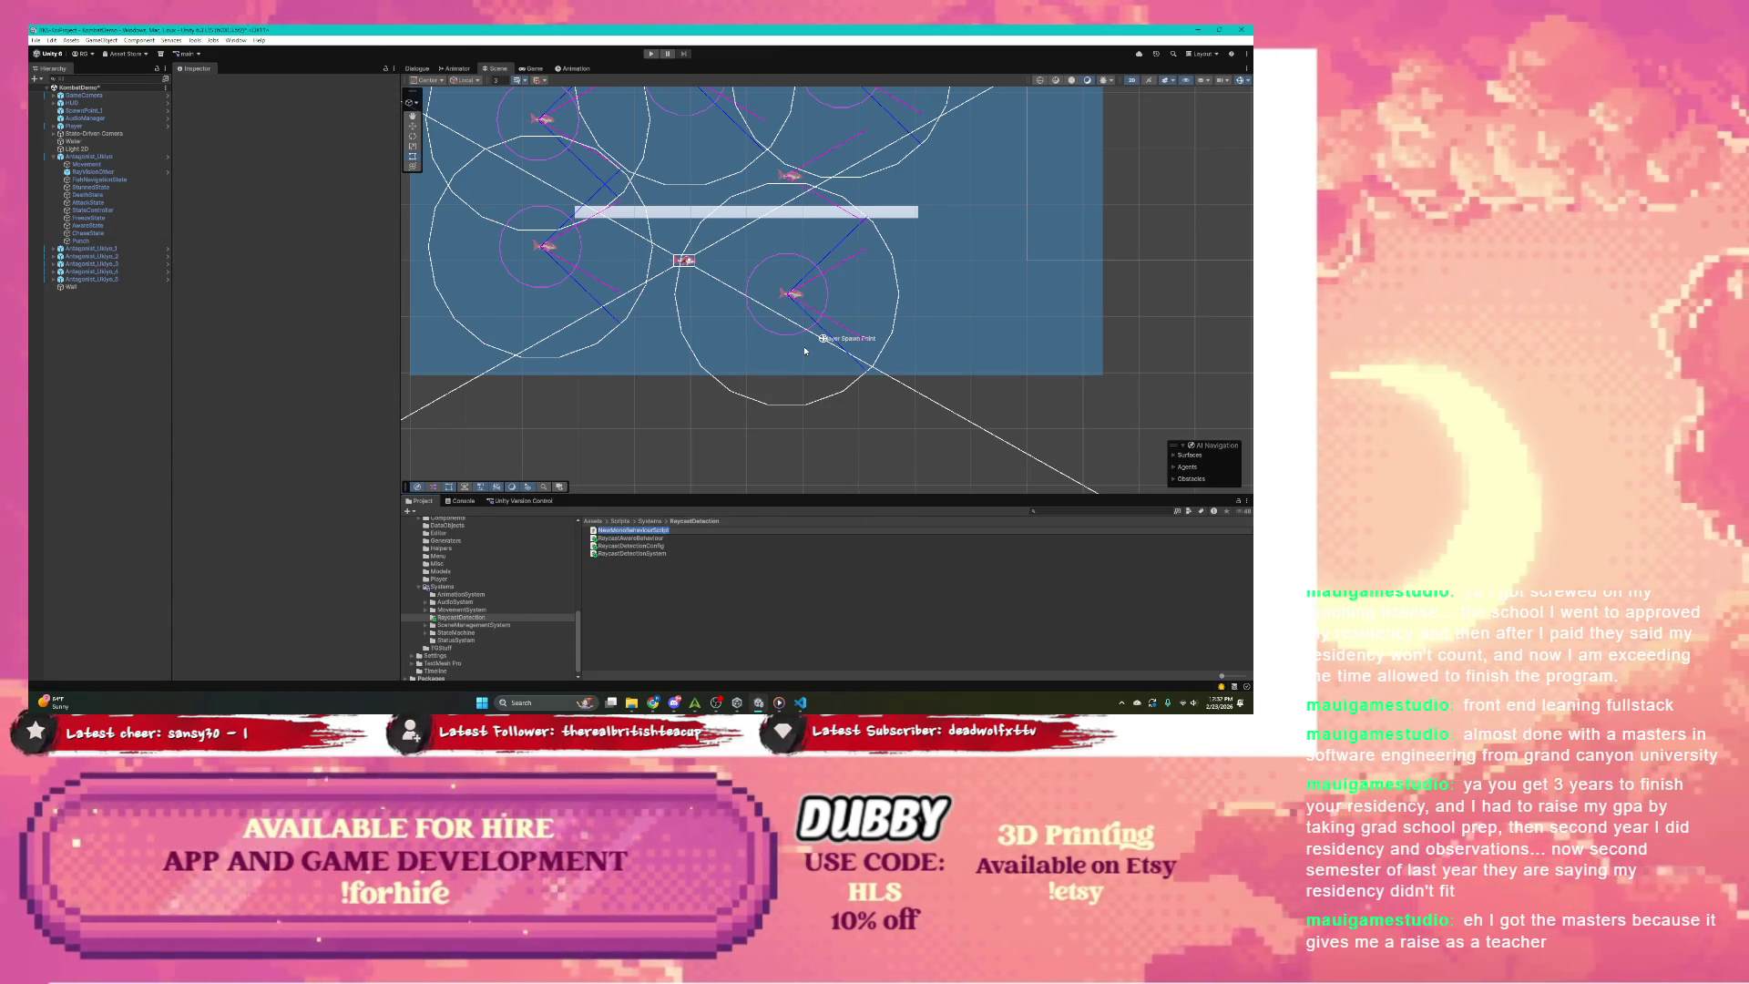
{"action": "type", "text": "Chase"}
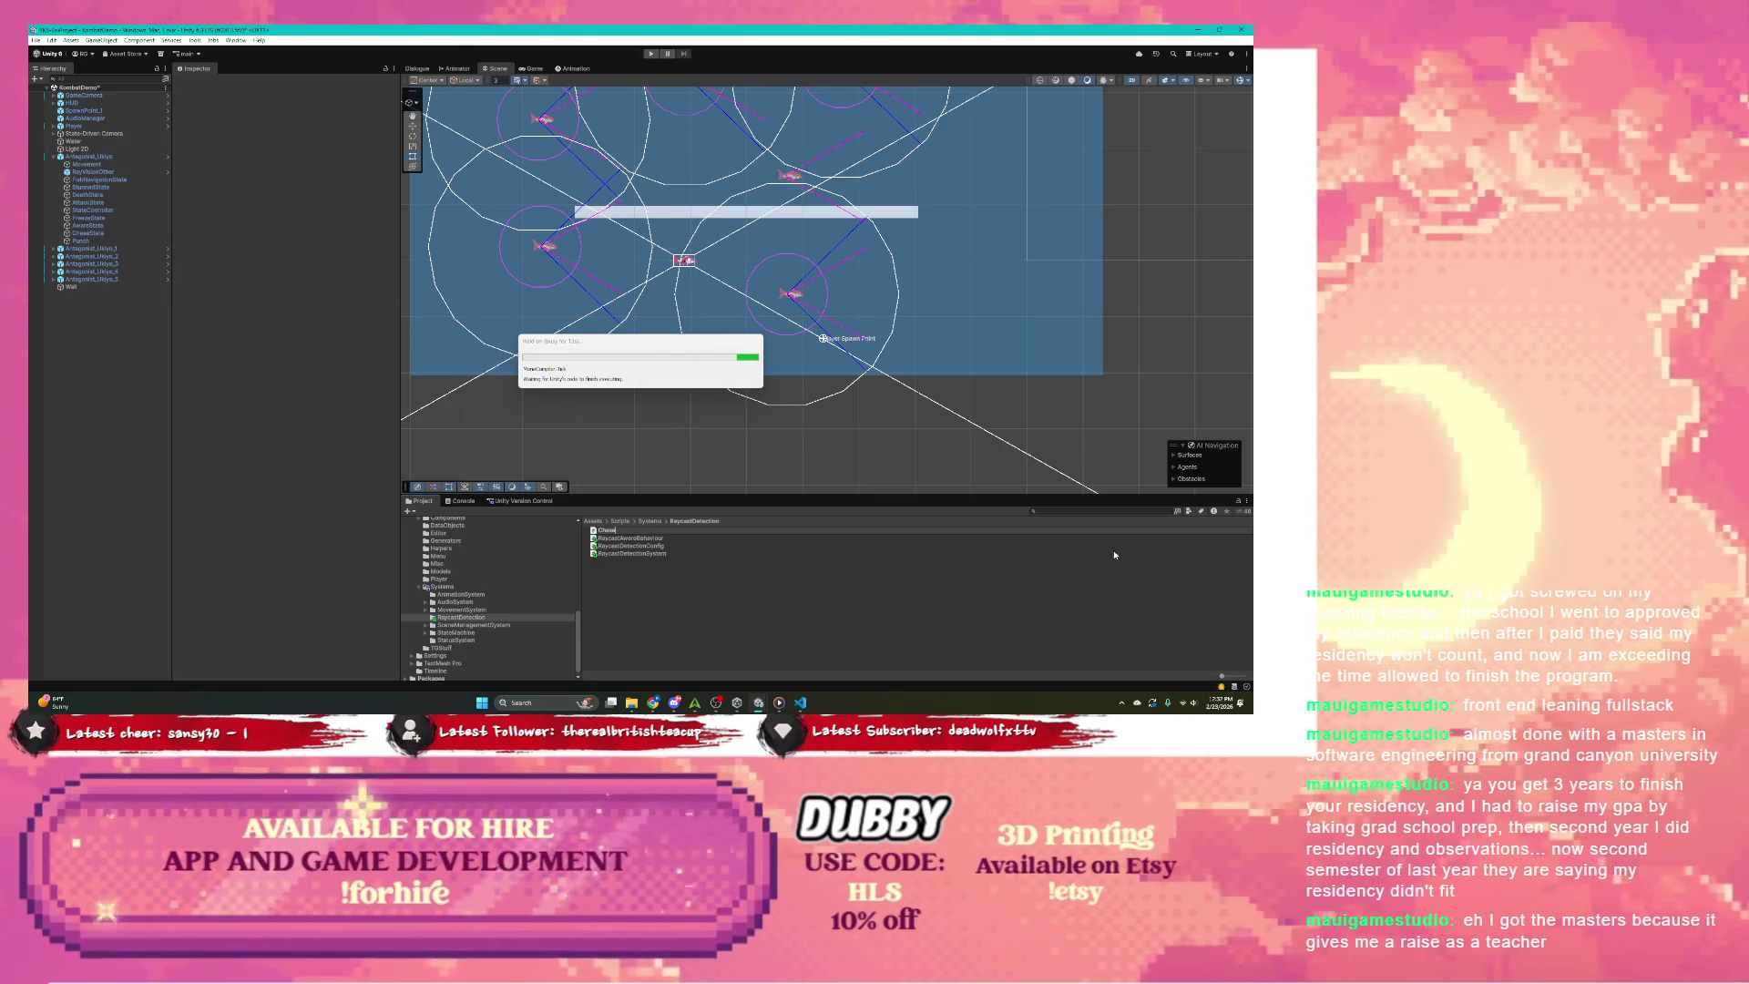
{"action": "key", "text": "alt+Tab"}
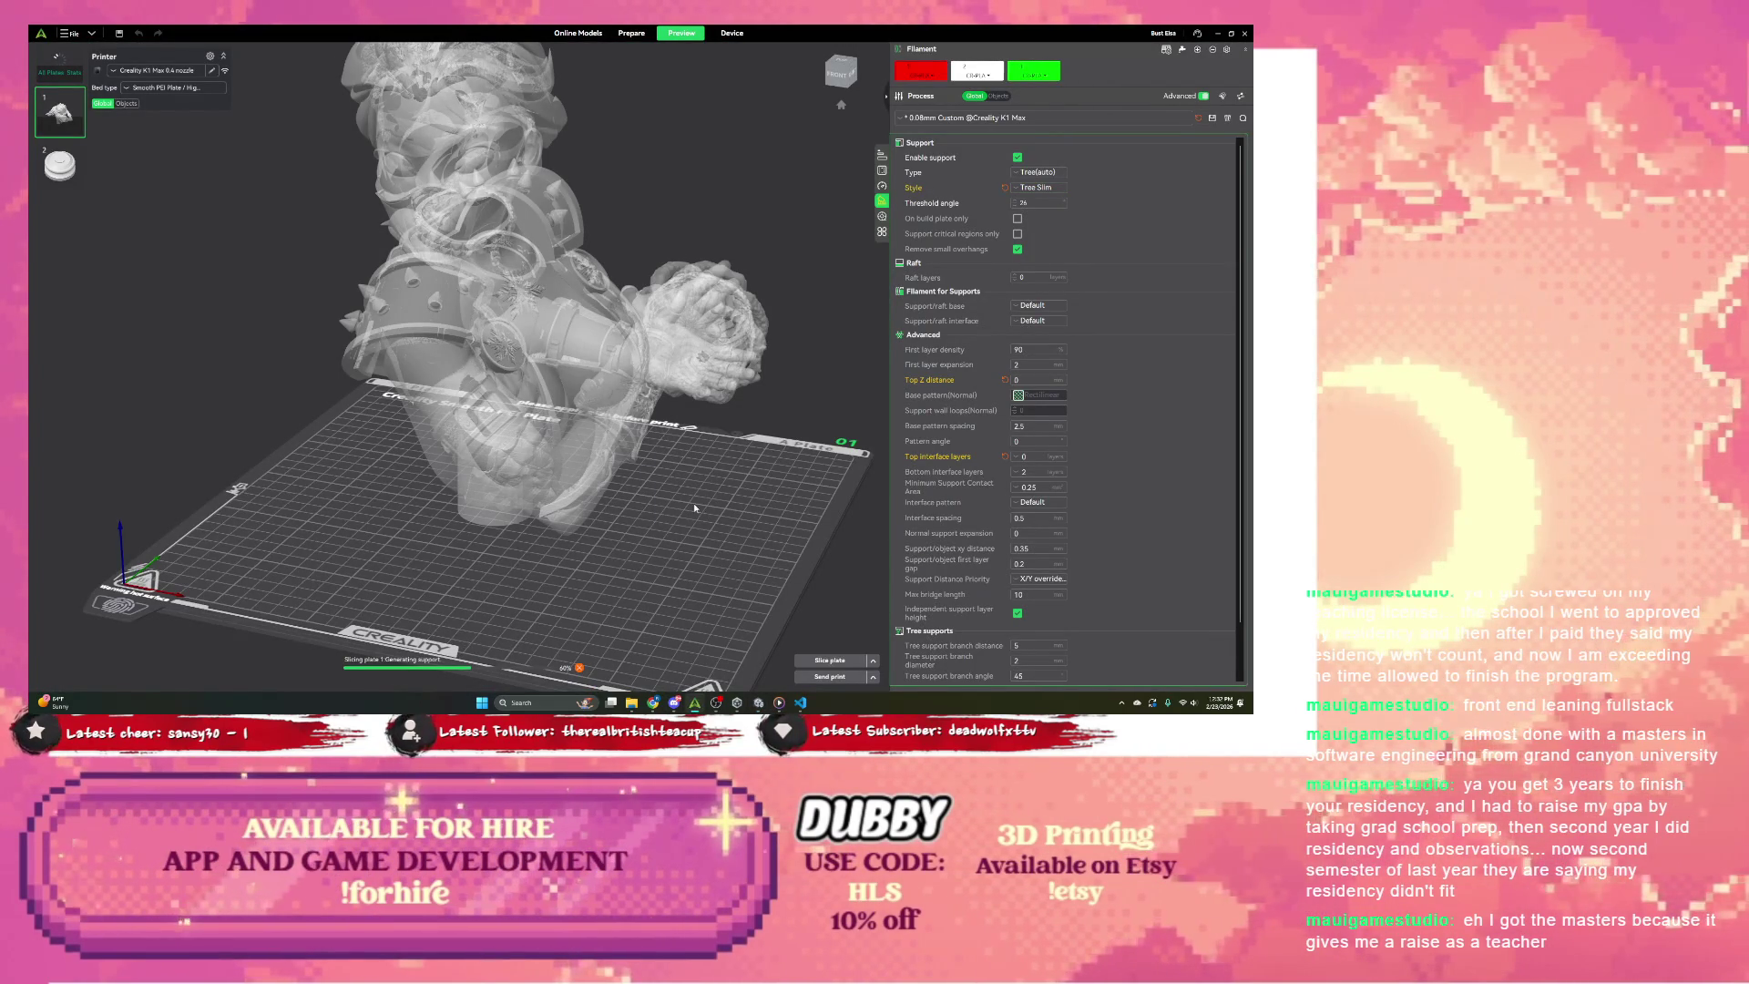
Step: Minimize Creality Print to reveal the new Chase.cs in Visual Studio Code
{"action": "left_click", "coordinate": [1219, 32]}
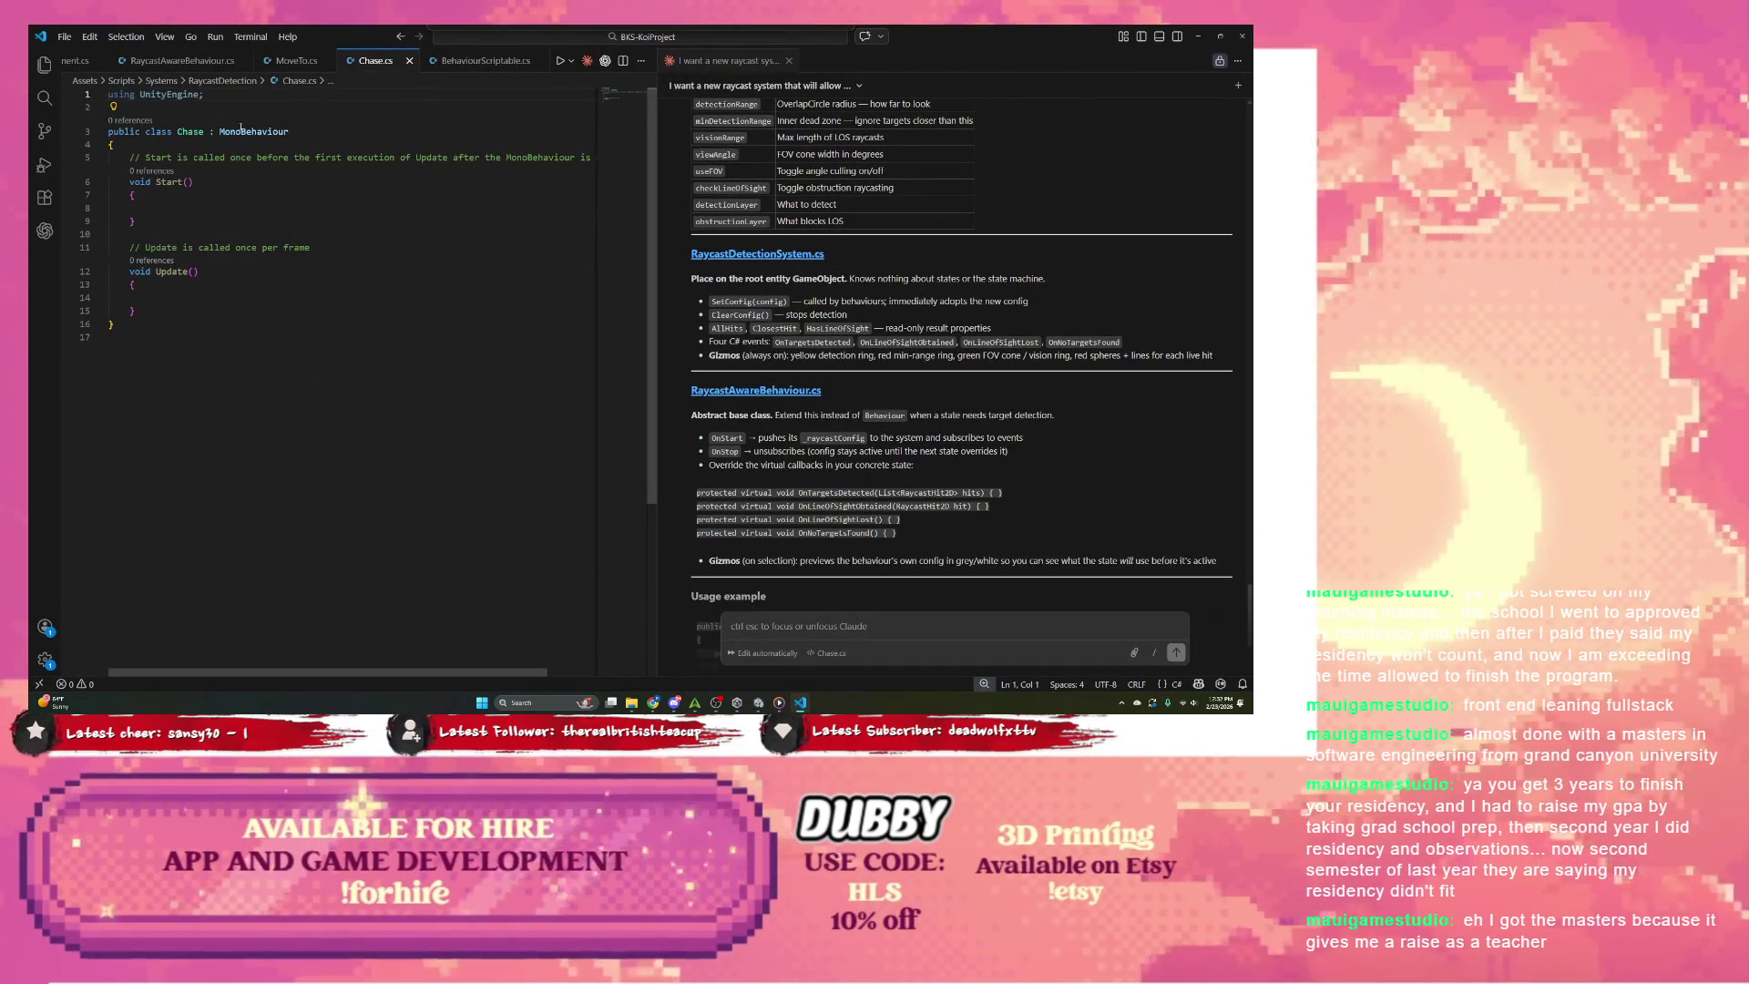
Step: Change Chase's base class from MonoBehaviour to RaycastAwareBehaviour
{"action": "double_click", "coordinate": [241, 130]}
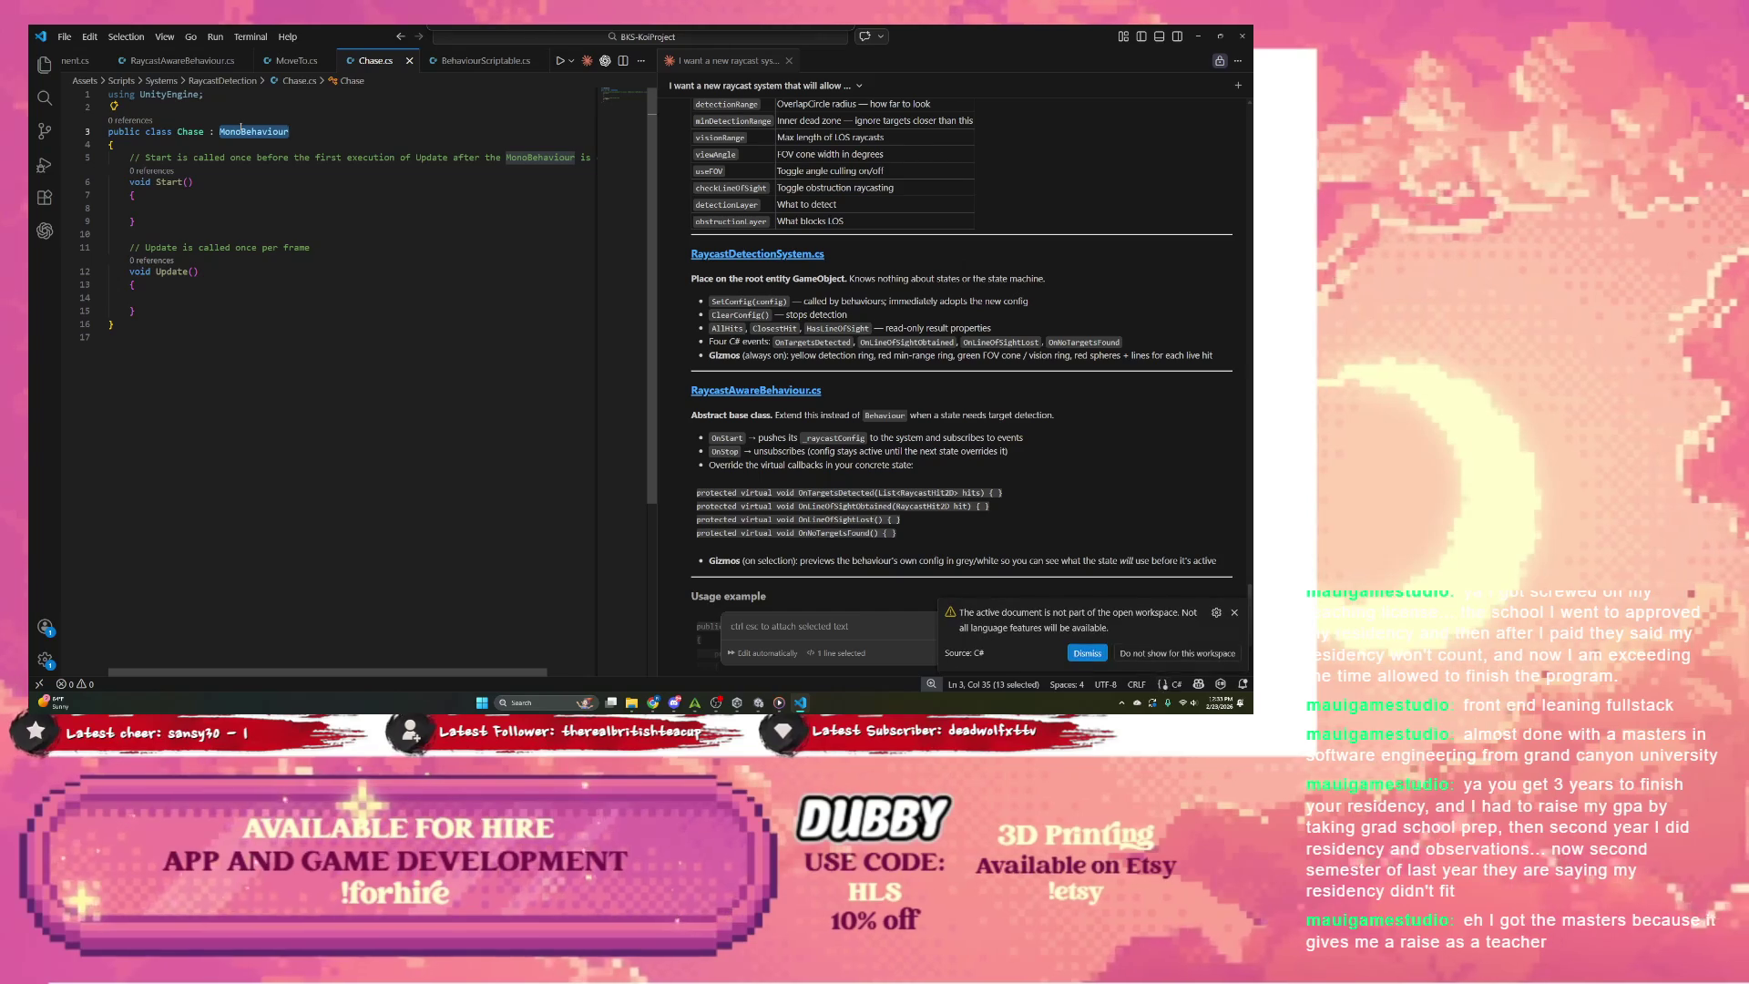
{"action": "type", "text": "Ray"}
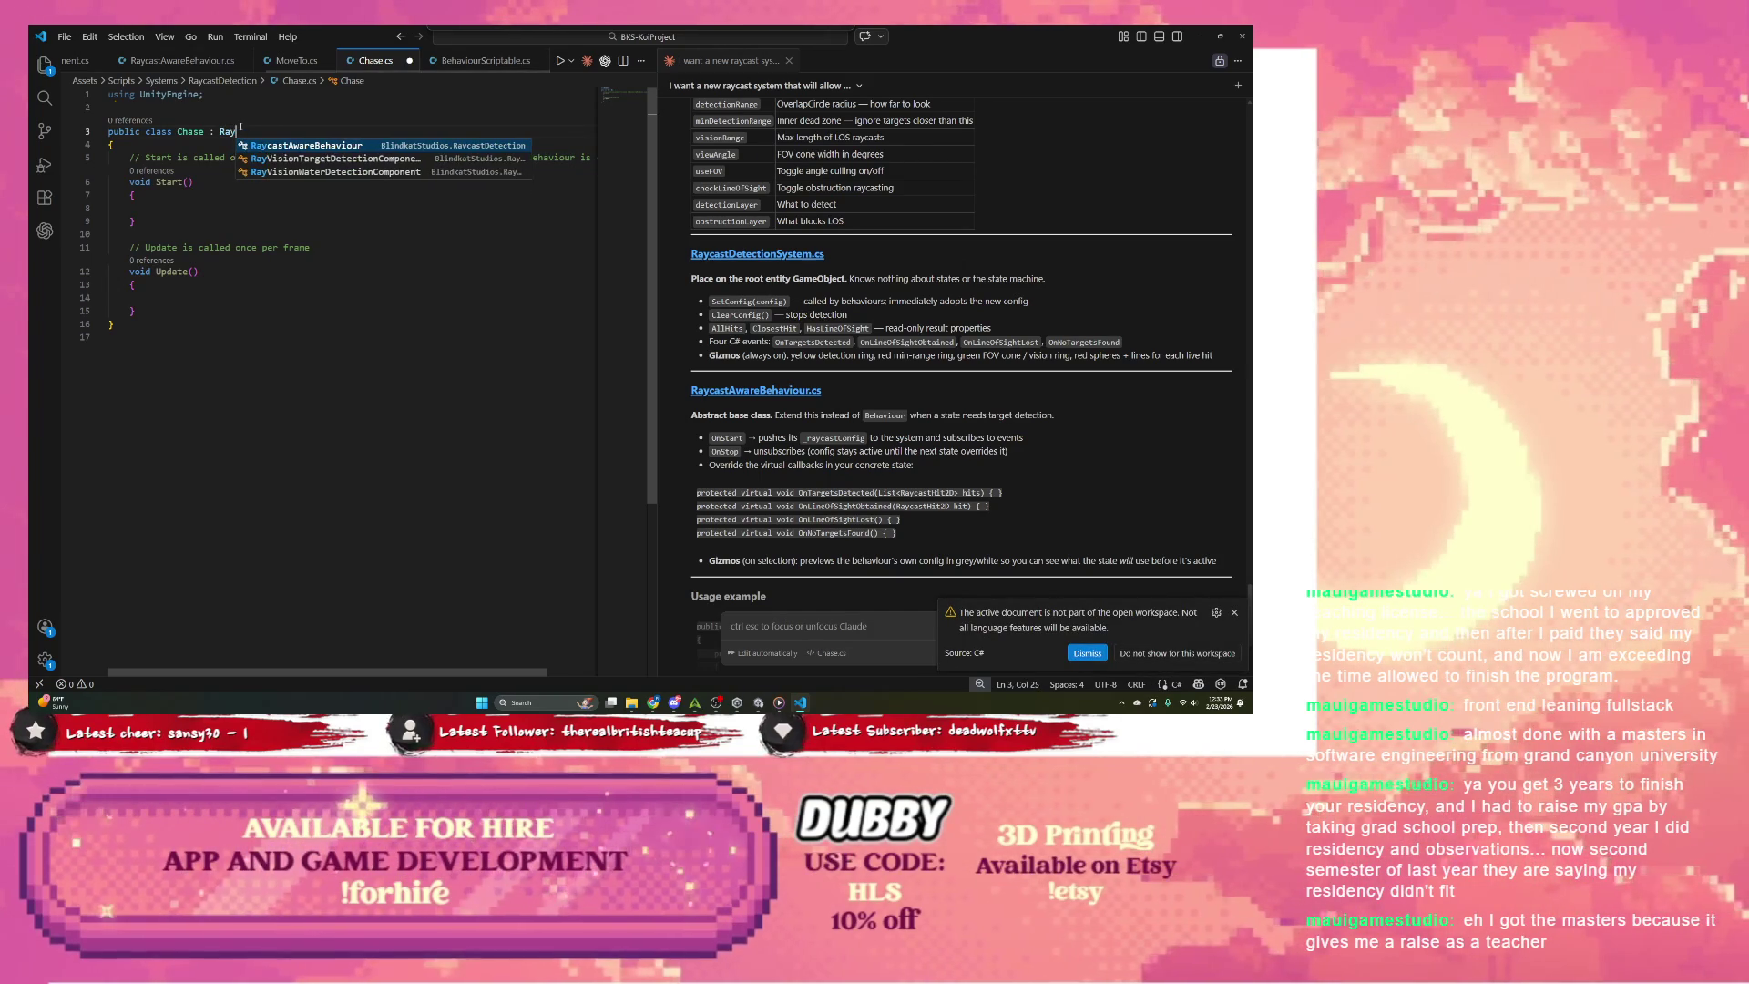
{"action": "key", "text": "Tab"}
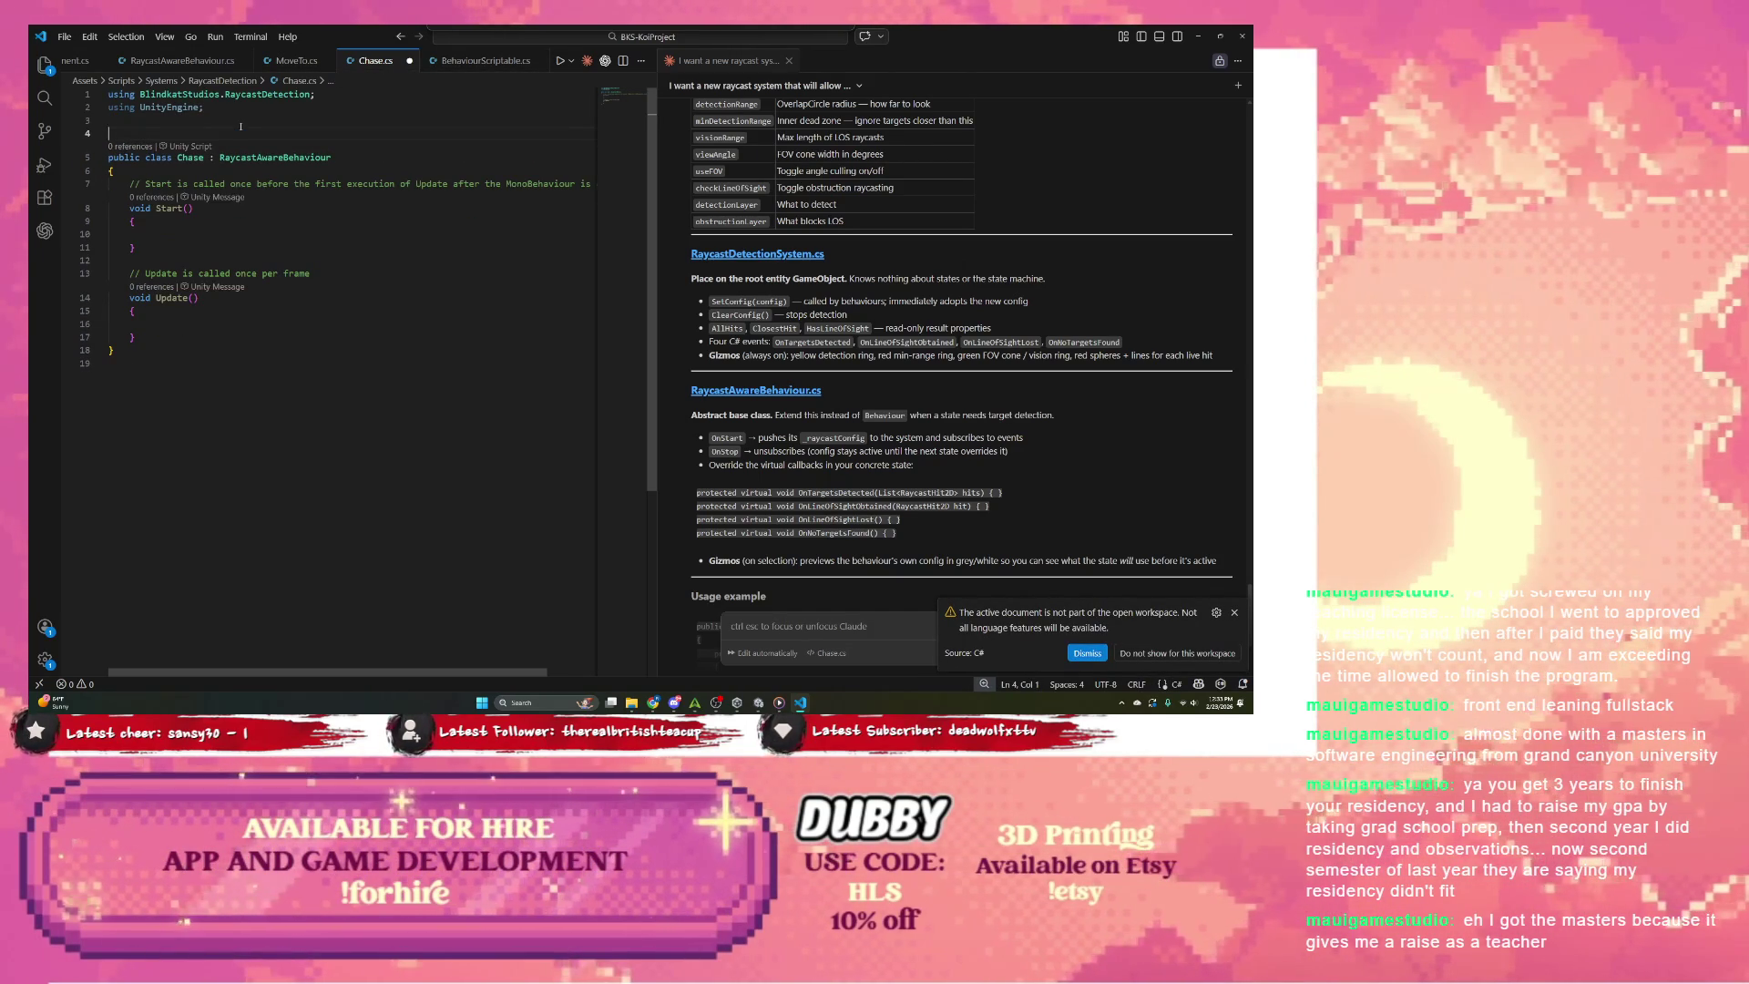
Step: Check the namespace used in RaycastAwareBehaviour.cs and BehaviourScriptable.cs, then return to Chase.cs
{"action": "left_click", "coordinate": [198, 60]}
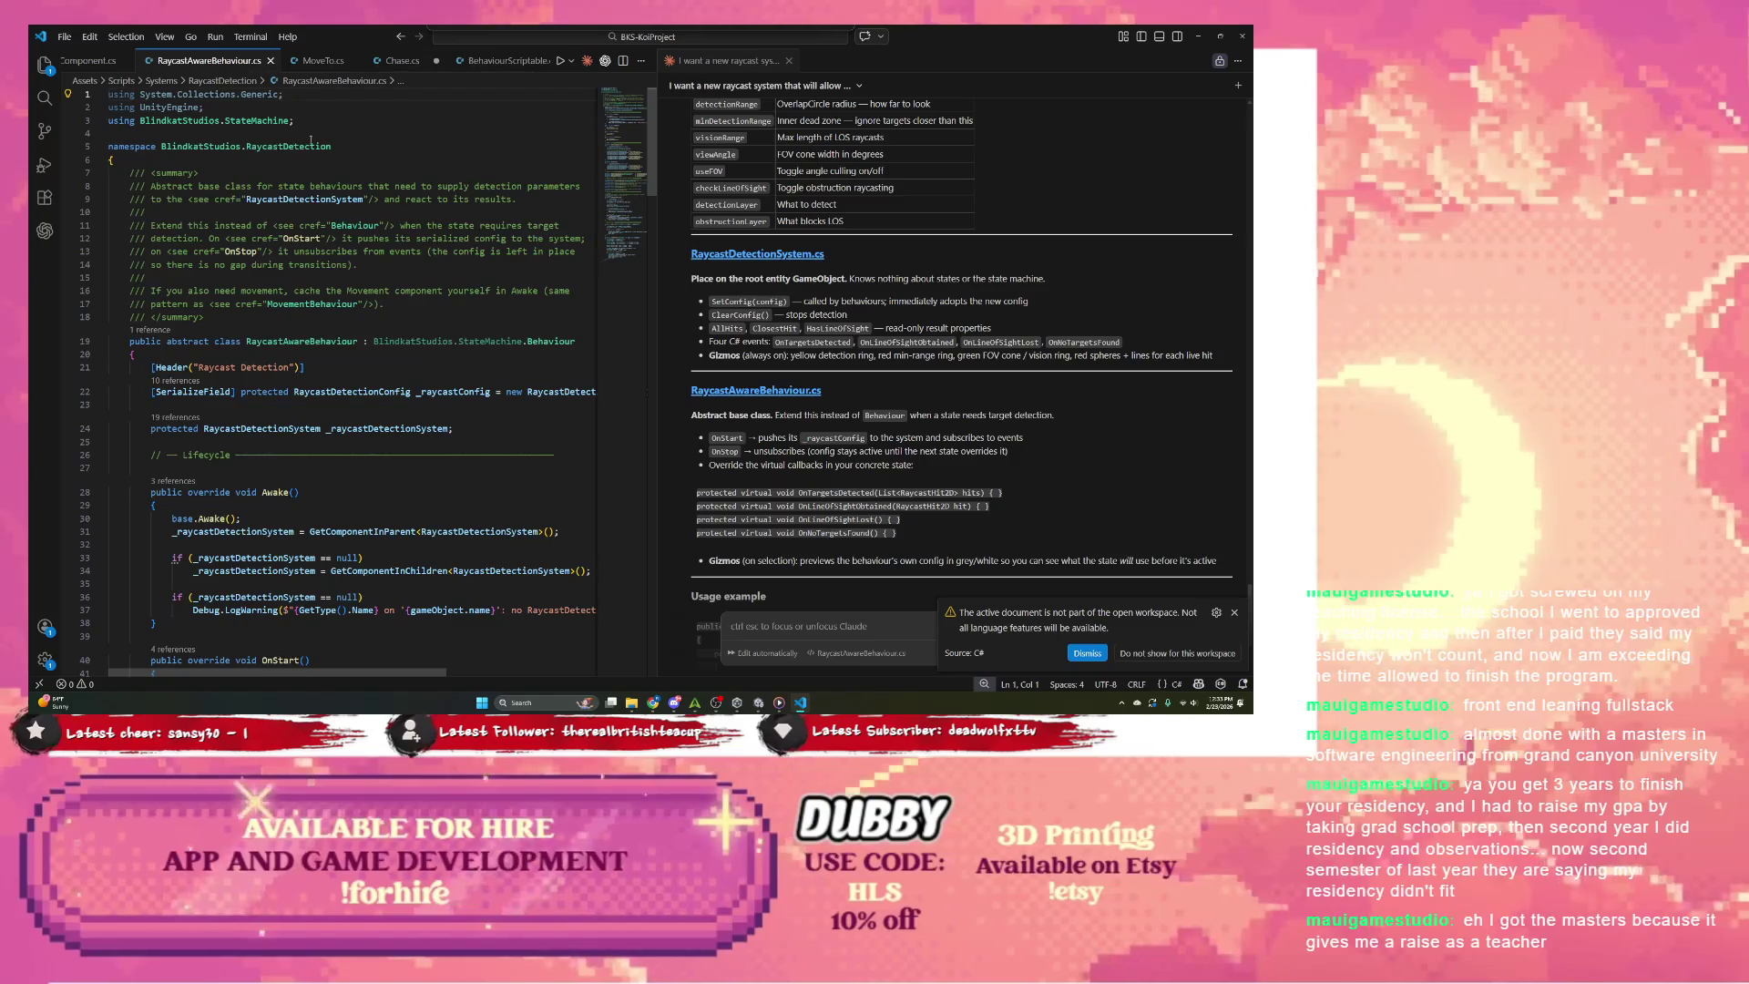
{"action": "left_click", "coordinate": [487, 61]}
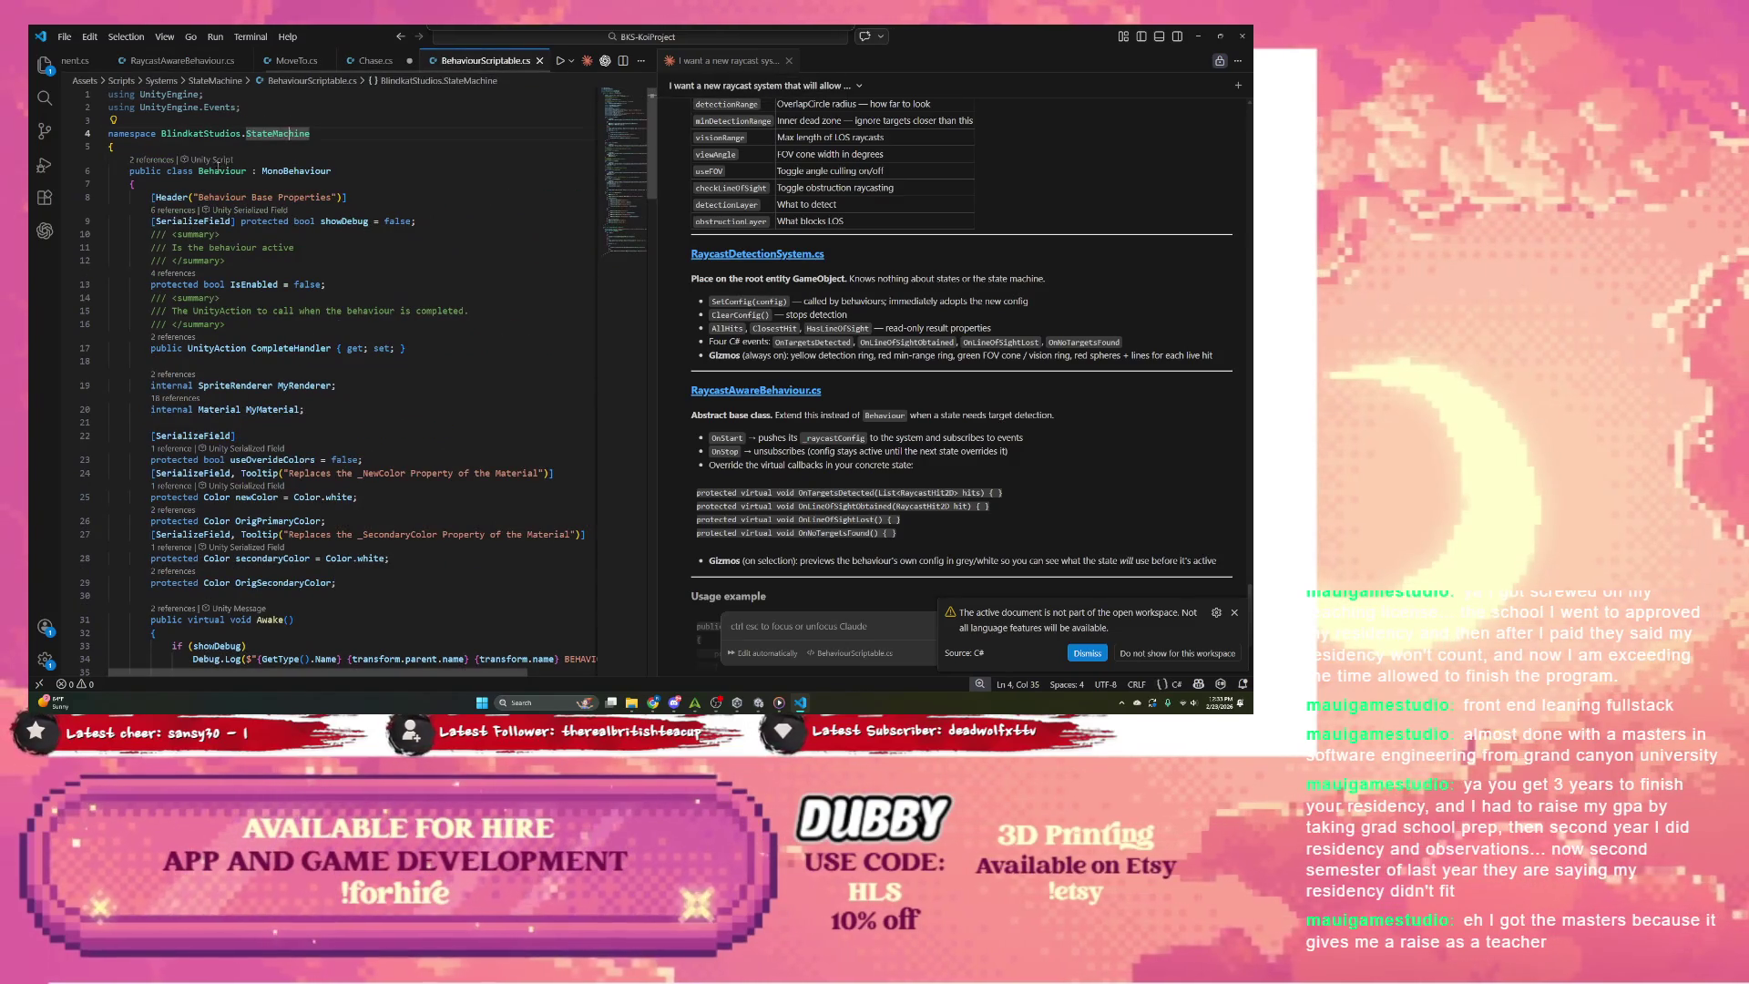
{"action": "left_click", "coordinate": [190, 122]}
{"action": "key", "text": "Escape"}
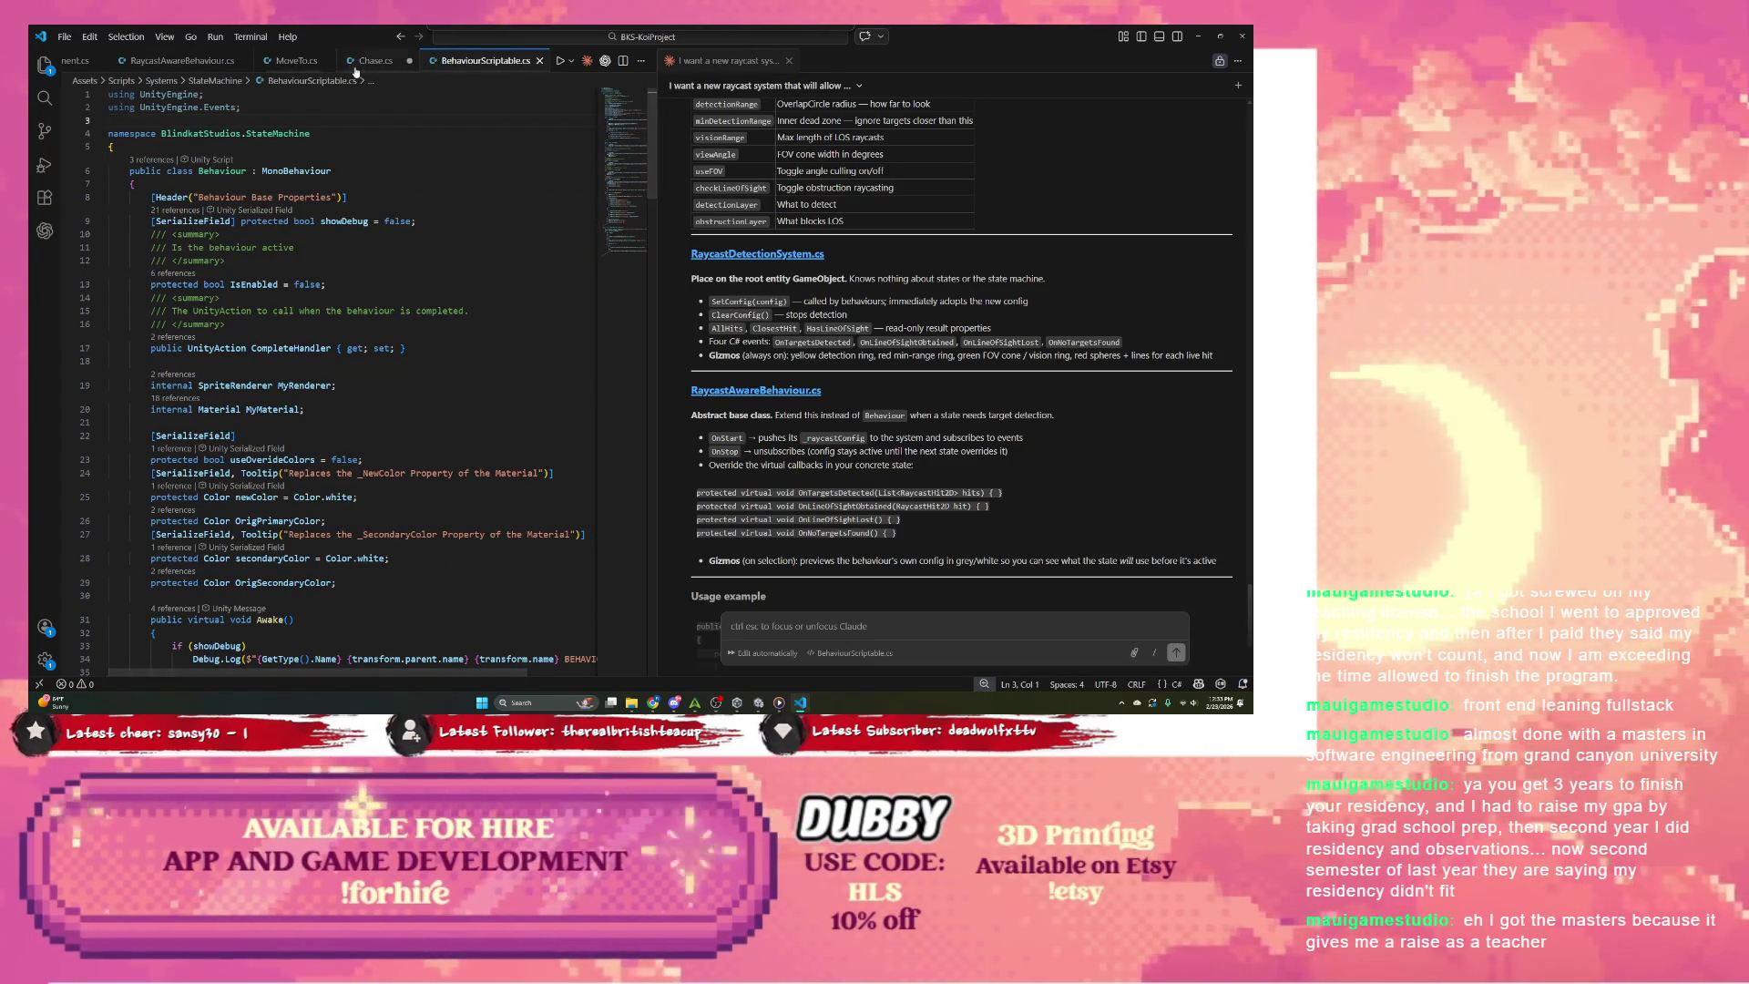
{"action": "key", "text": "ctrl+Page_Up"}
Step: Add a BlindkatStudios.RaycastDetection namespace block to Chase.cs
{"action": "type", "text": "namespace B.i"}
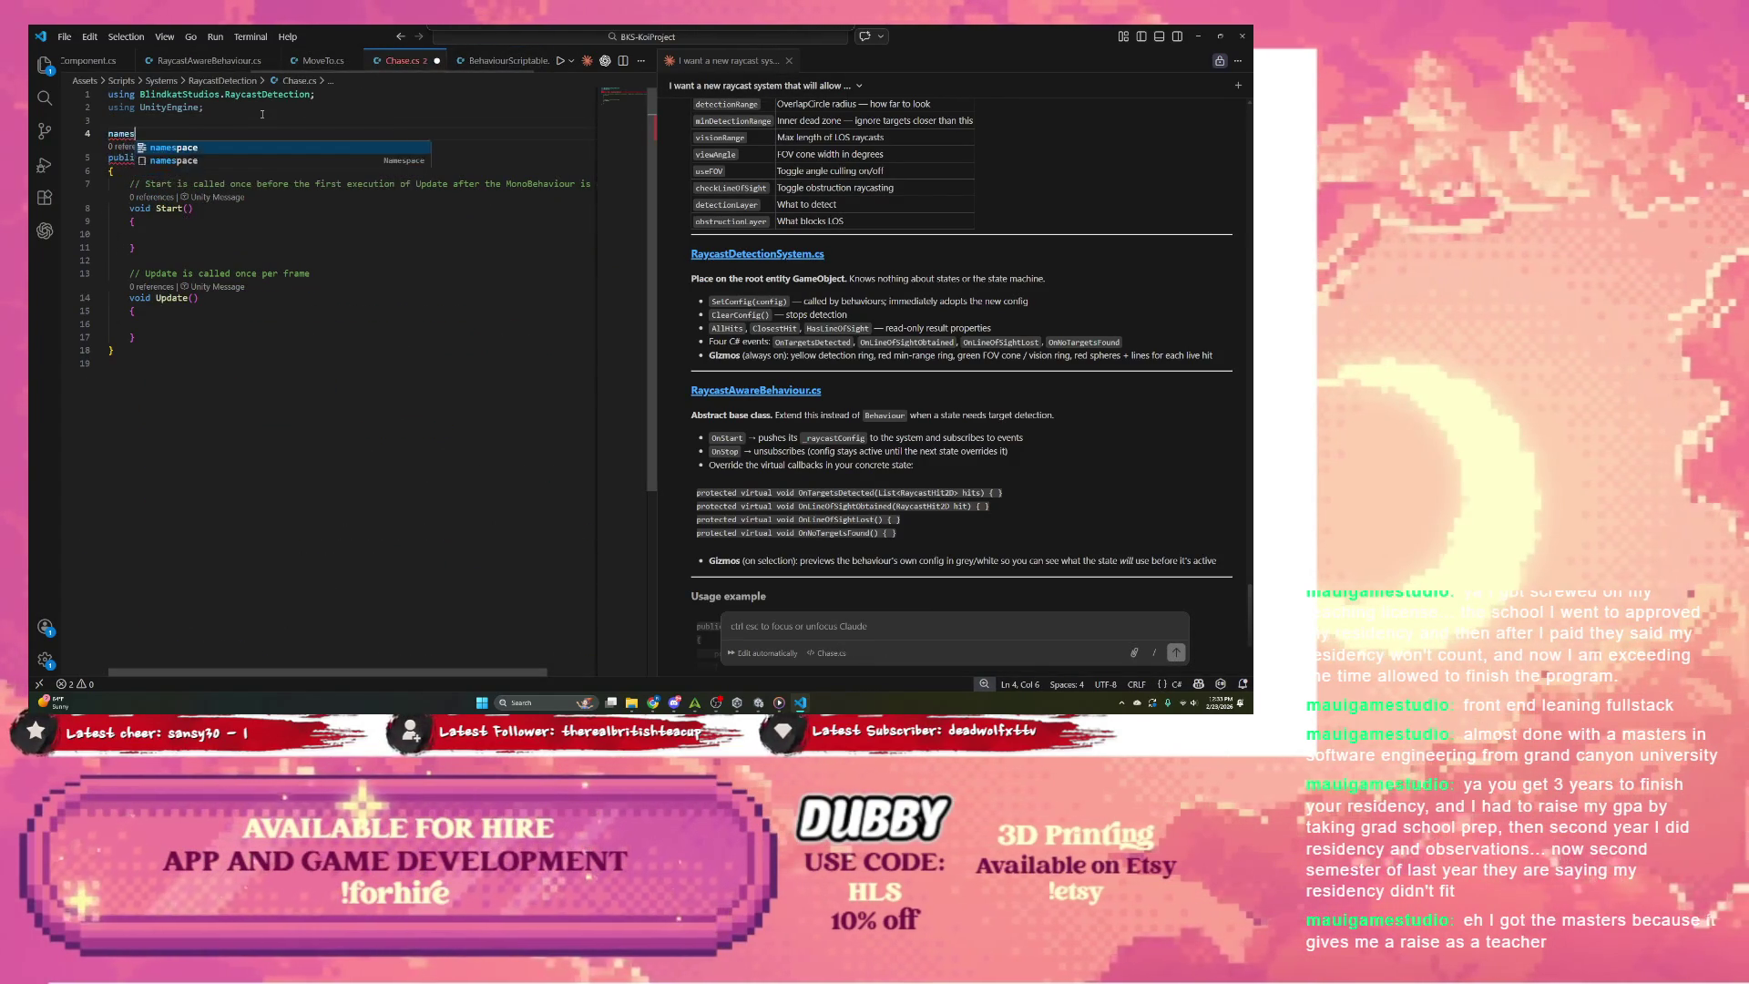
{"action": "key", "text": "BackSpace"}
{"action": "key", "text": "BackSpace"}
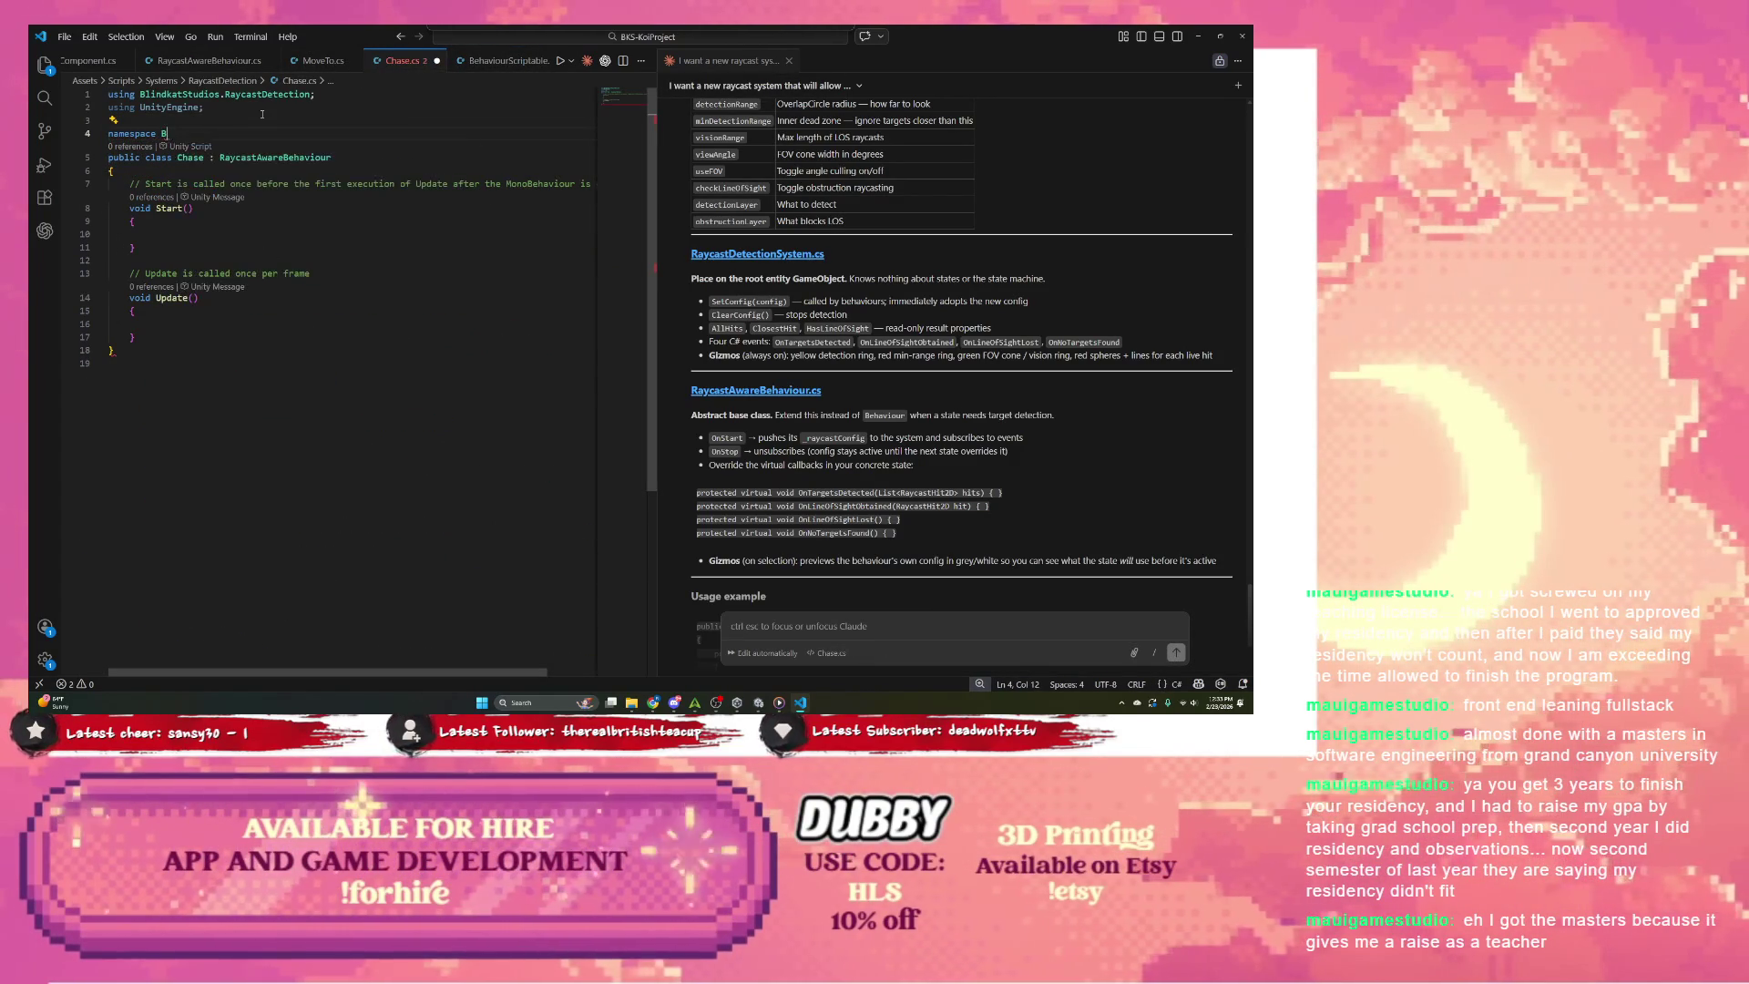
{"action": "type", "text": "lindkatStudios."}
{"action": "key", "text": "Tab"}
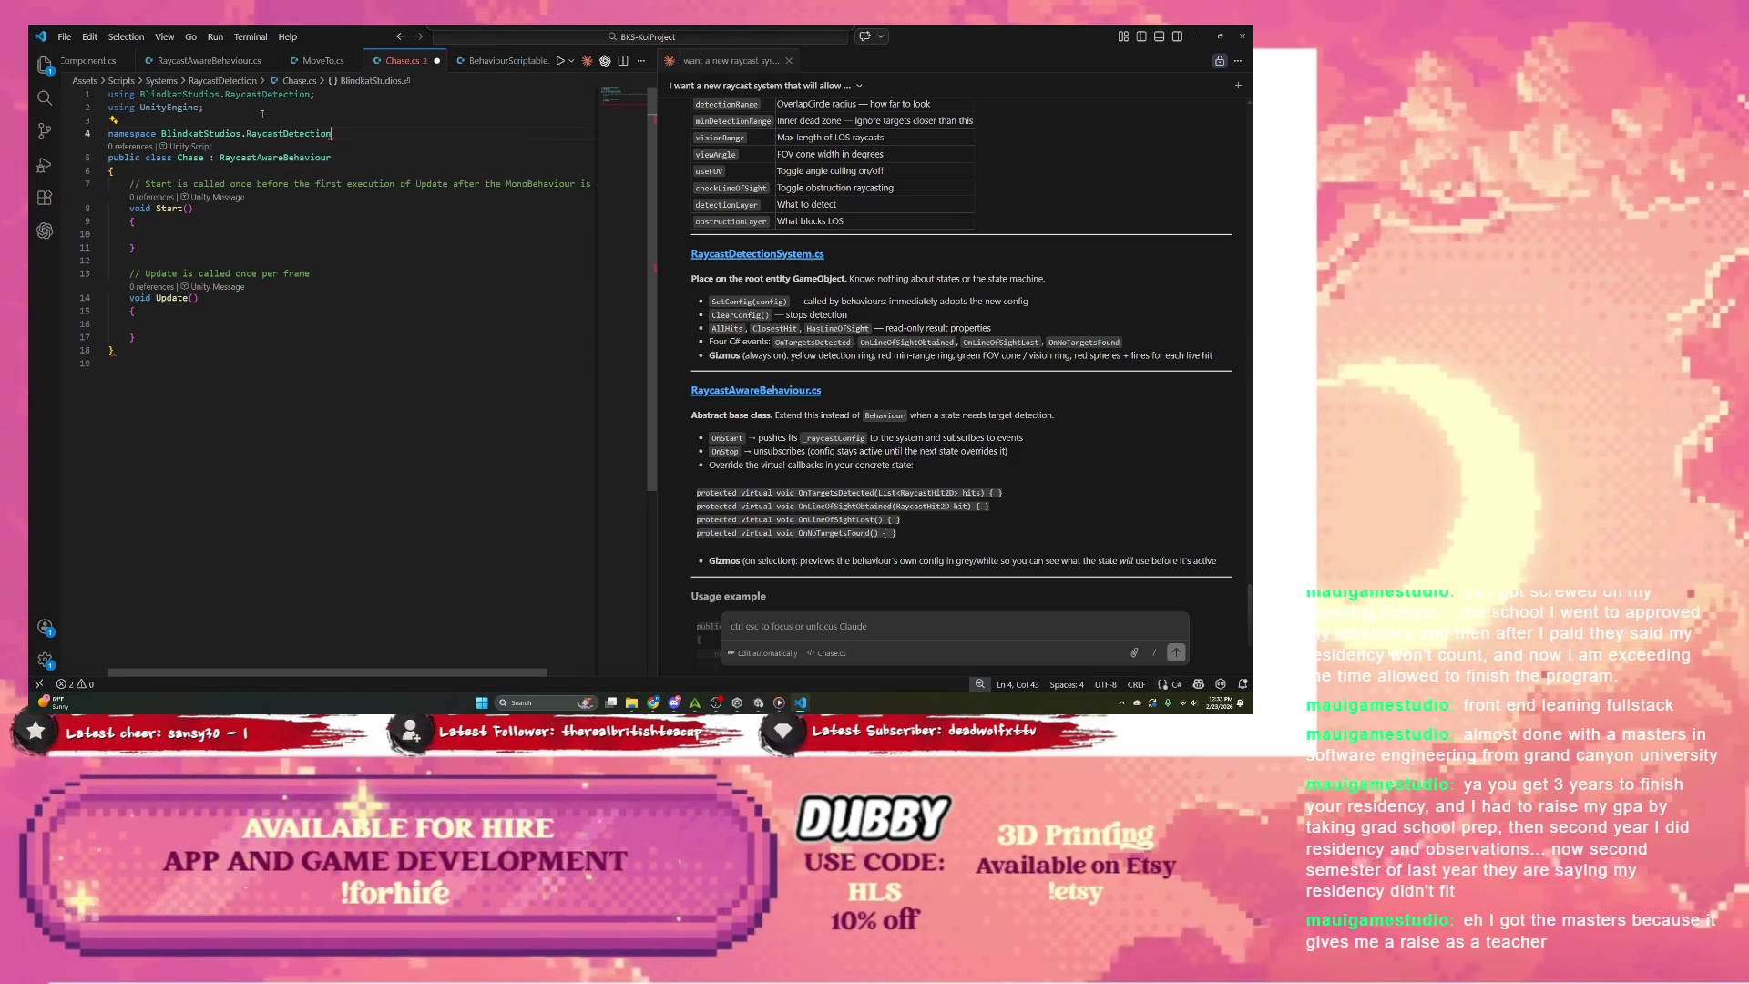
{"action": "type", "text": "{"}
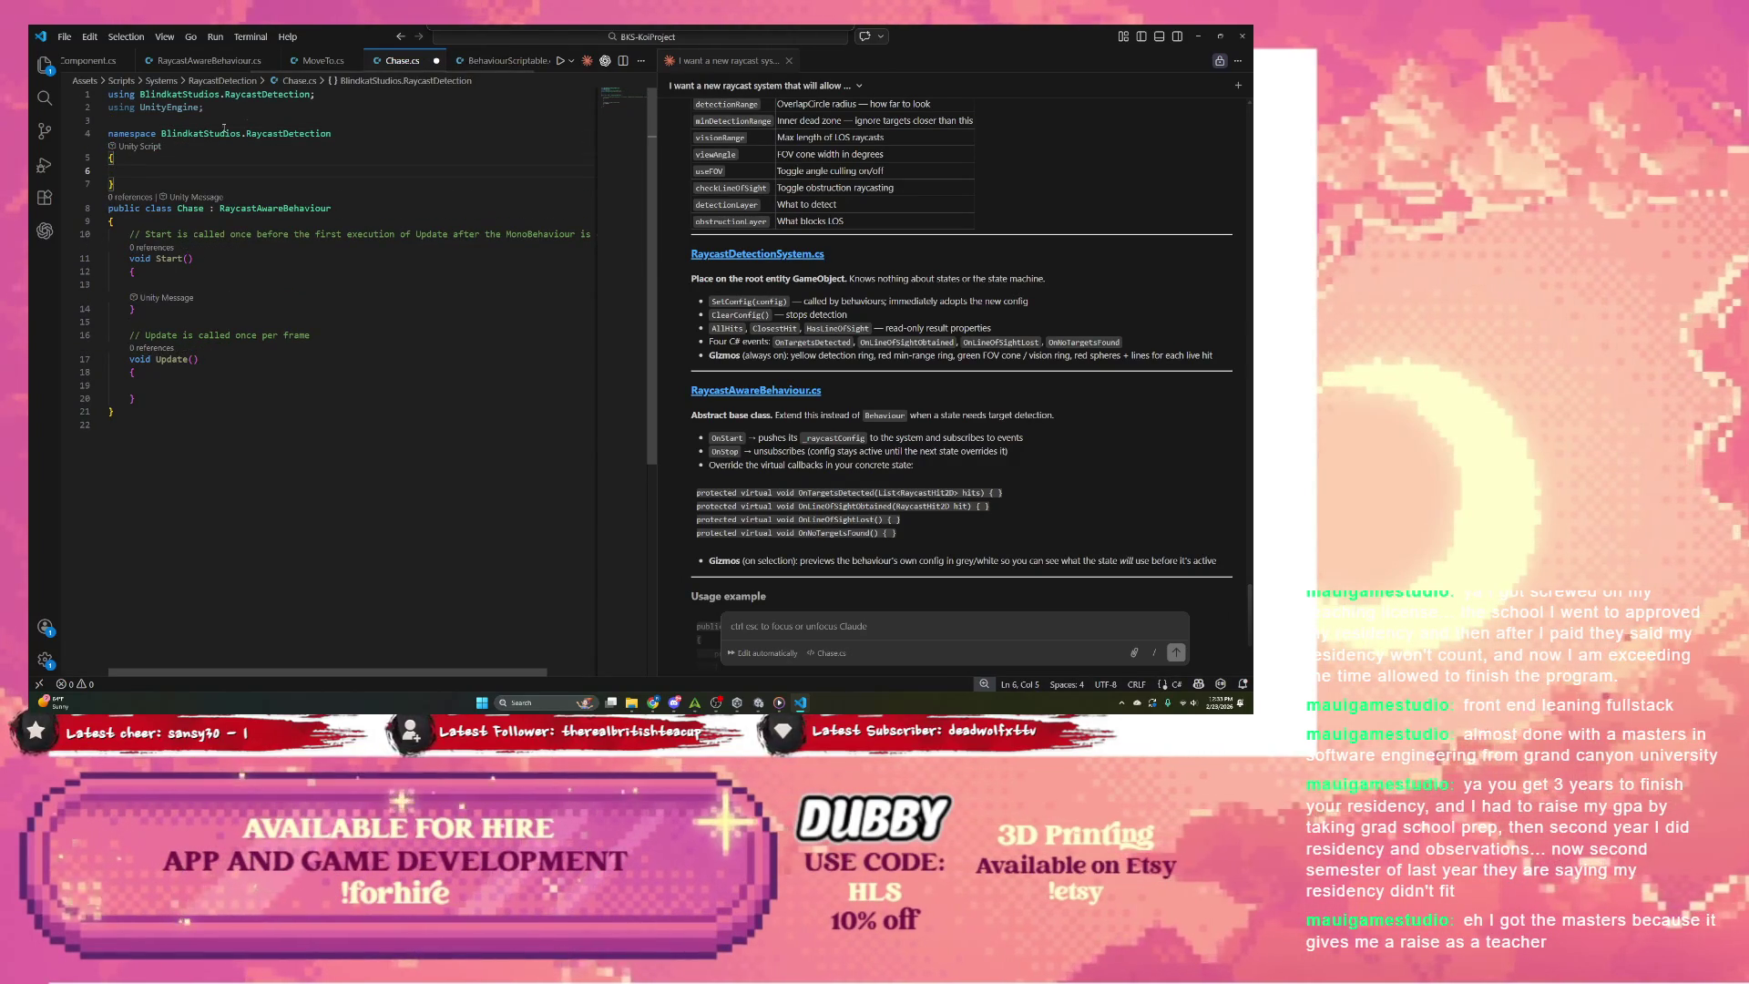
{"action": "key", "text": "Return"}
Step: Move the Chase class inside the namespace braces
{"action": "left_click_drag", "start_coordinate": [127, 393], "coordinate": [109, 191]}
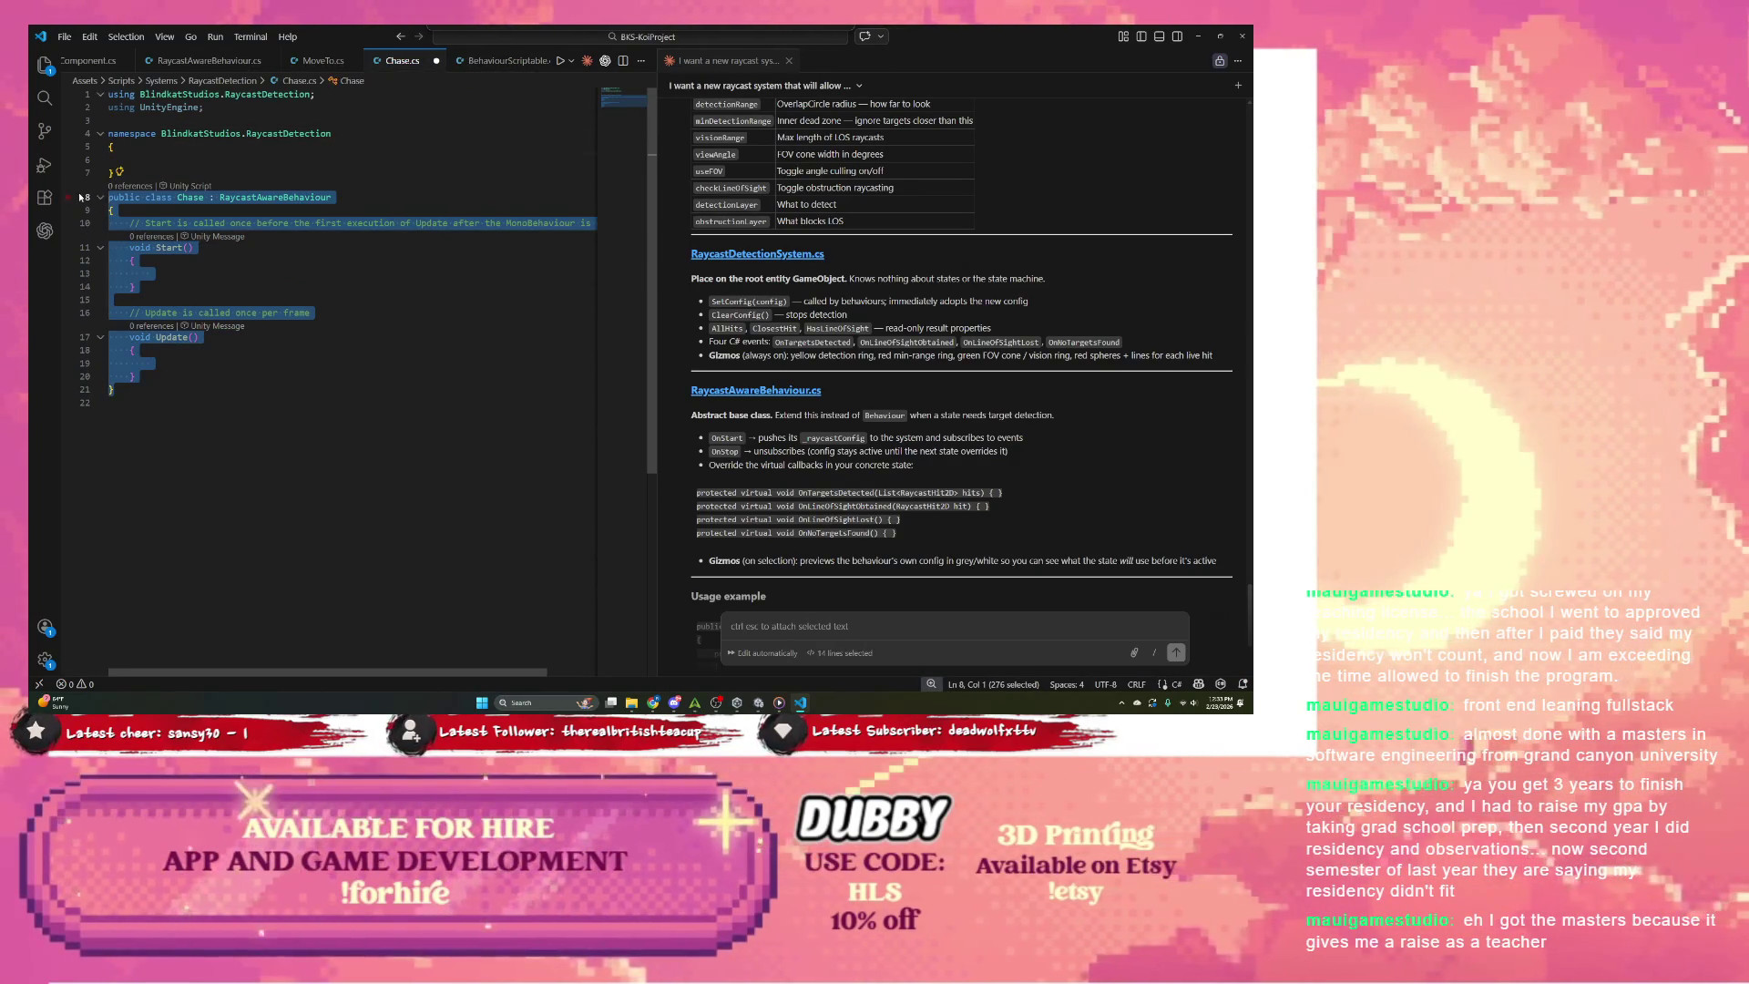
{"action": "key", "text": "ctrl+x"}
{"action": "left_click", "coordinate": [145, 155]}
{"action": "key", "text": "ctrl+v"}
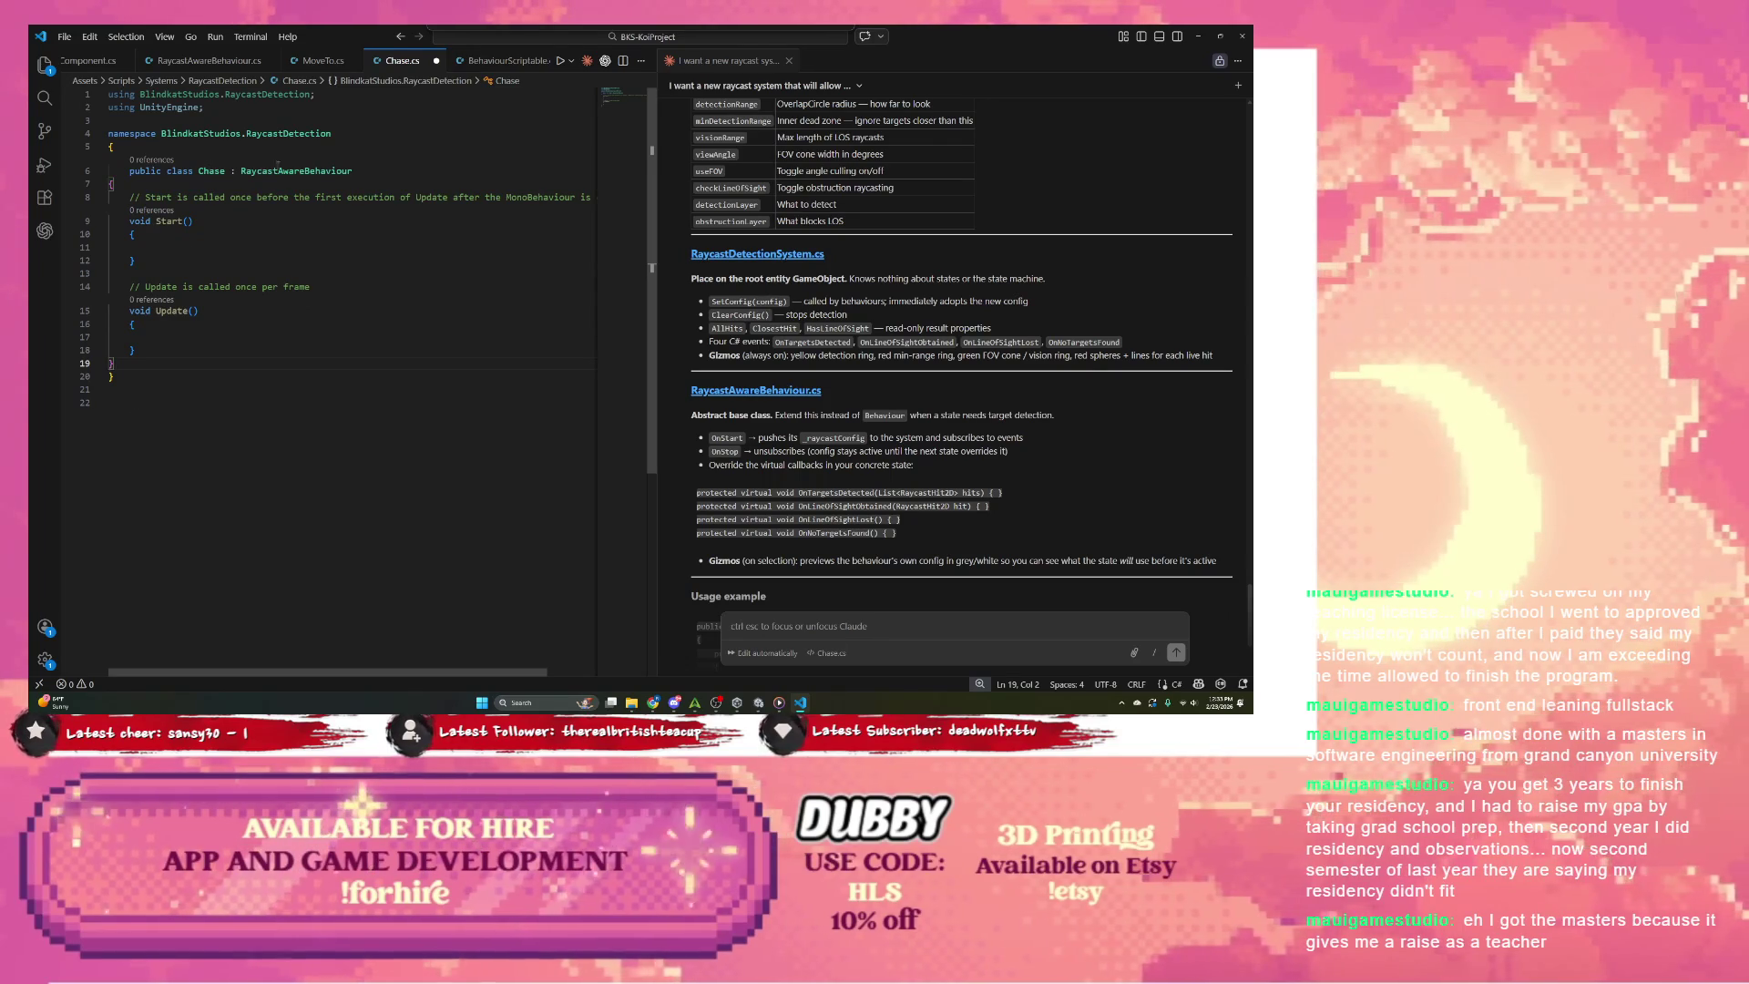
Step: Delete the default Start and Update methods, leaving an empty class body
{"action": "left_click", "coordinate": [182, 234]}
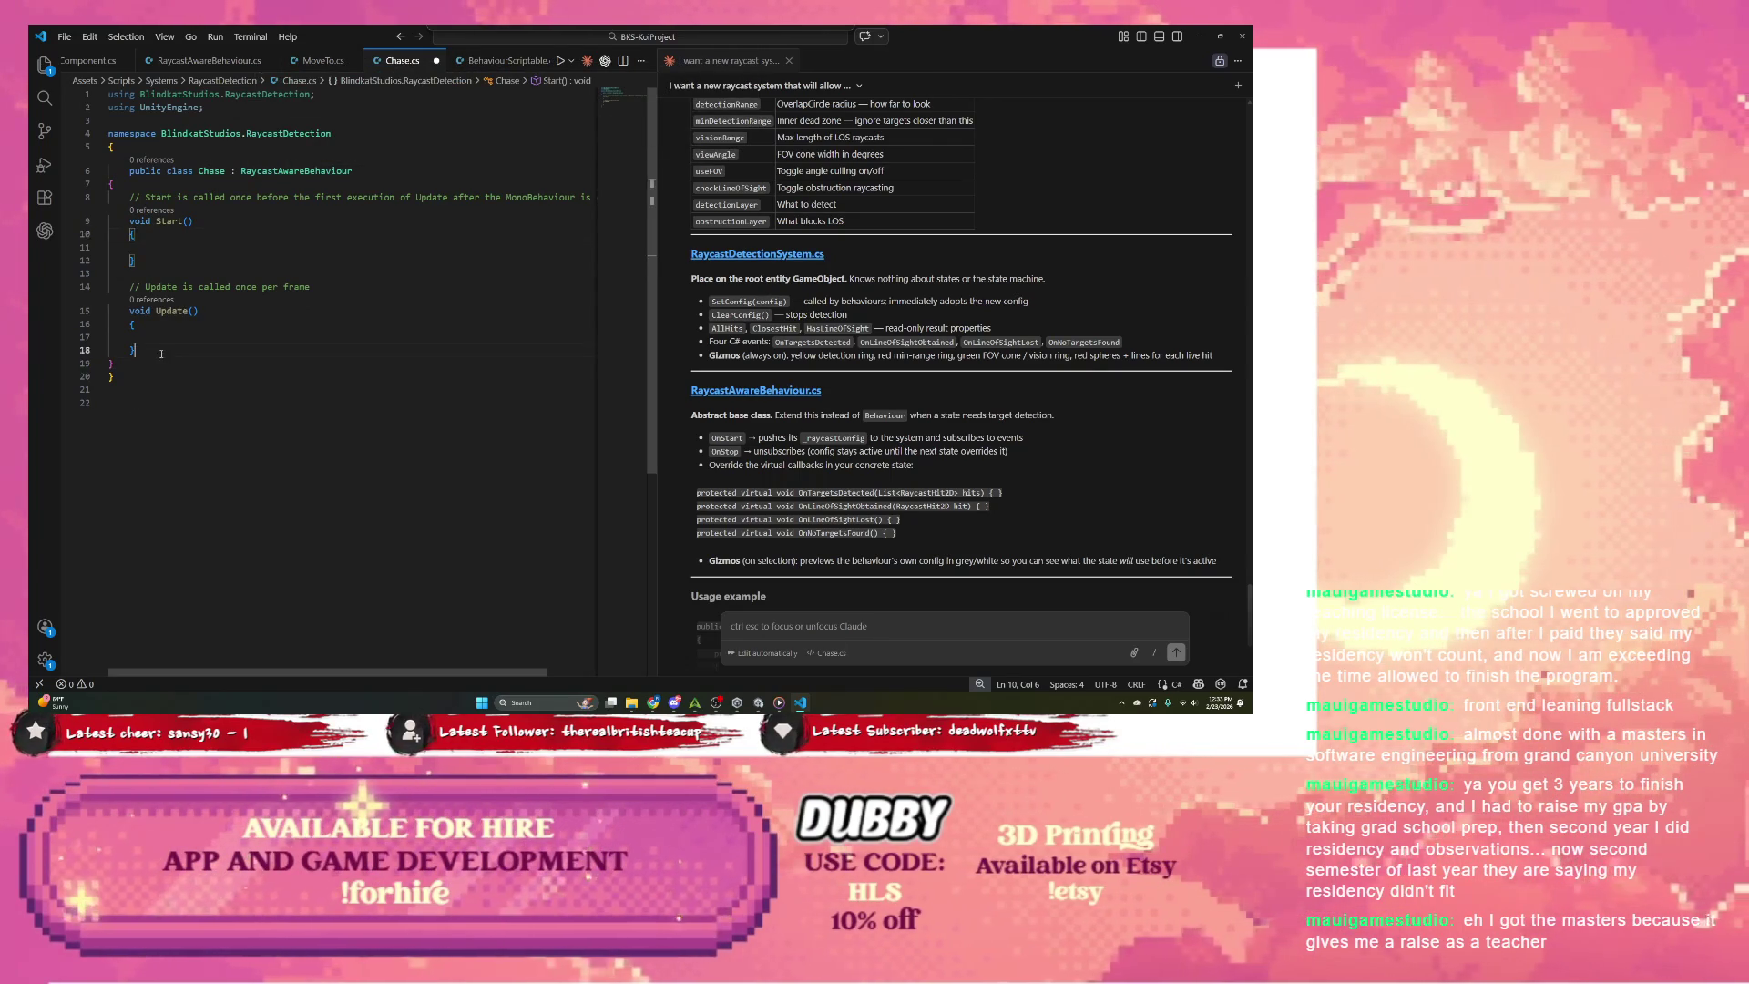
{"action": "left_click_drag", "start_coordinate": [161, 354], "coordinate": [213, 187]}
{"action": "key", "text": "BackSpace"}
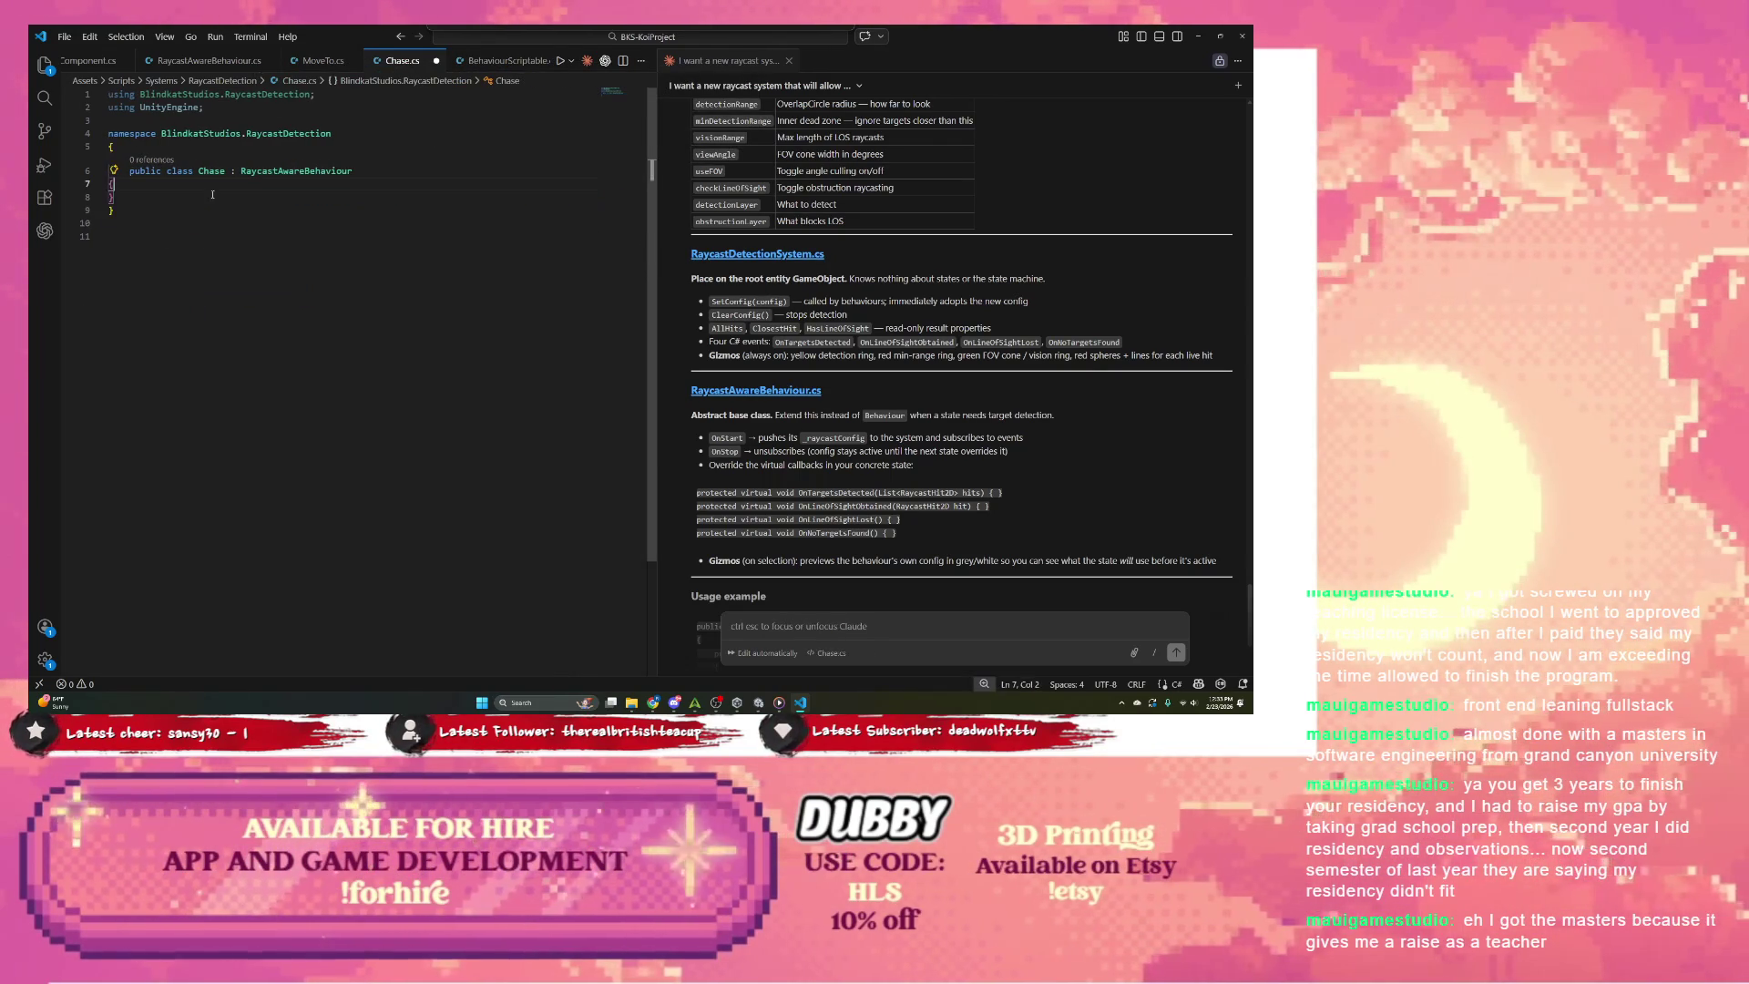
{"action": "key", "text": "Return"}
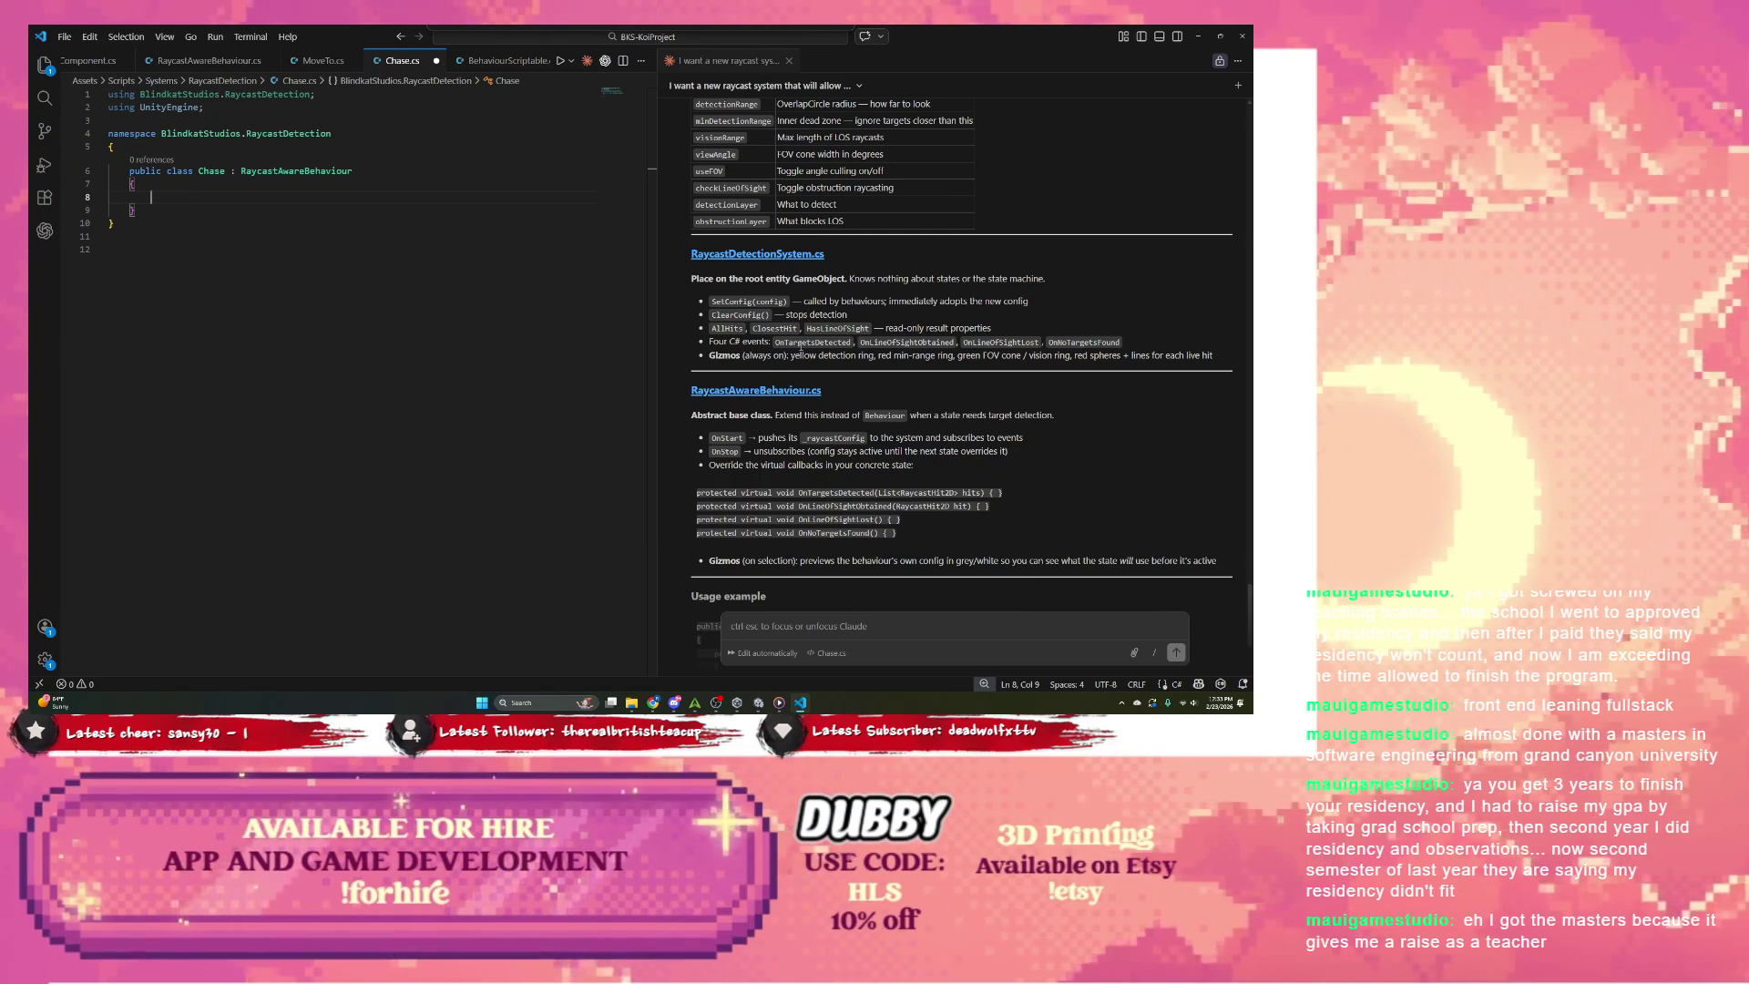
Step: Add an OnTargetsDetected override that calls its base version
{"action": "scroll", "coordinate": [799, 348], "scroll_direction": "down", "scroll_amount": 1}
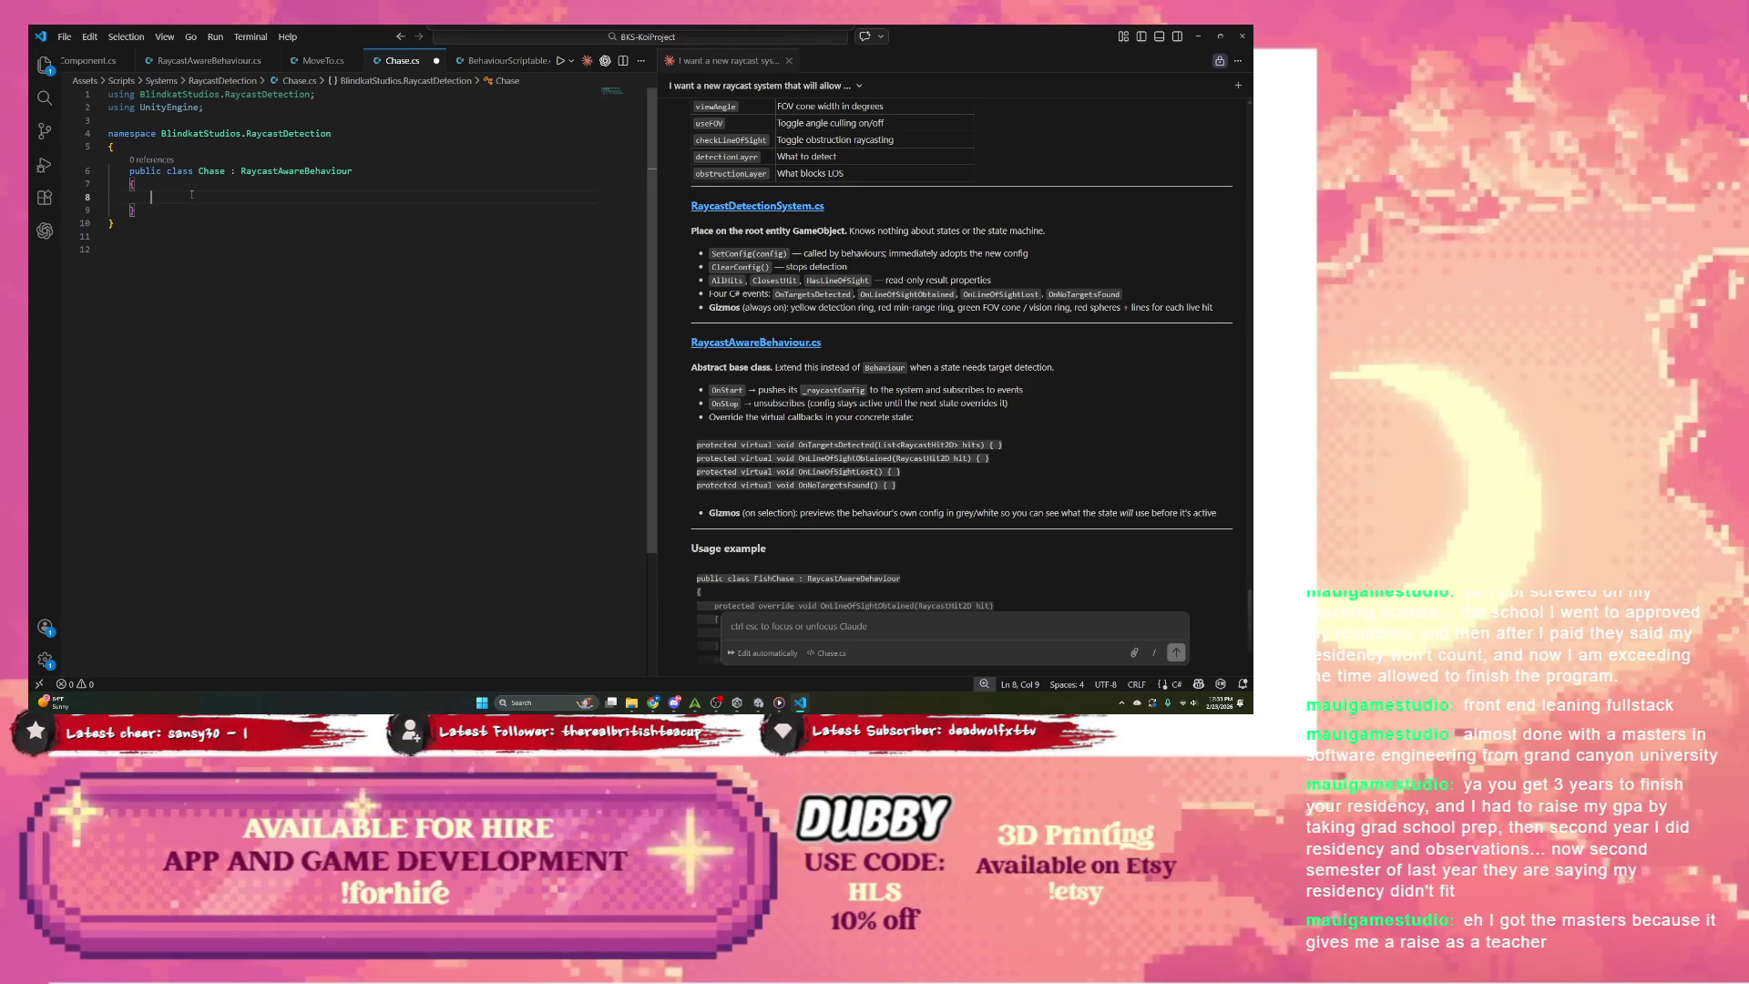
{"action": "type", "text": "override"}
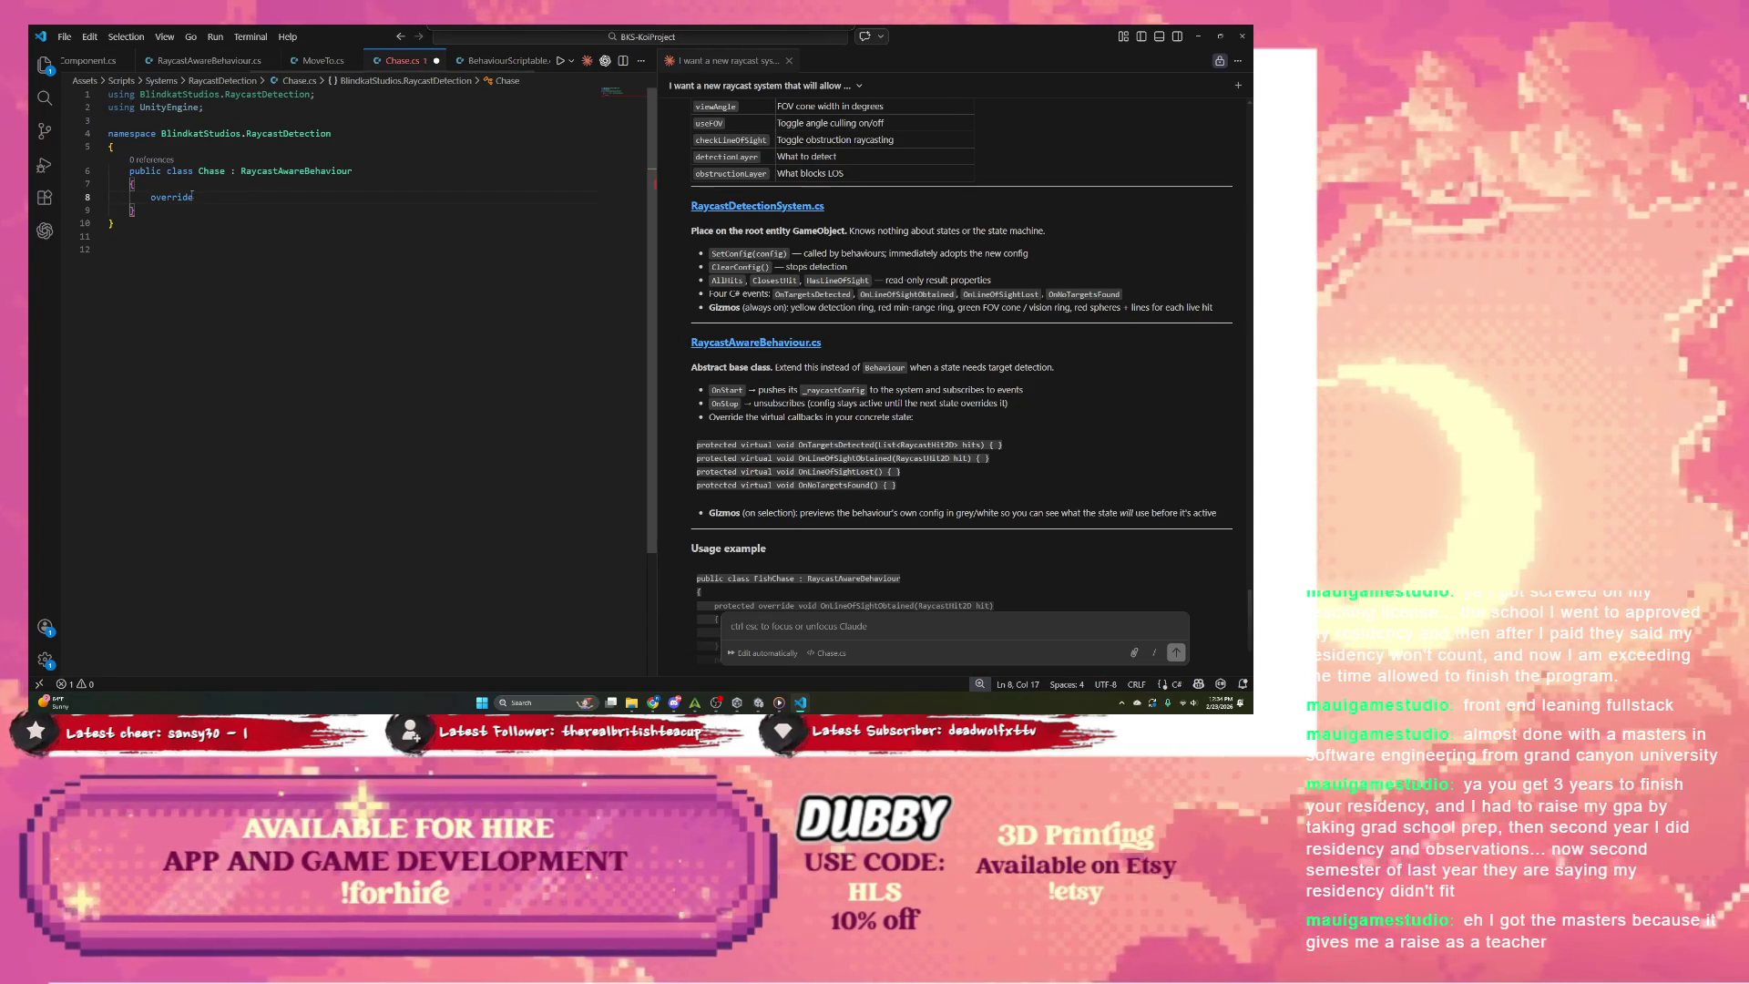
{"action": "type", "text": " void Ont"}
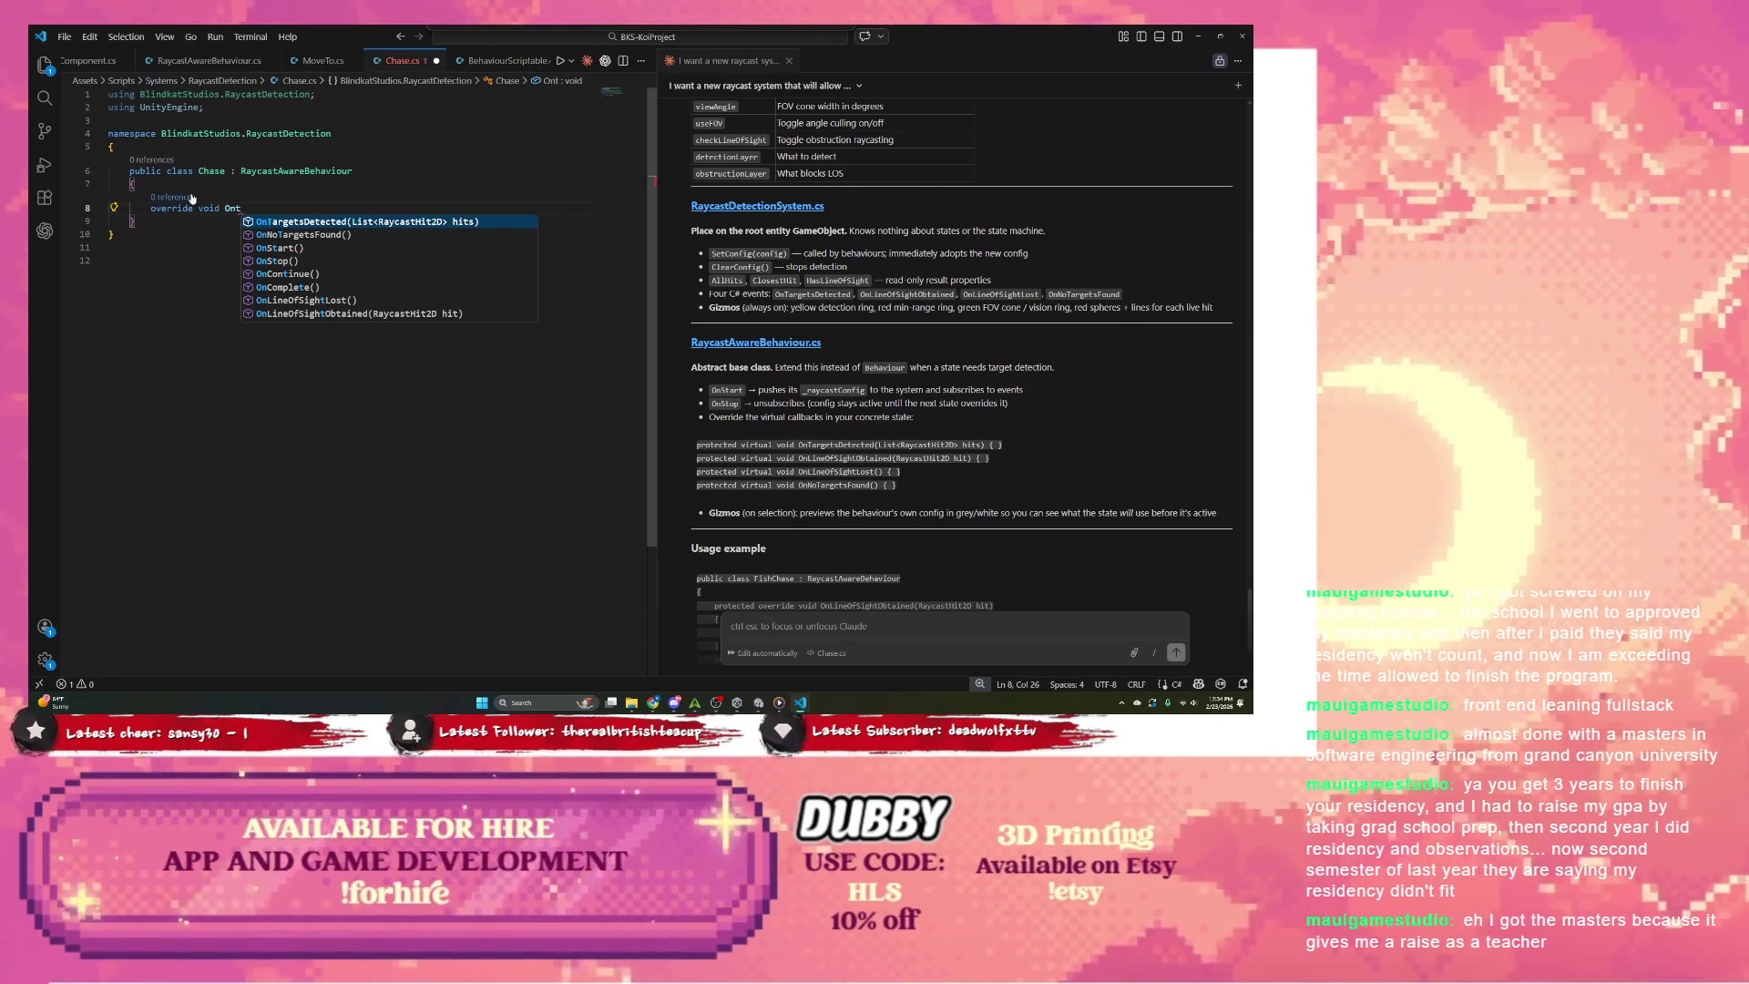
{"action": "key", "text": "Return"}
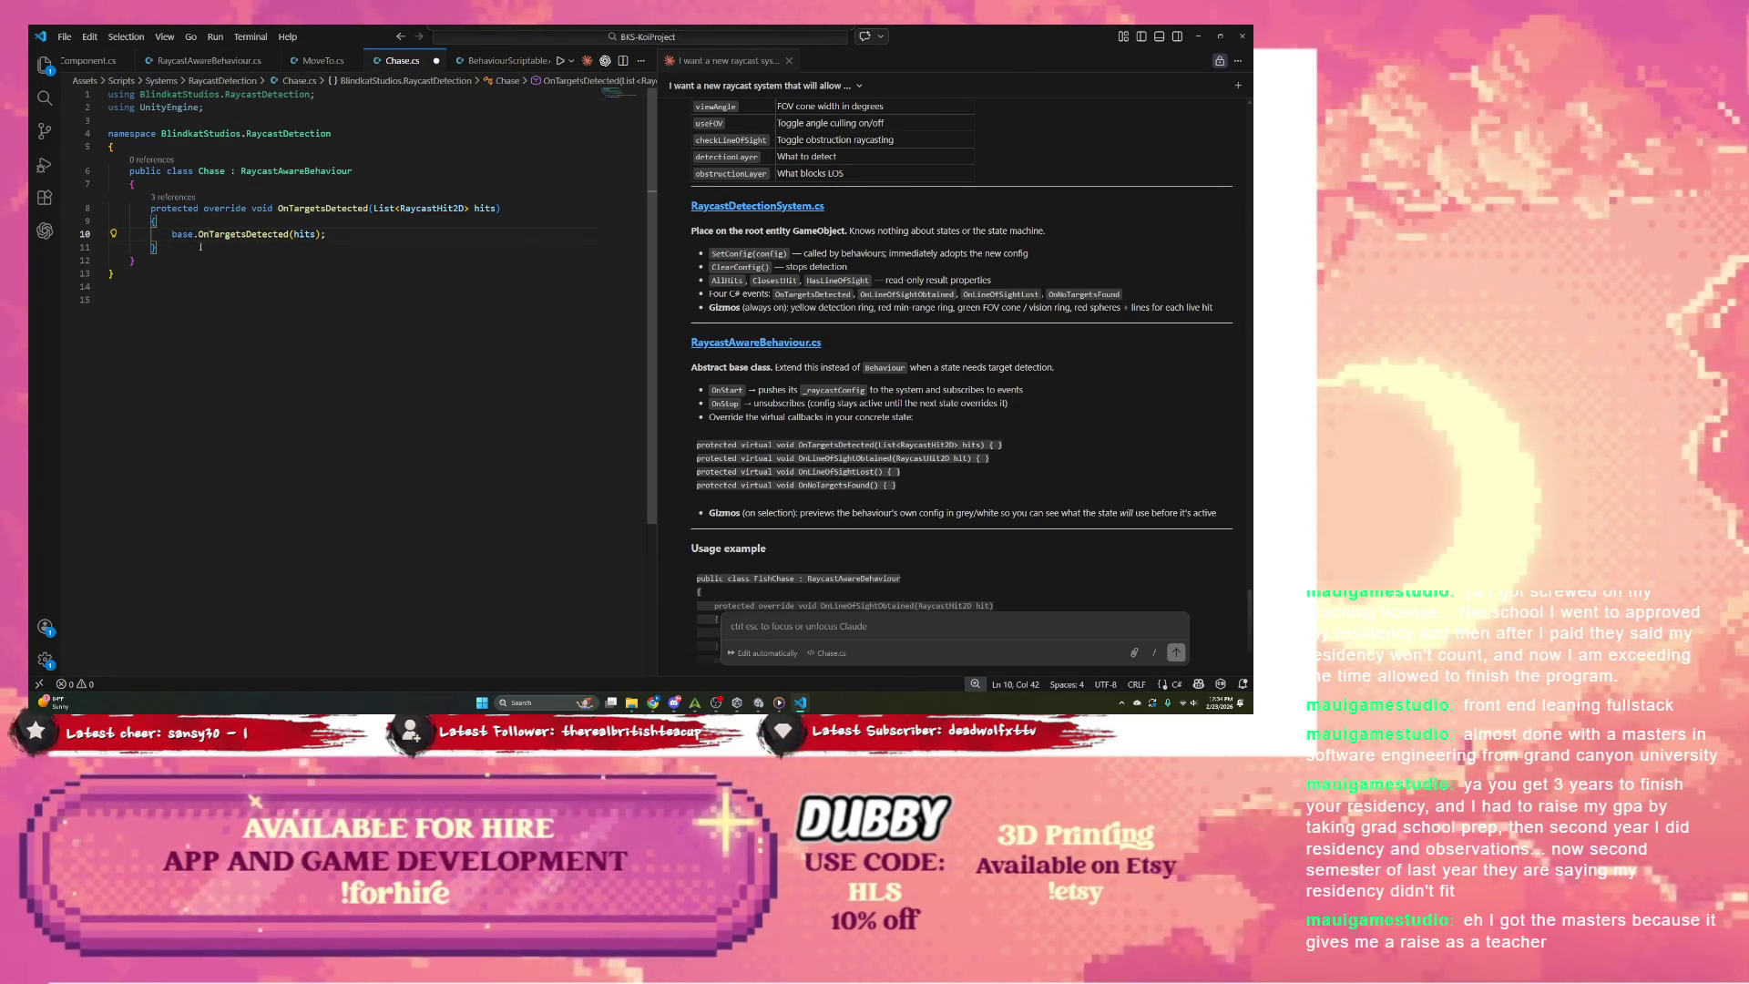
Step: Add an OnLineOfSightObtained override below it, also calling the base version
{"action": "left_click", "coordinate": [200, 247]}
{"action": "key", "text": "Return"}
{"action": "key", "text": "Return"}
{"action": "type", "text": "over"}
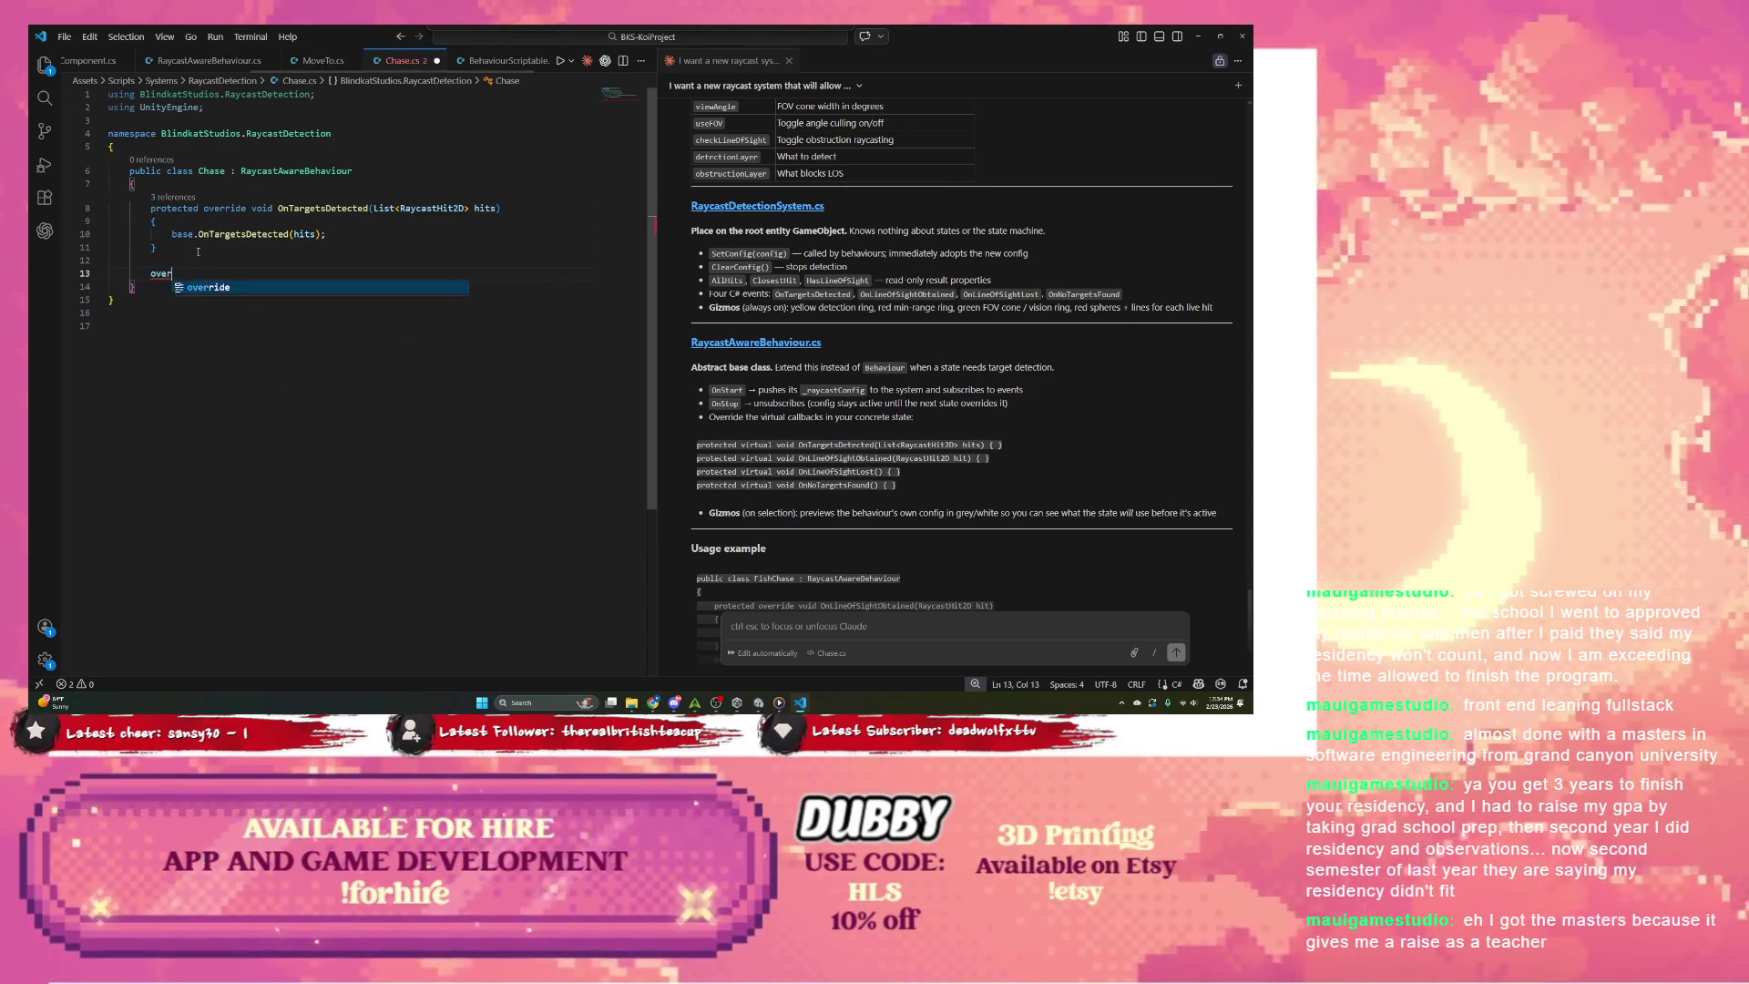
{"action": "type", "text": "ride void ONline"}
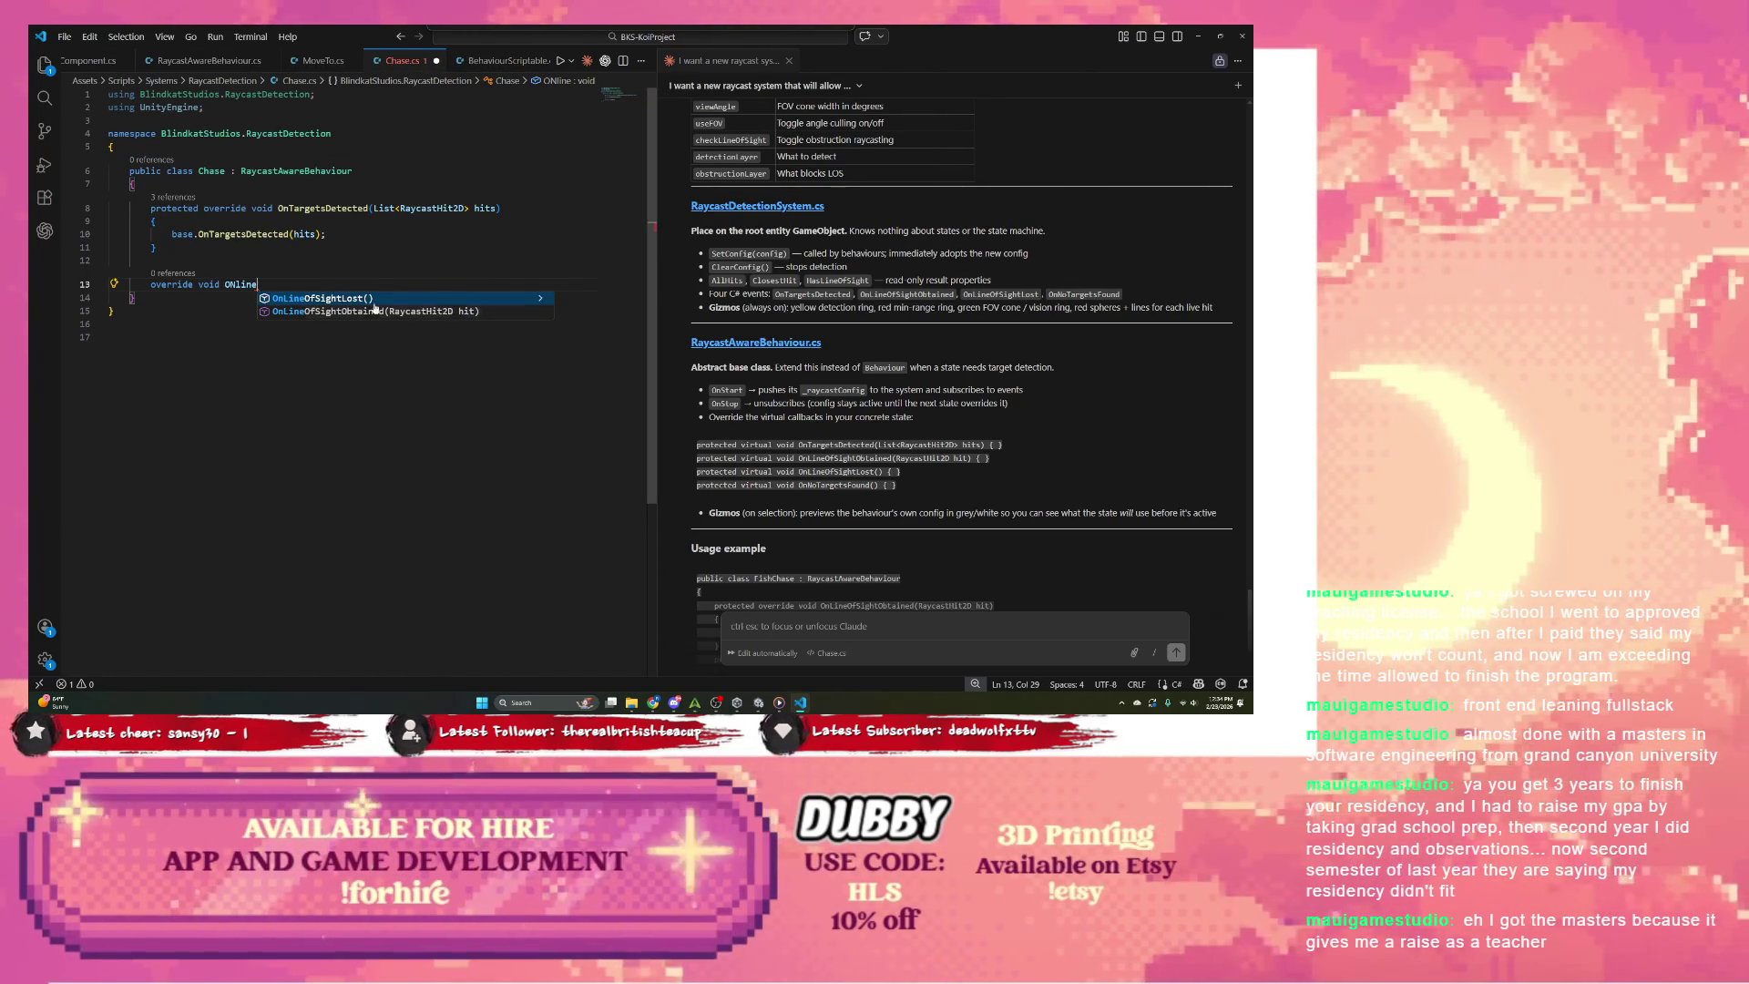
{"action": "key", "text": "BackSpace"}
{"action": "key", "text": "BackSpace"}
{"action": "key", "text": "BackSpace"}
{"action": "type", "text": "nline"}
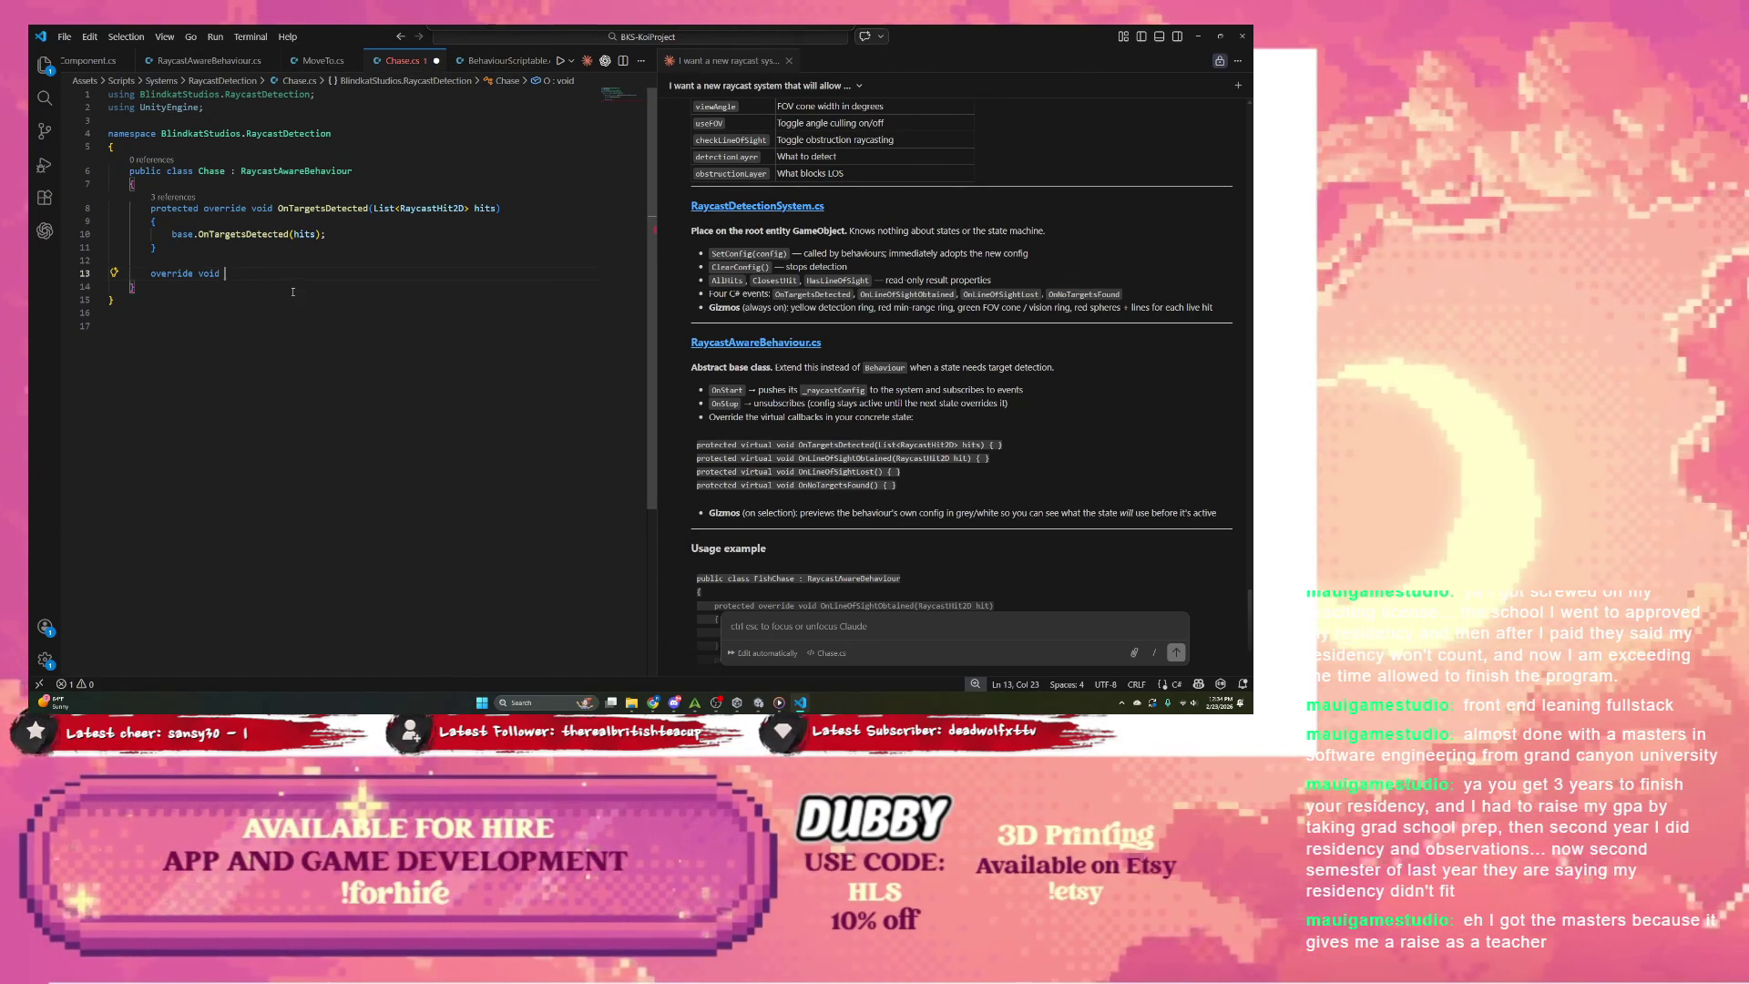
{"action": "type", "text": "ofsig"}
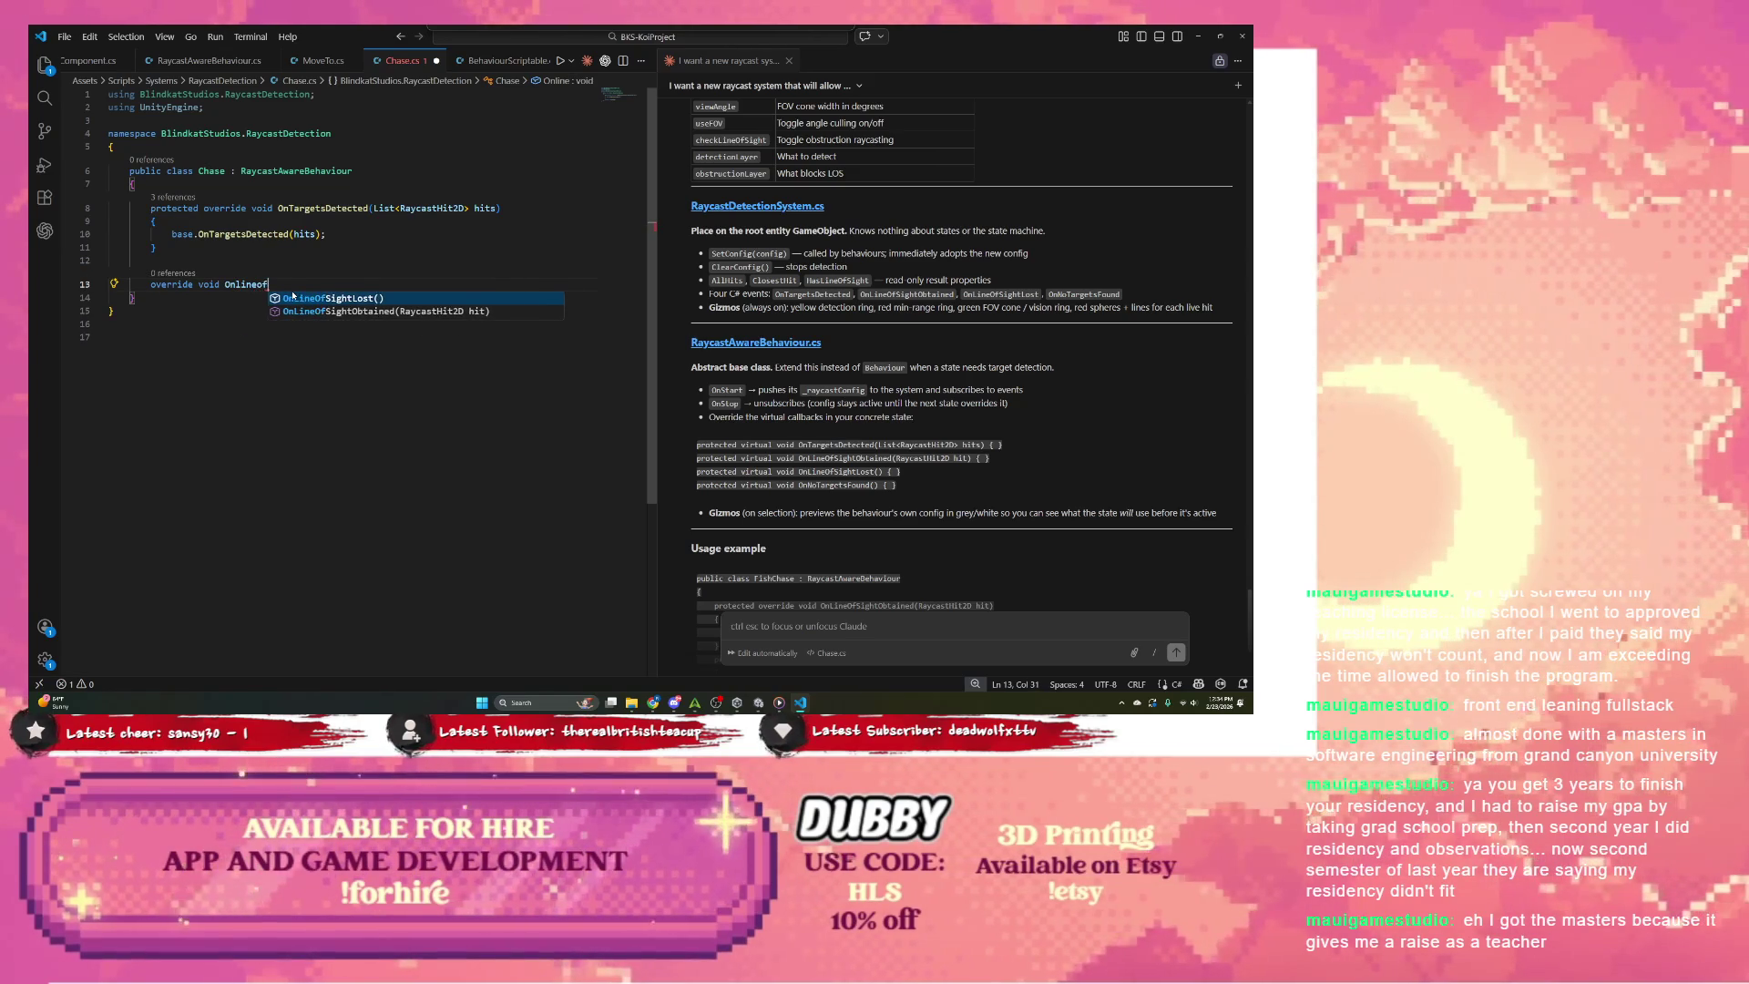
{"action": "key", "text": "Down"}
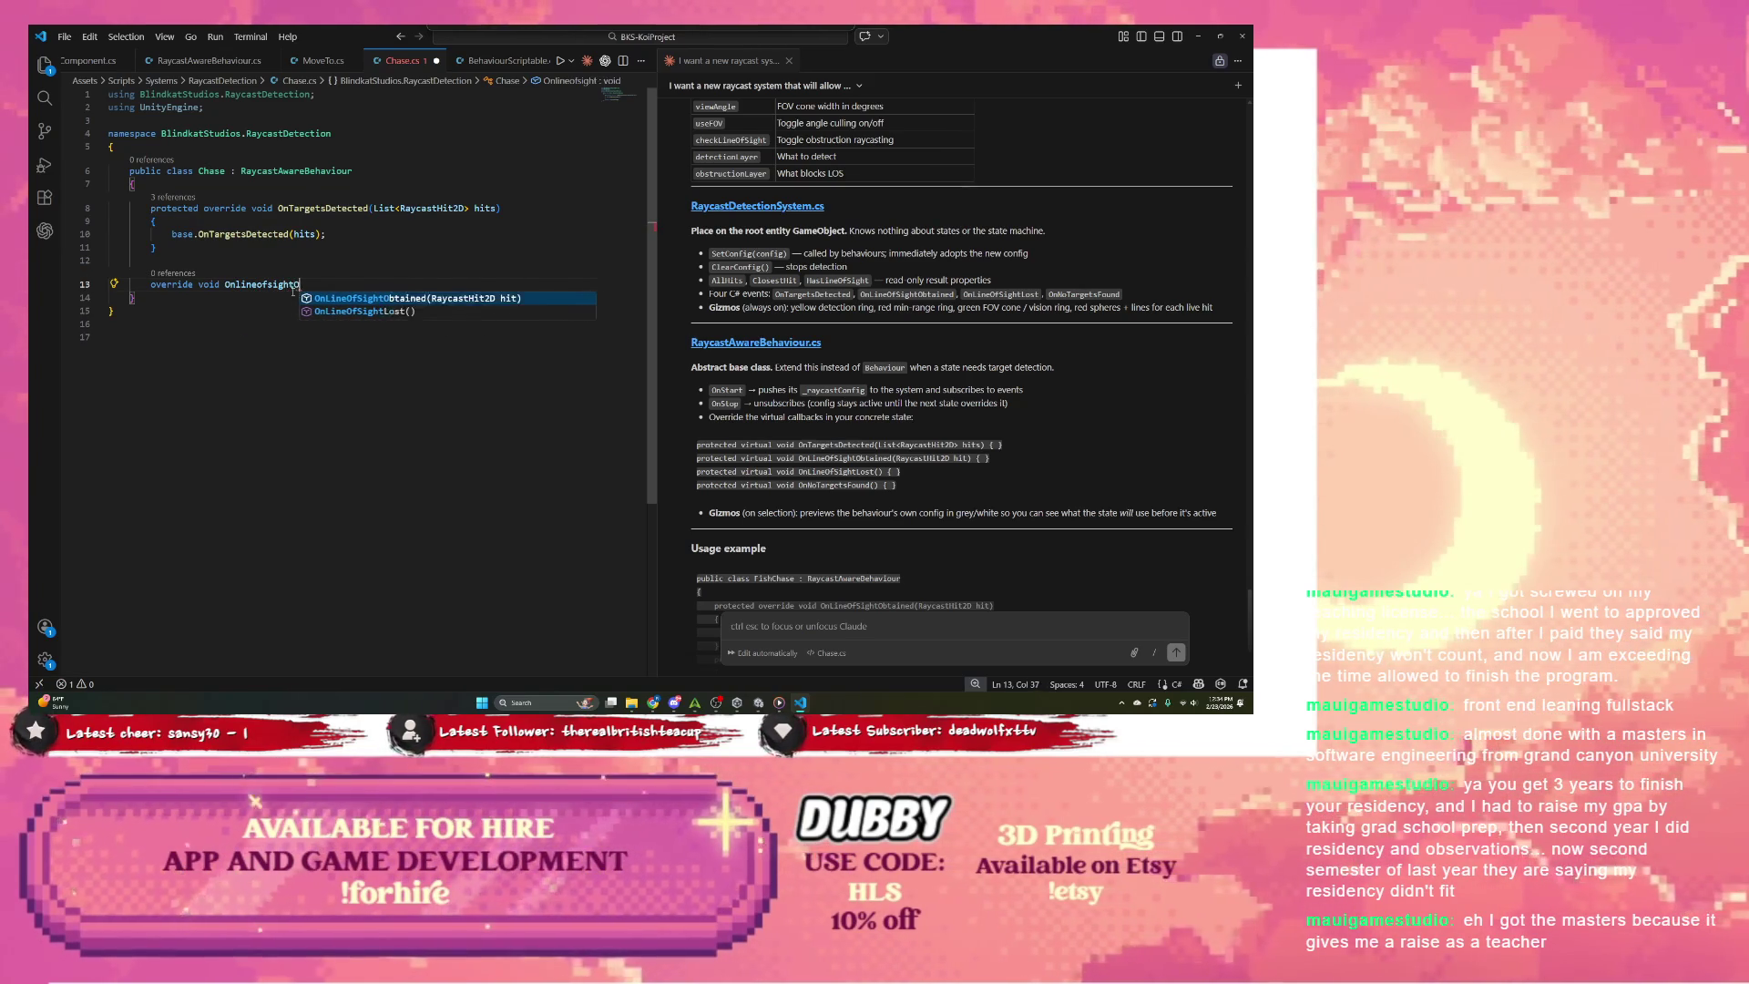
{"action": "key", "text": "Return"}
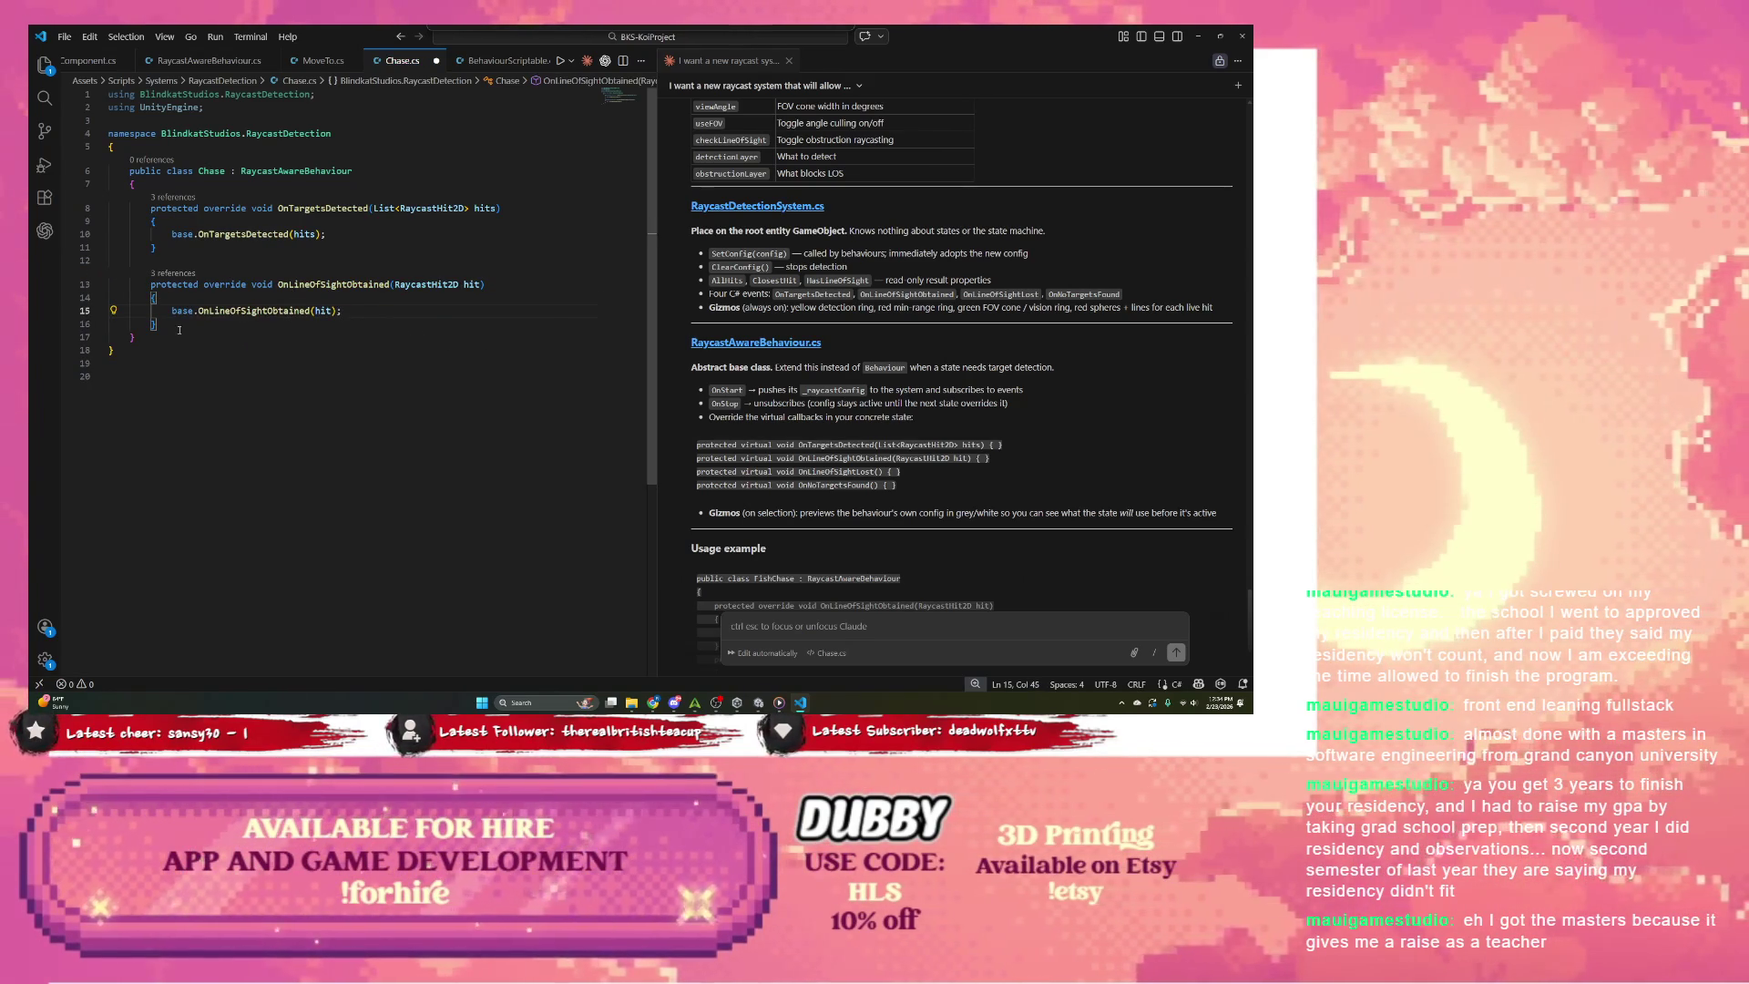
Step: Add a protected OnLineOfSightLost override that calls its base version
{"action": "key", "text": "Return"}
{"action": "key", "text": "Return"}
{"action": "type", "text": "prot"}
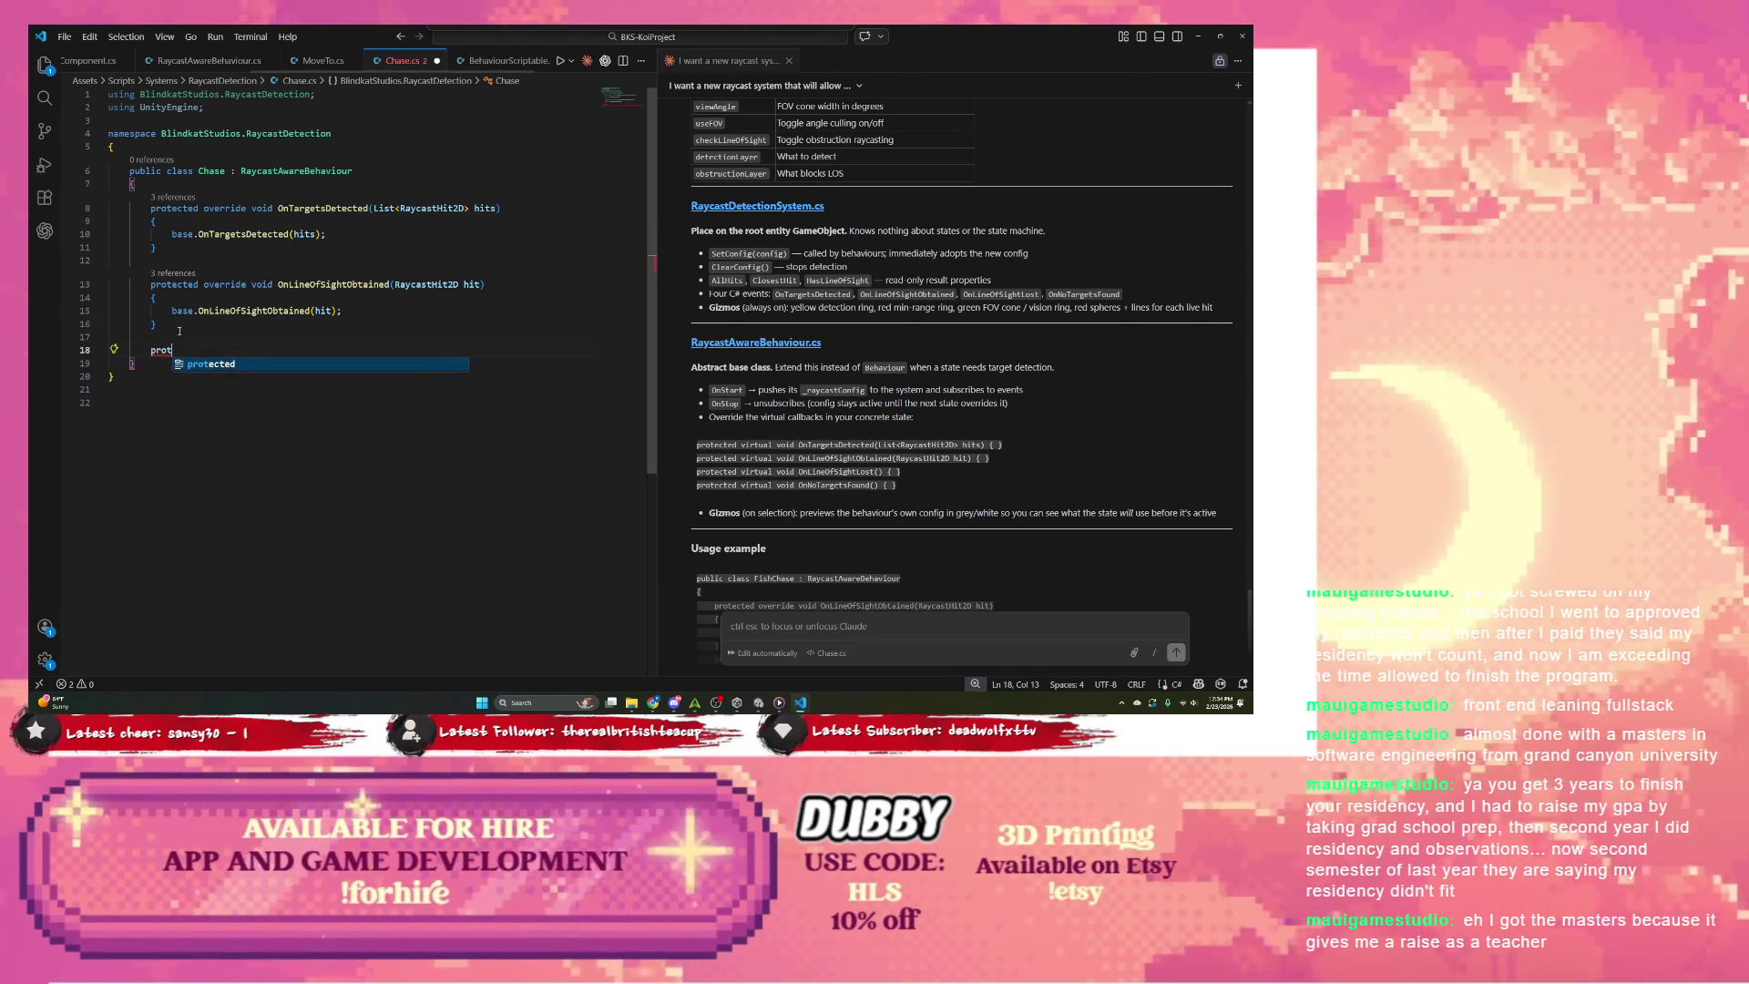
{"action": "type", "text": "ected override "}
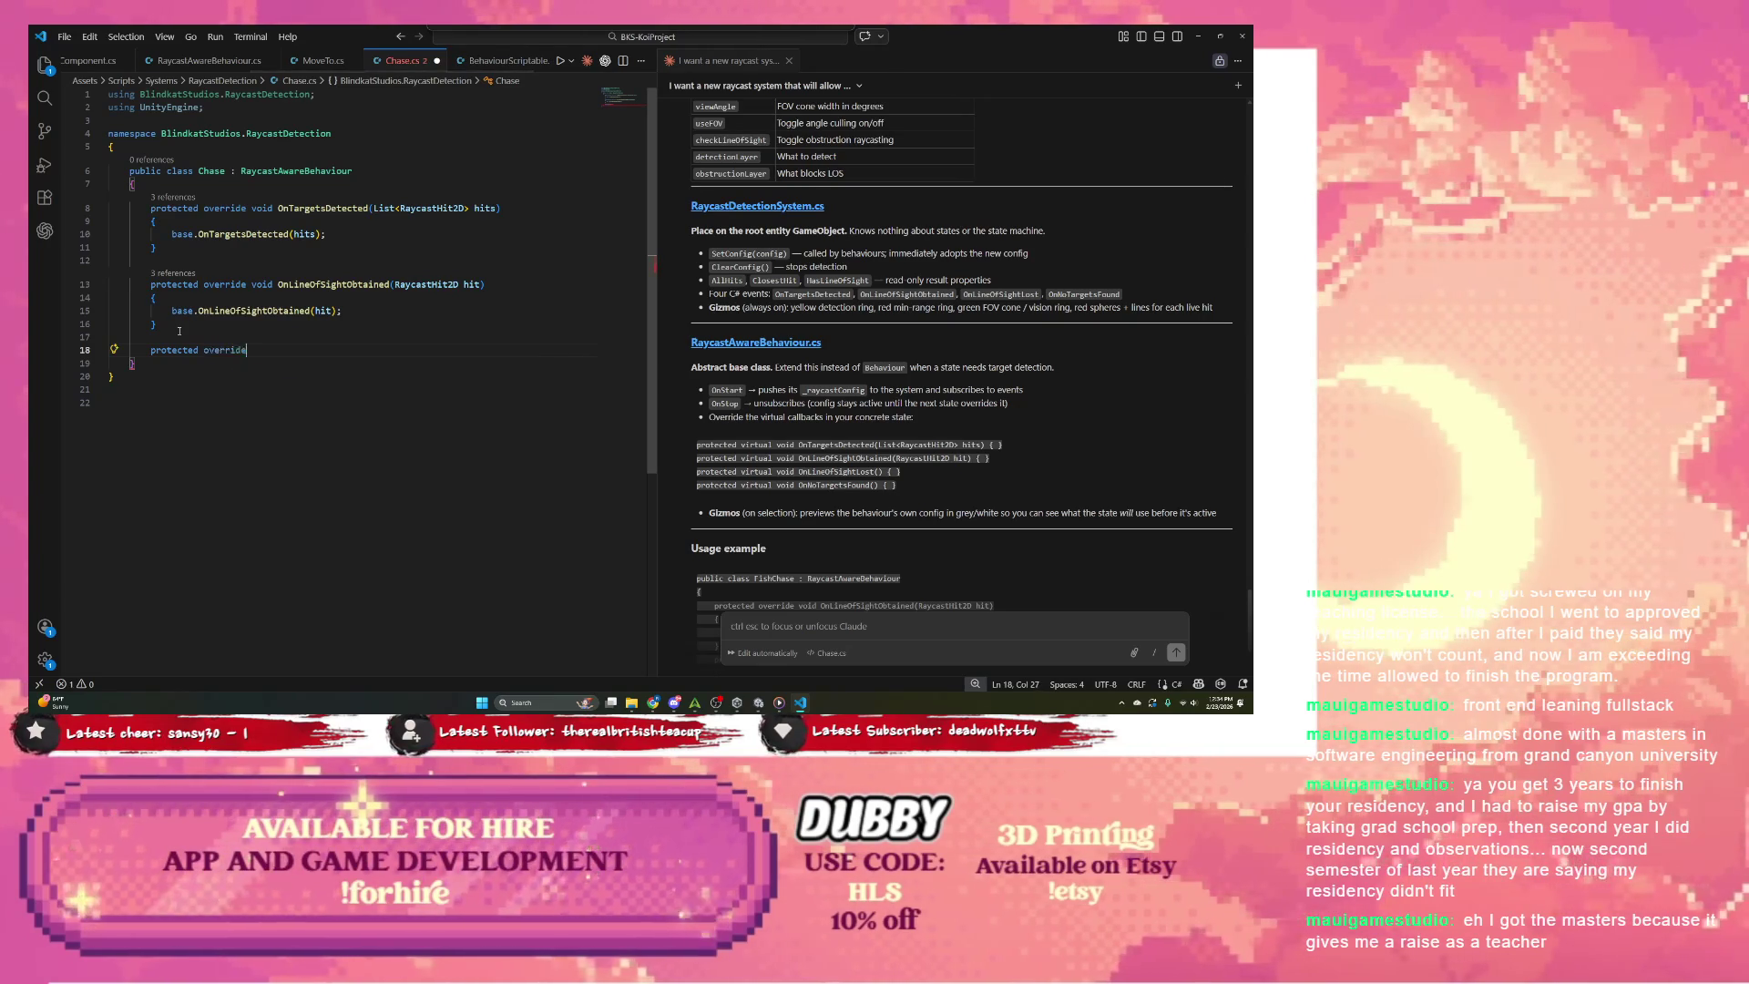
{"action": "type", "text": "v"}
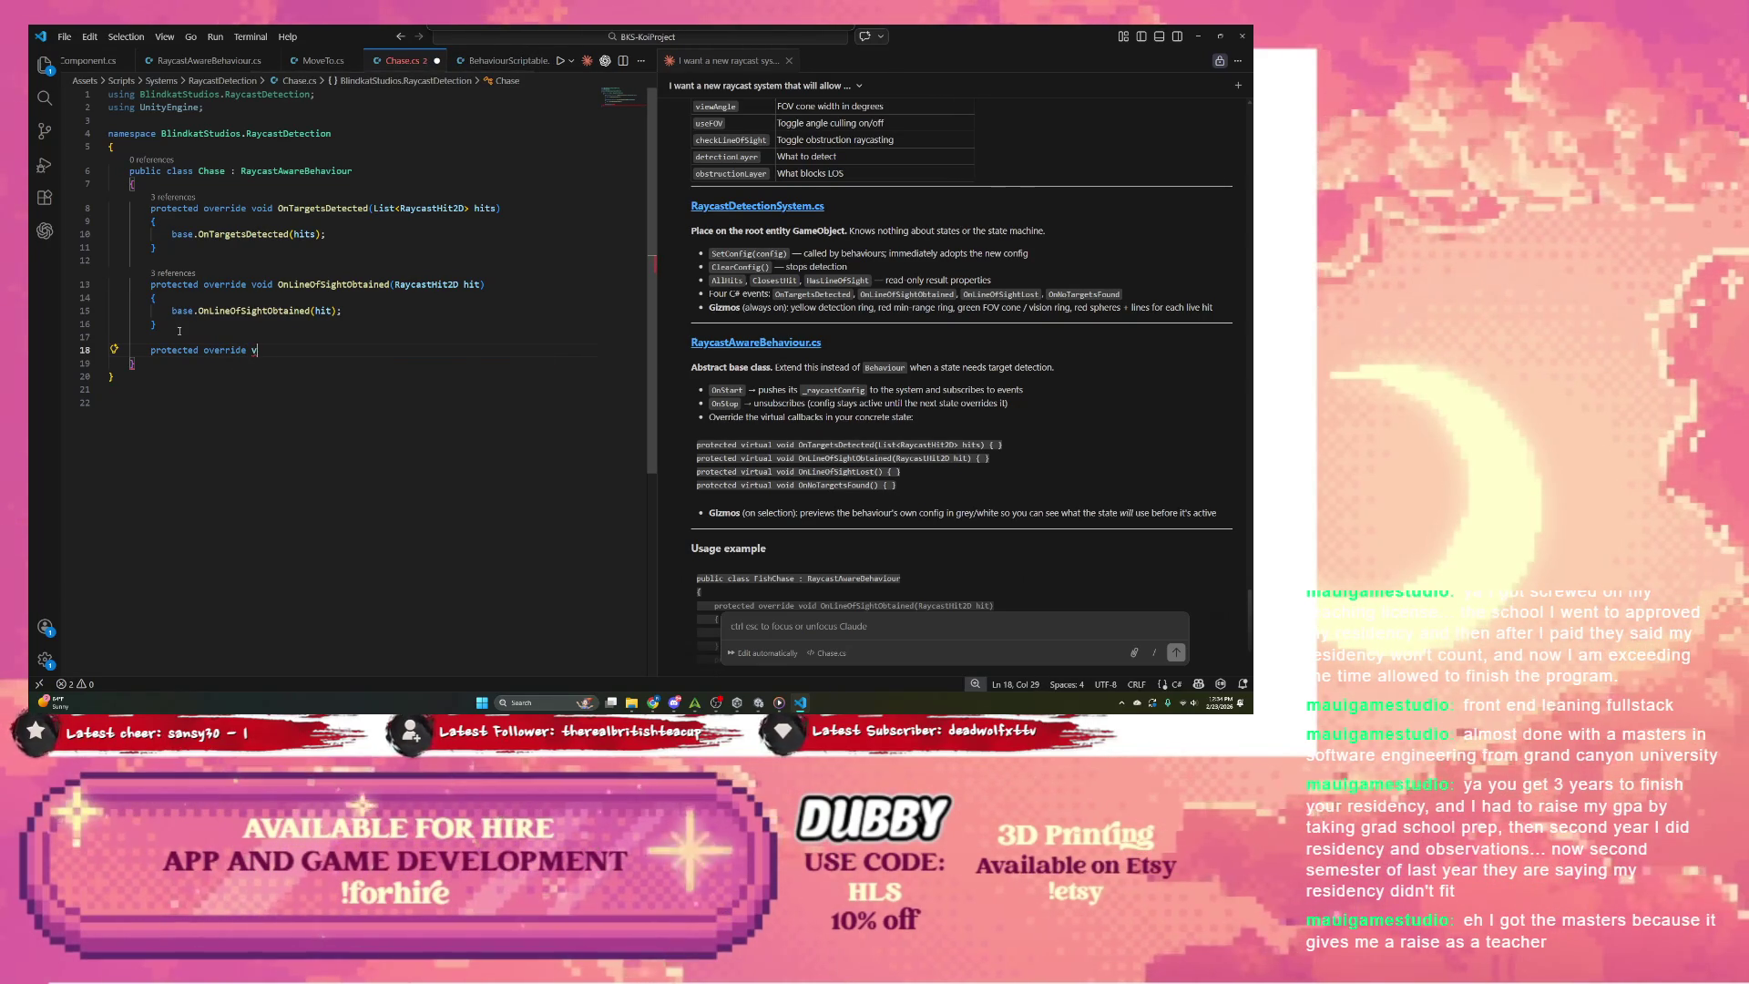
{"action": "type", "text": "olioid OnLine"}
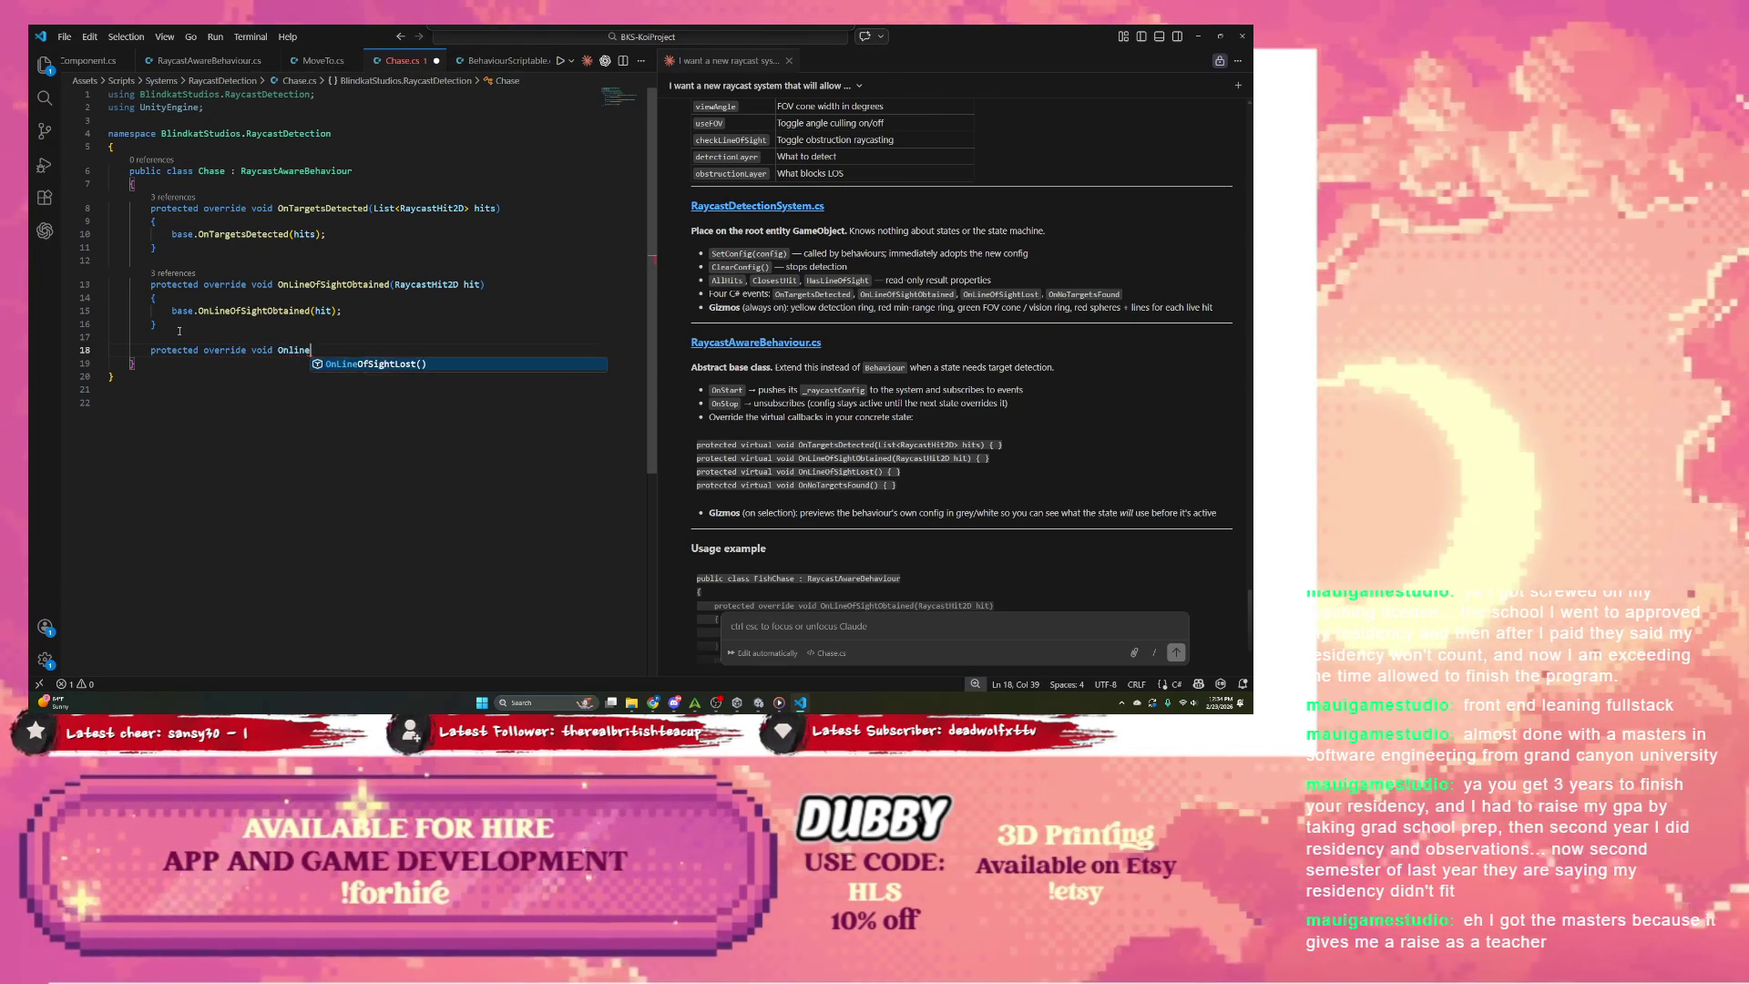
{"action": "key", "text": "Return"}
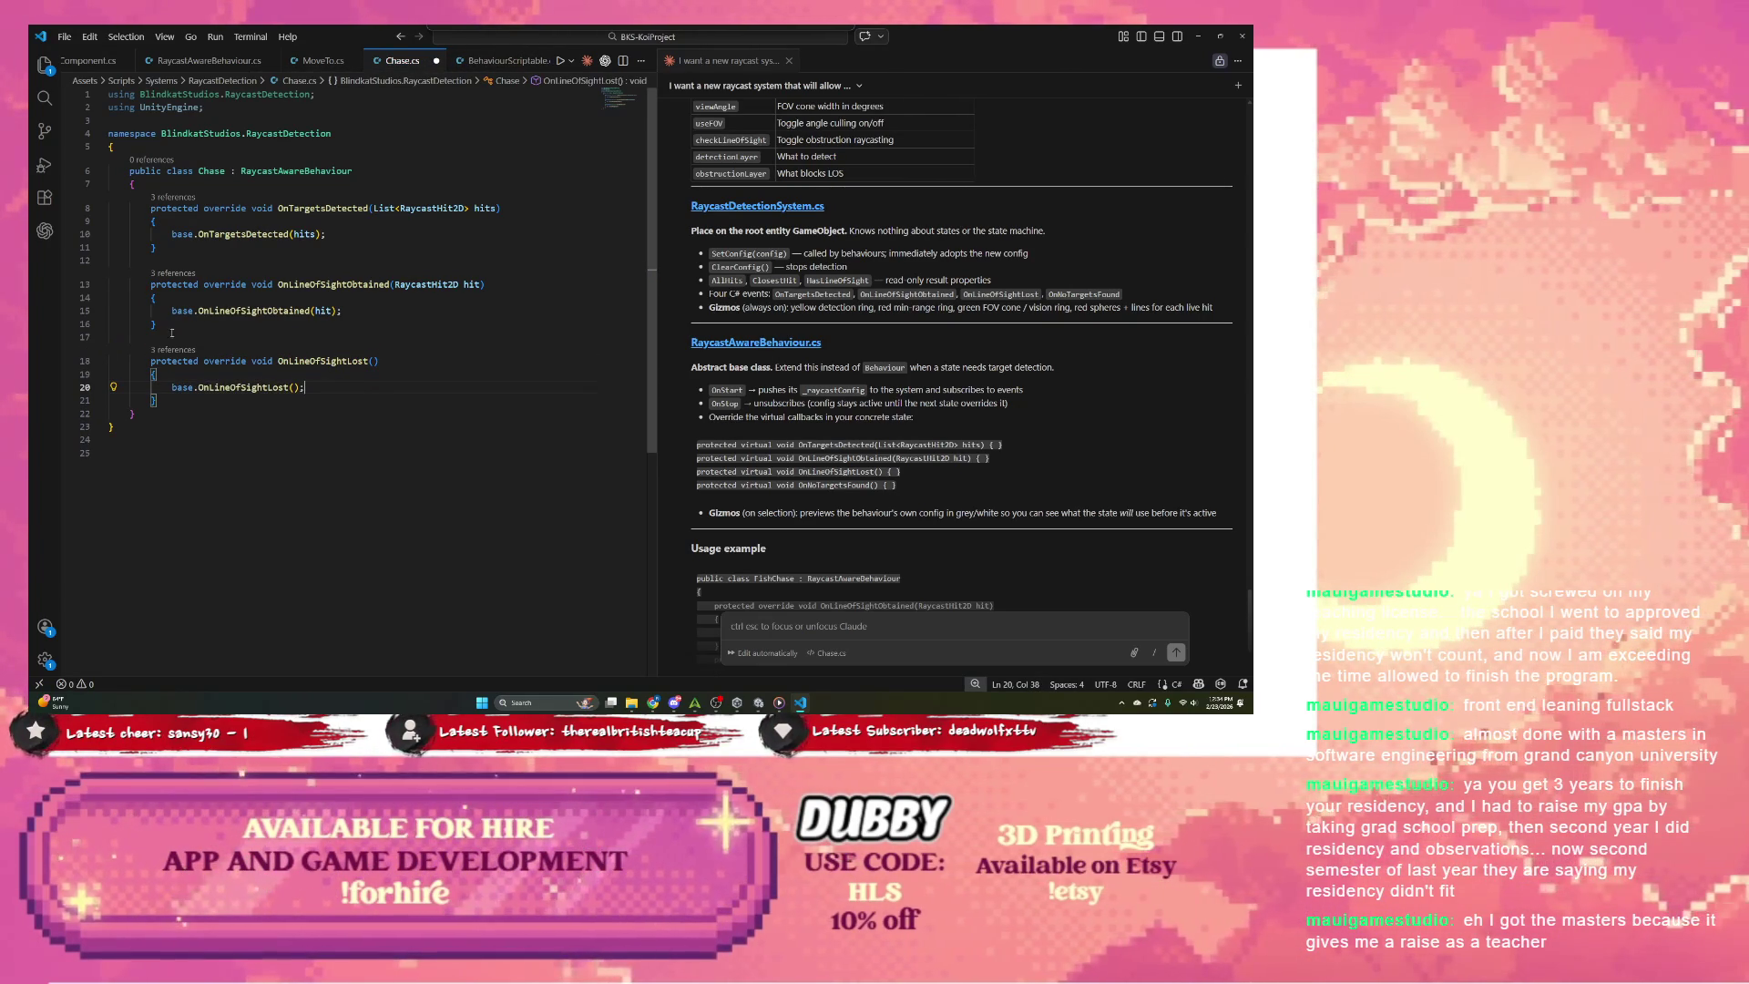
Step: Add the OnNoTargetsFound override, save Chase.cs, and return to Unity
{"action": "key", "text": "Return"}
{"action": "key", "text": "Return"}
{"action": "type", "text": "pro"}
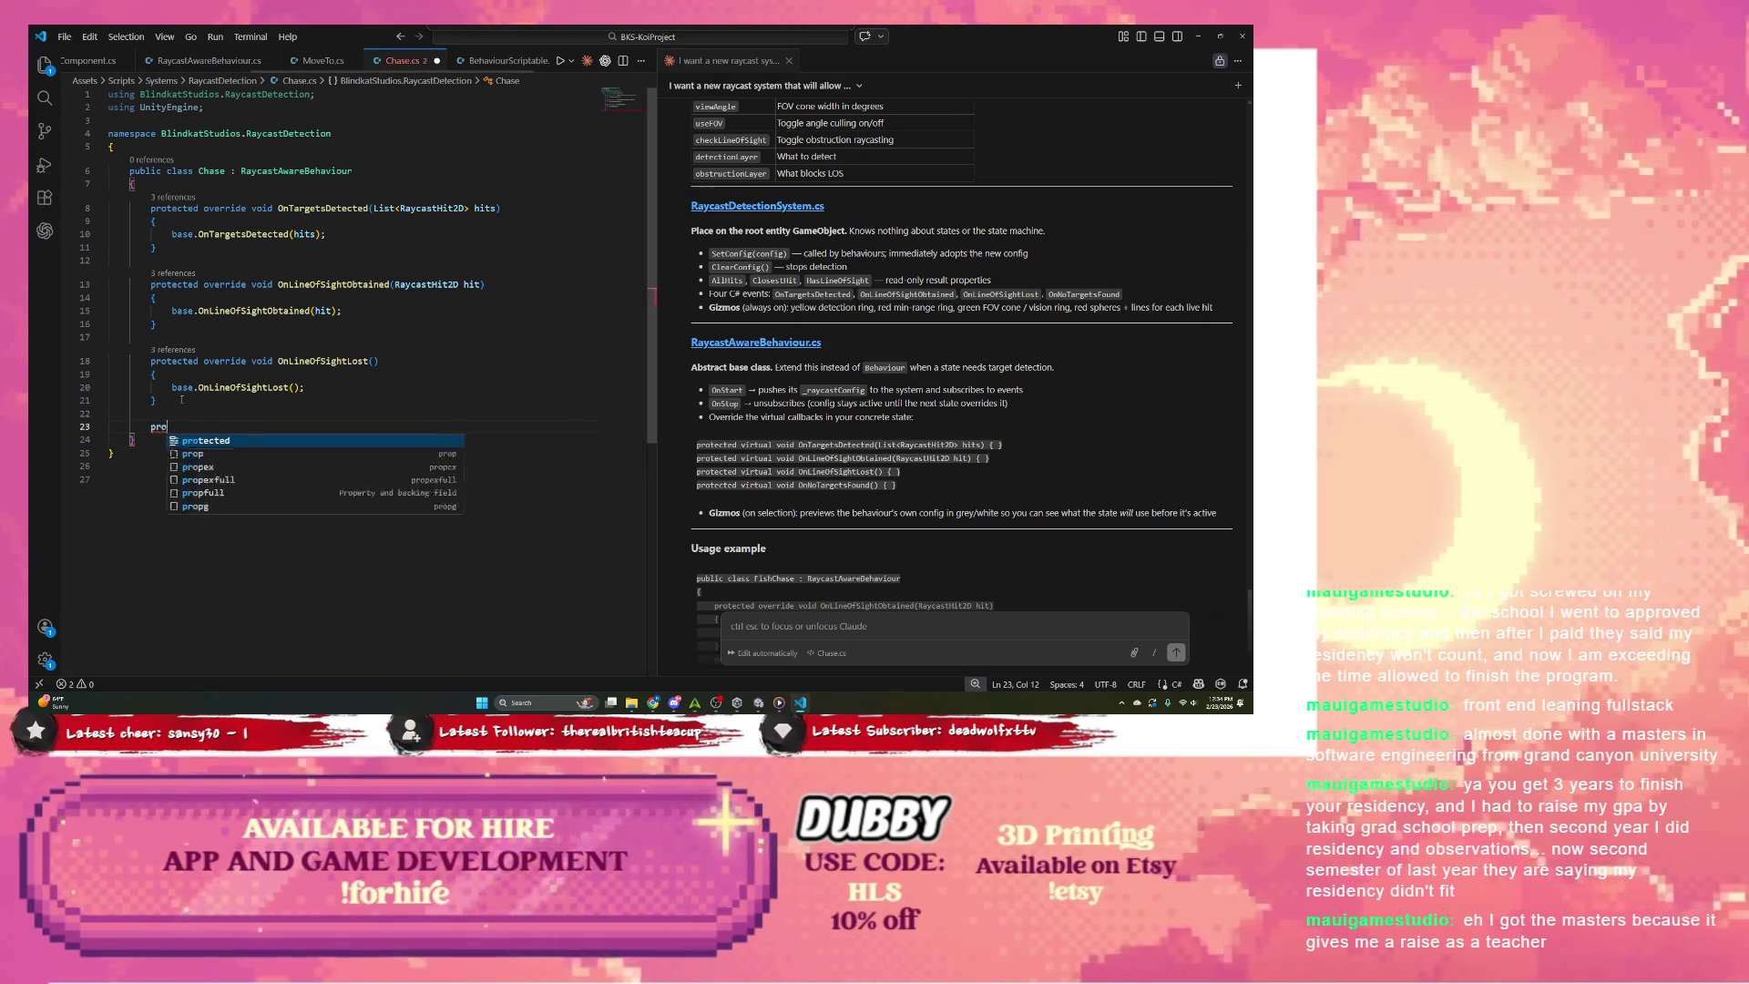
{"action": "type", "text": "tected override "}
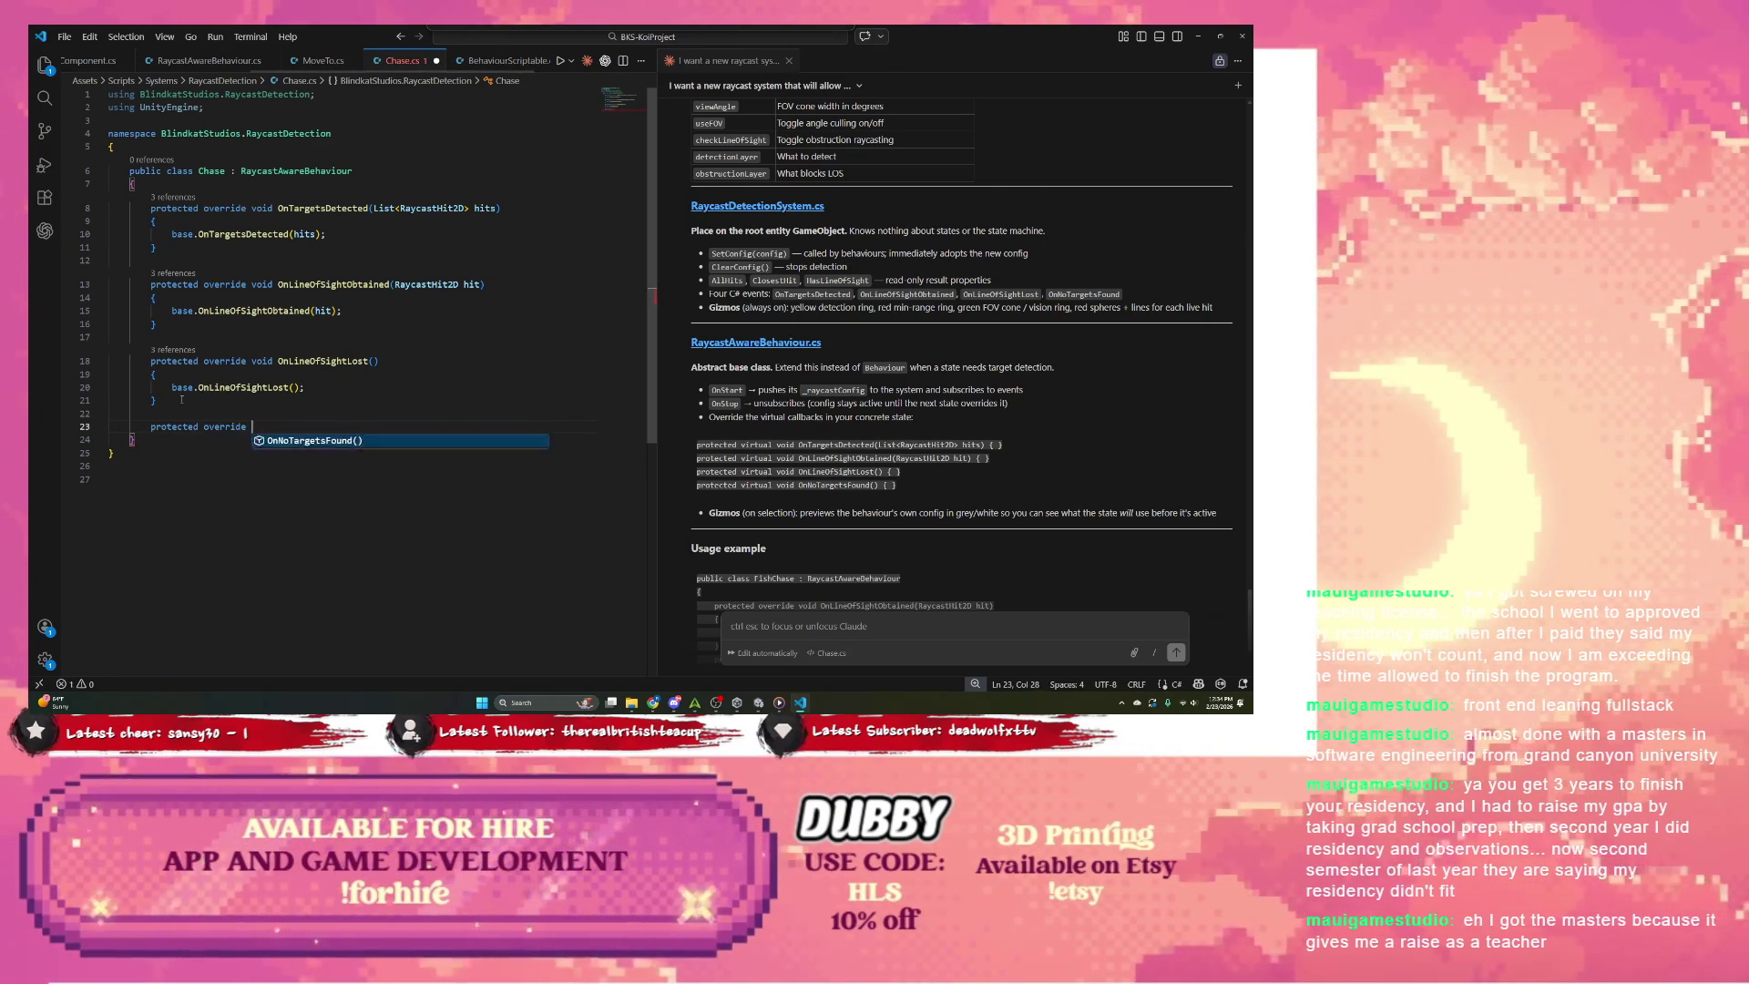
{"action": "type", "text": "void Onnow"}
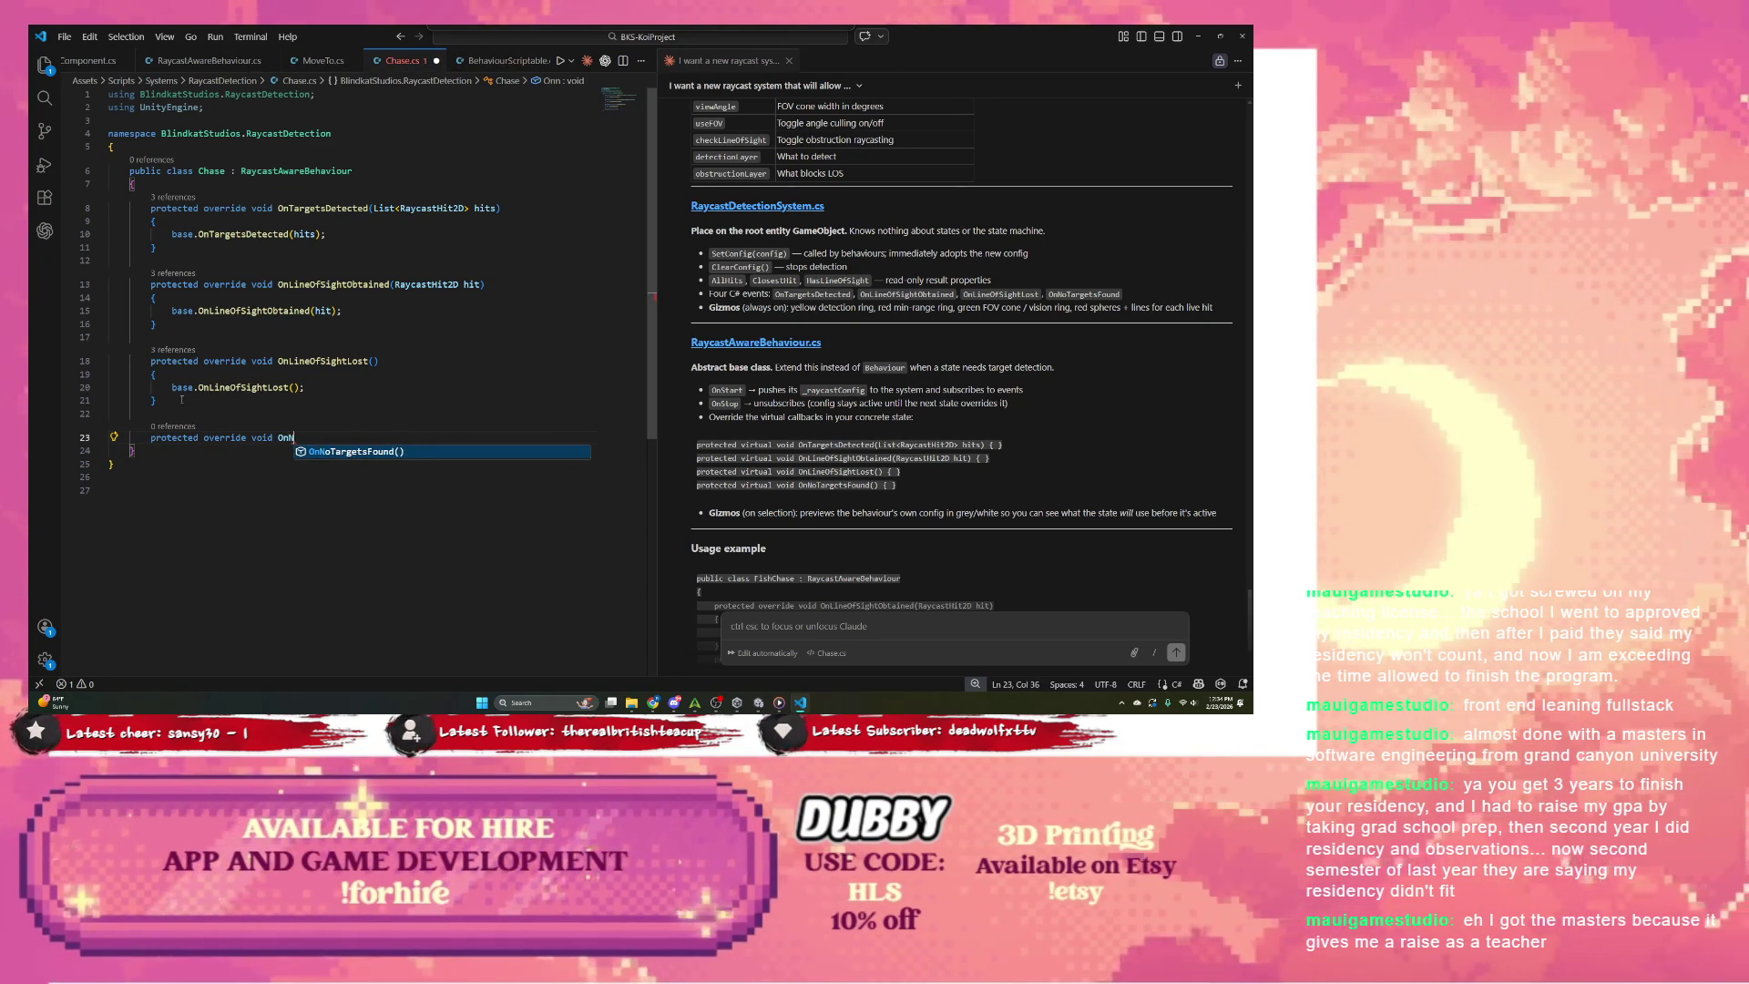
{"action": "key", "text": "Tab"}
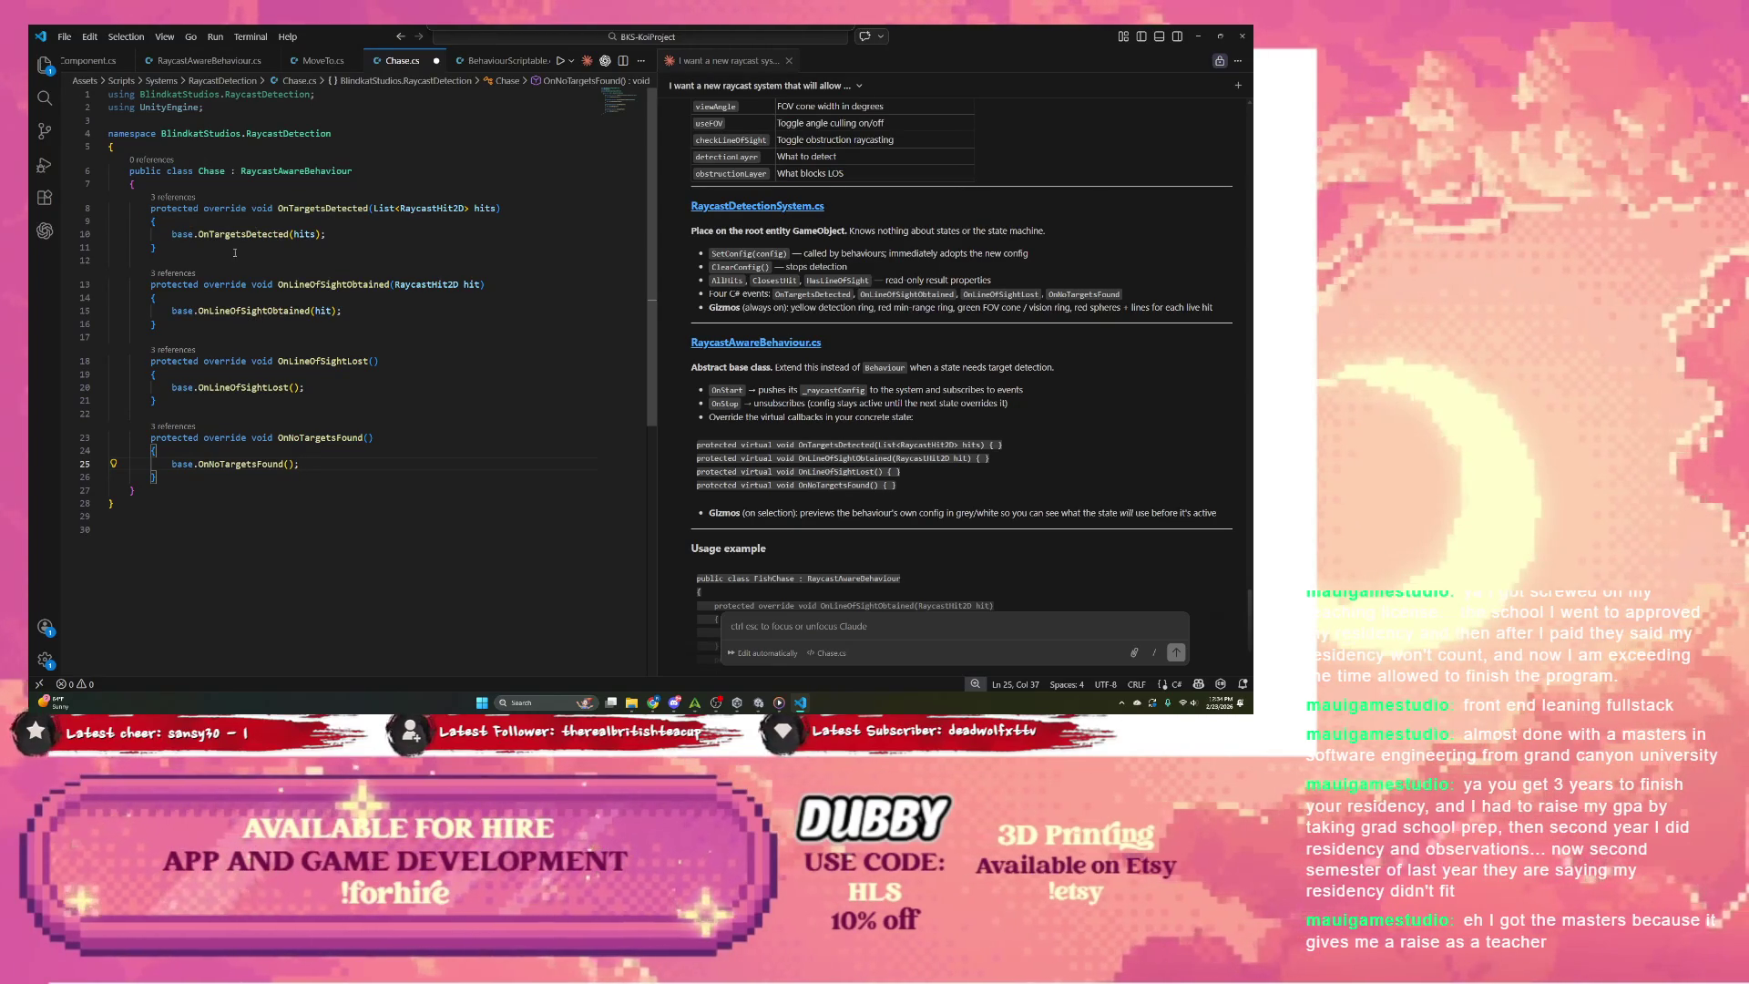
{"action": "key", "text": "ctrl+s"}
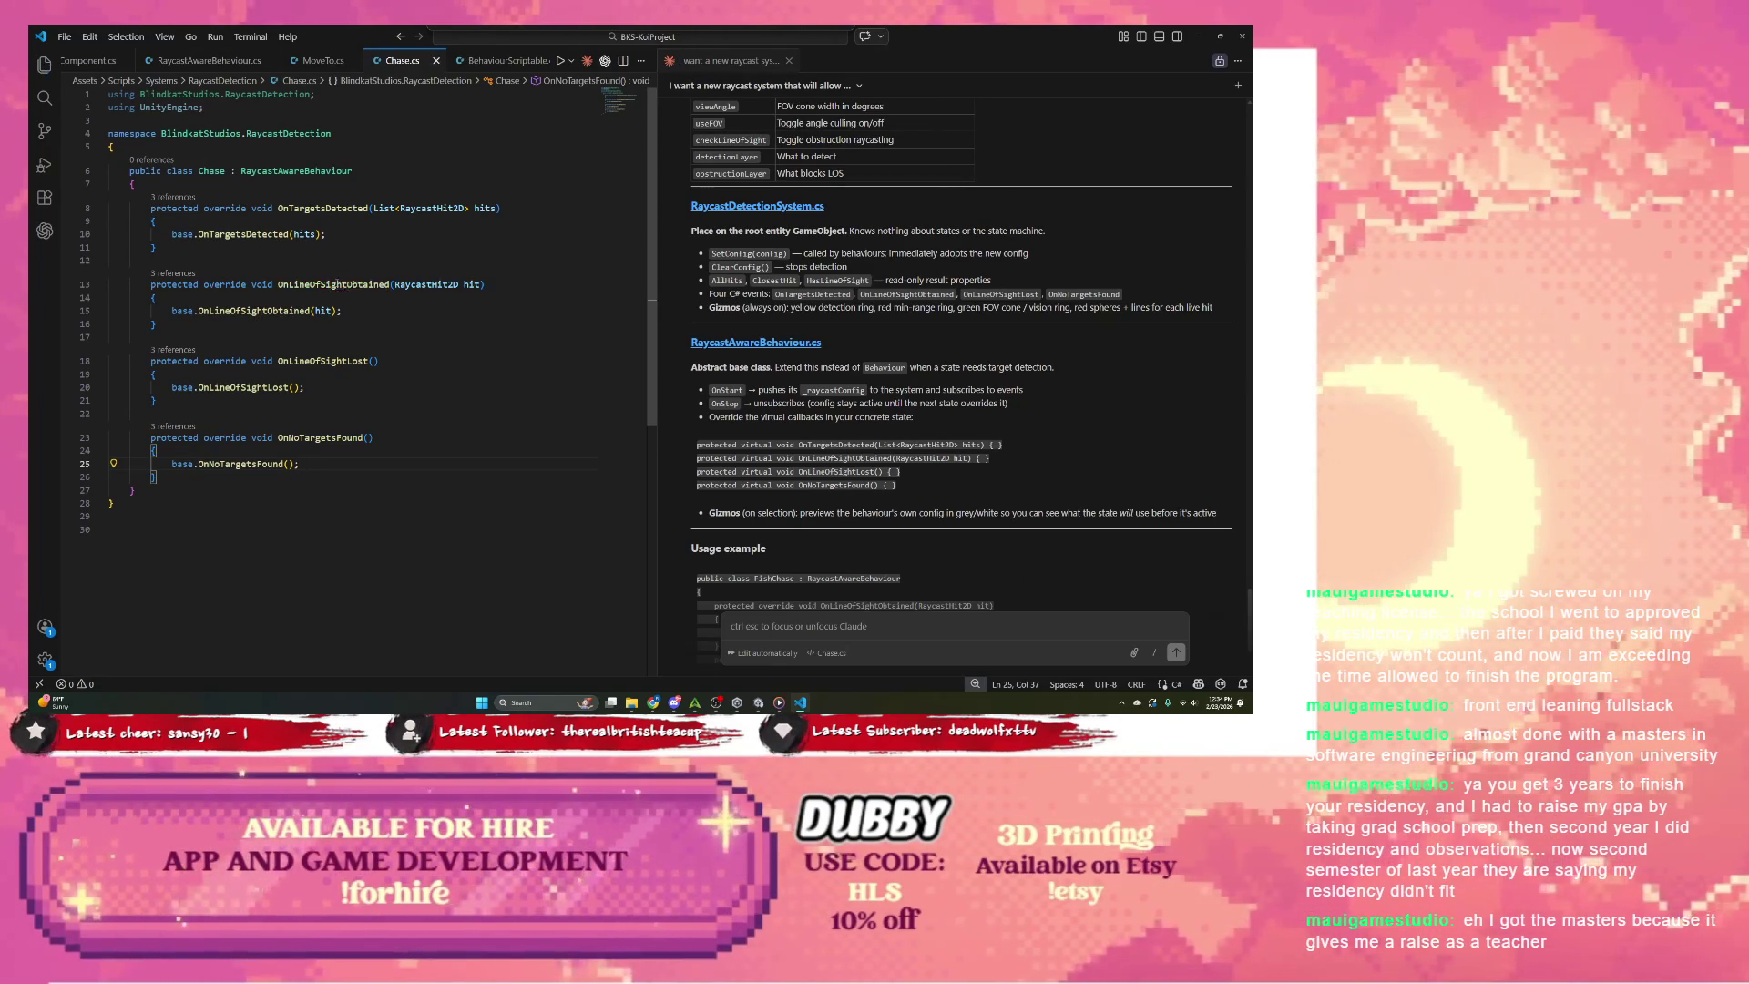
{"action": "left_click", "coordinate": [1197, 38]}
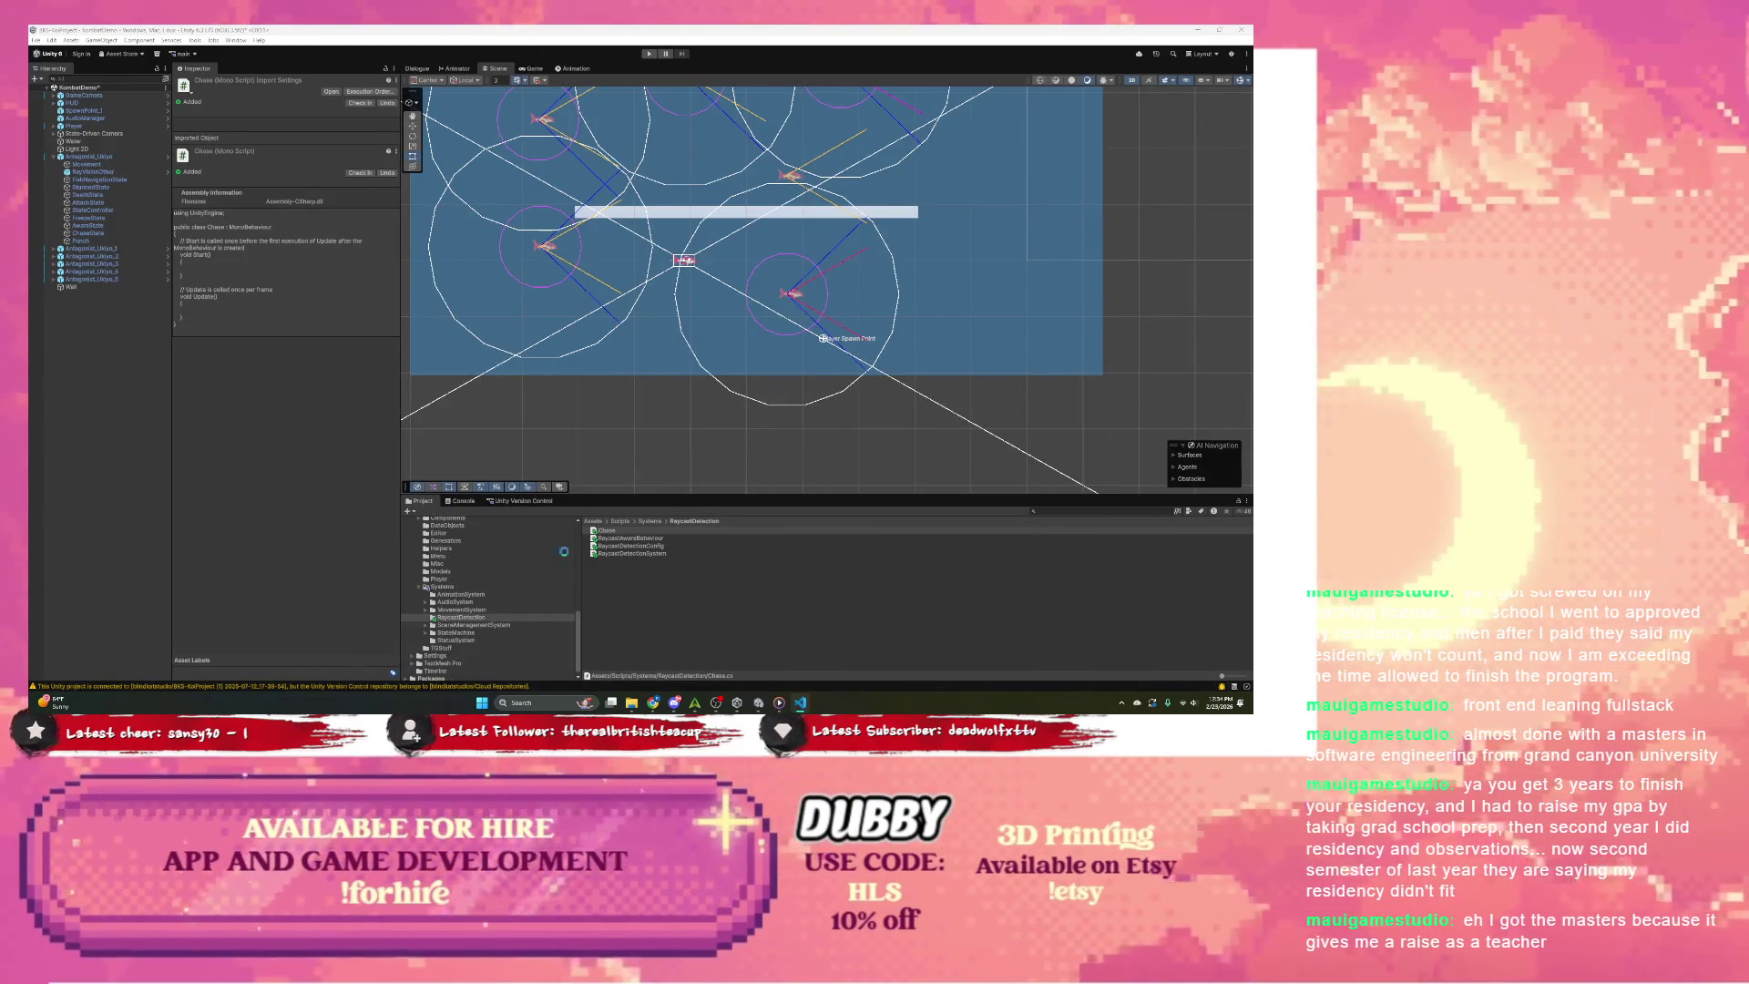
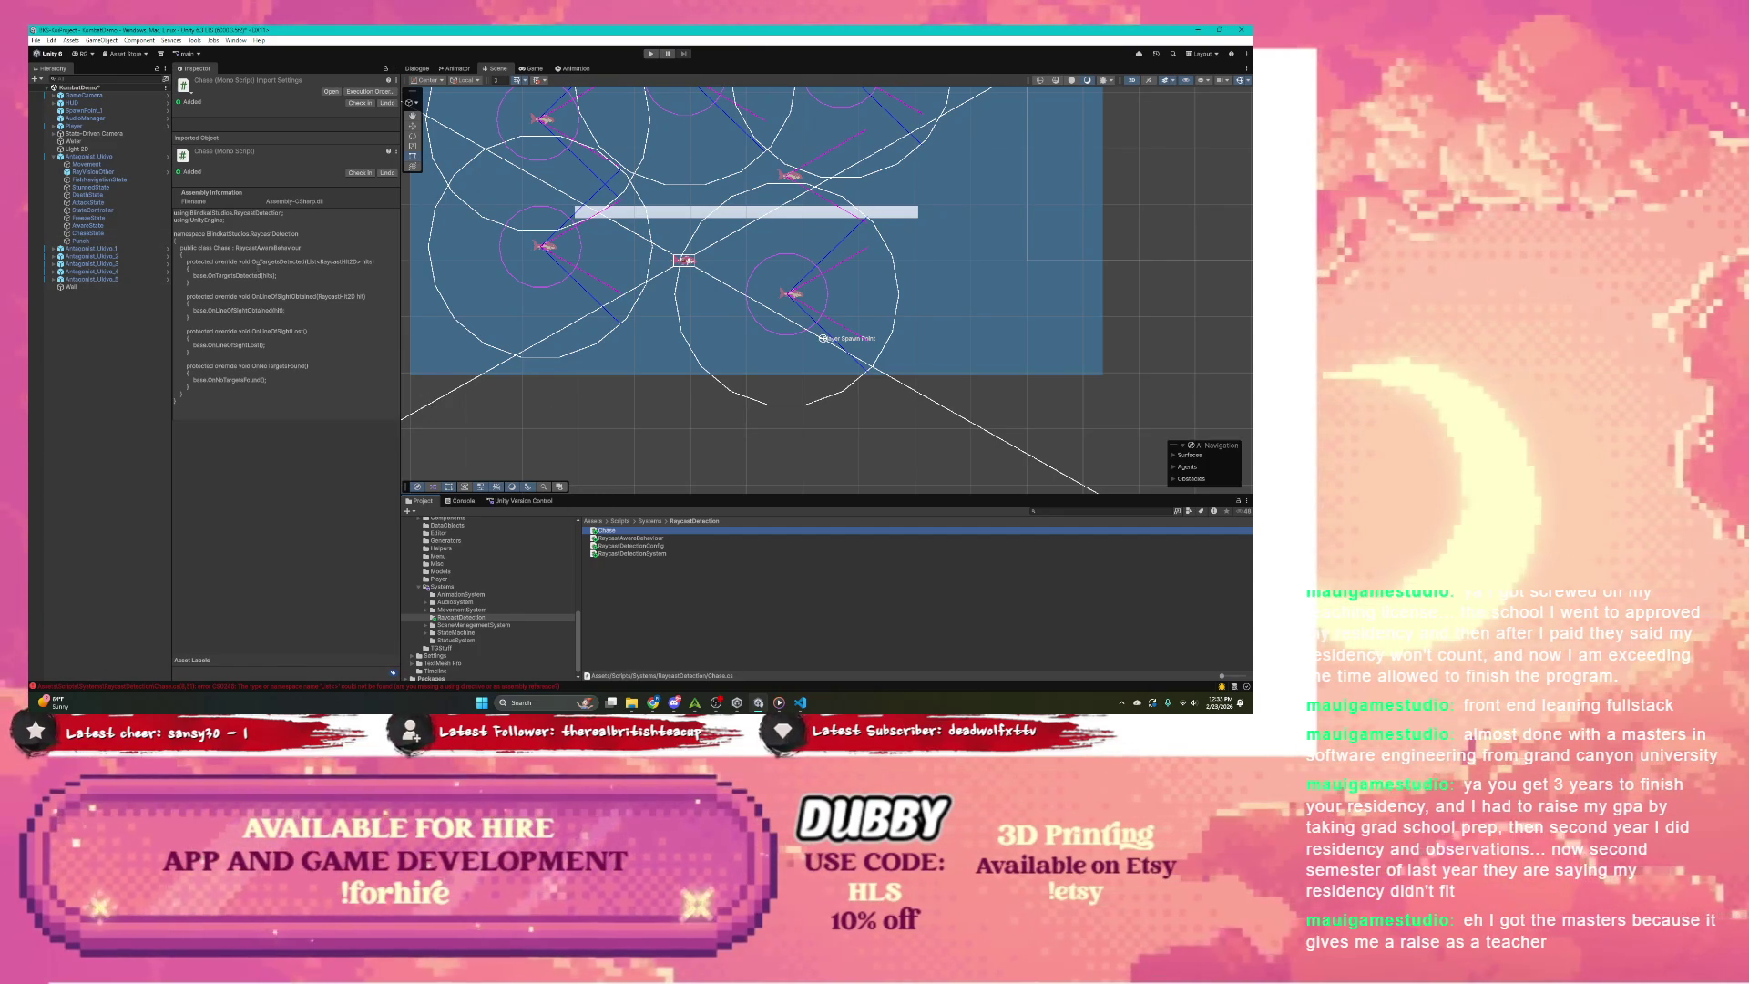
Step: Drag the Chase script onto the ChaseState object, then bring Chase.cs forward in VS Code
{"action": "left_click", "coordinate": [111, 201]}
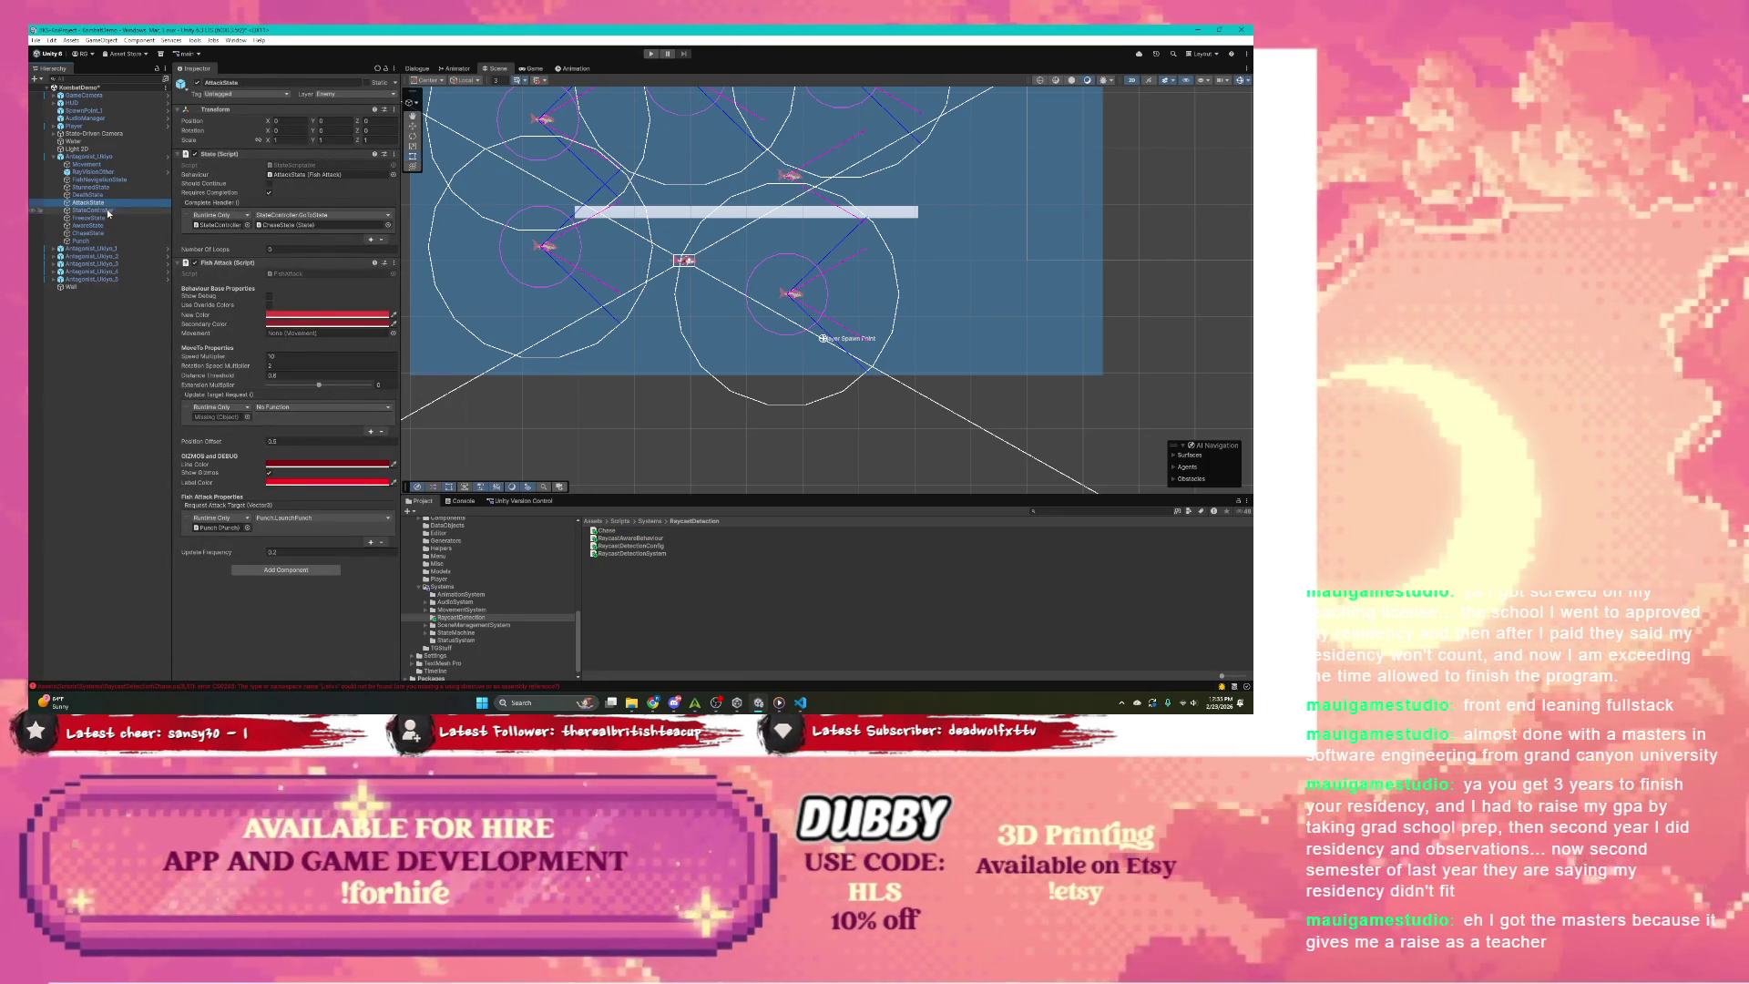
{"action": "left_click", "coordinate": [107, 209]}
{"action": "key", "text": "Down"}
{"action": "key", "text": "Down"}
{"action": "key", "text": "Down"}
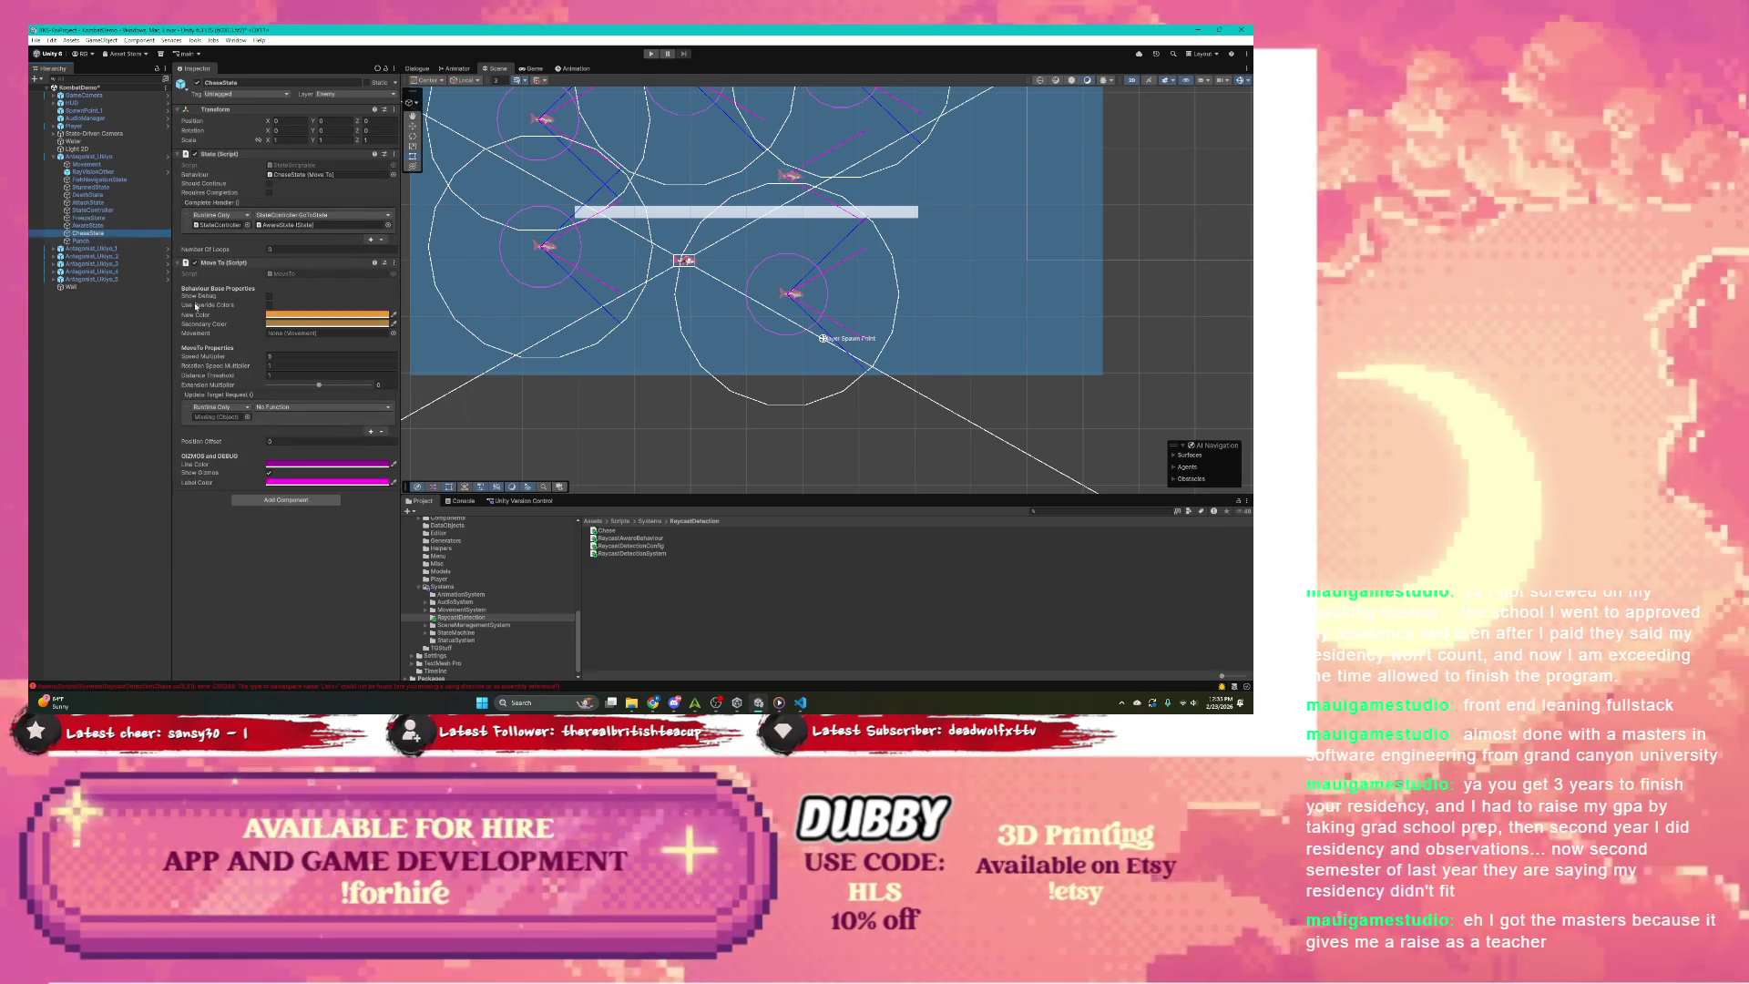
{"action": "left_click_drag", "start_coordinate": [604, 530], "coordinate": [338, 548]}
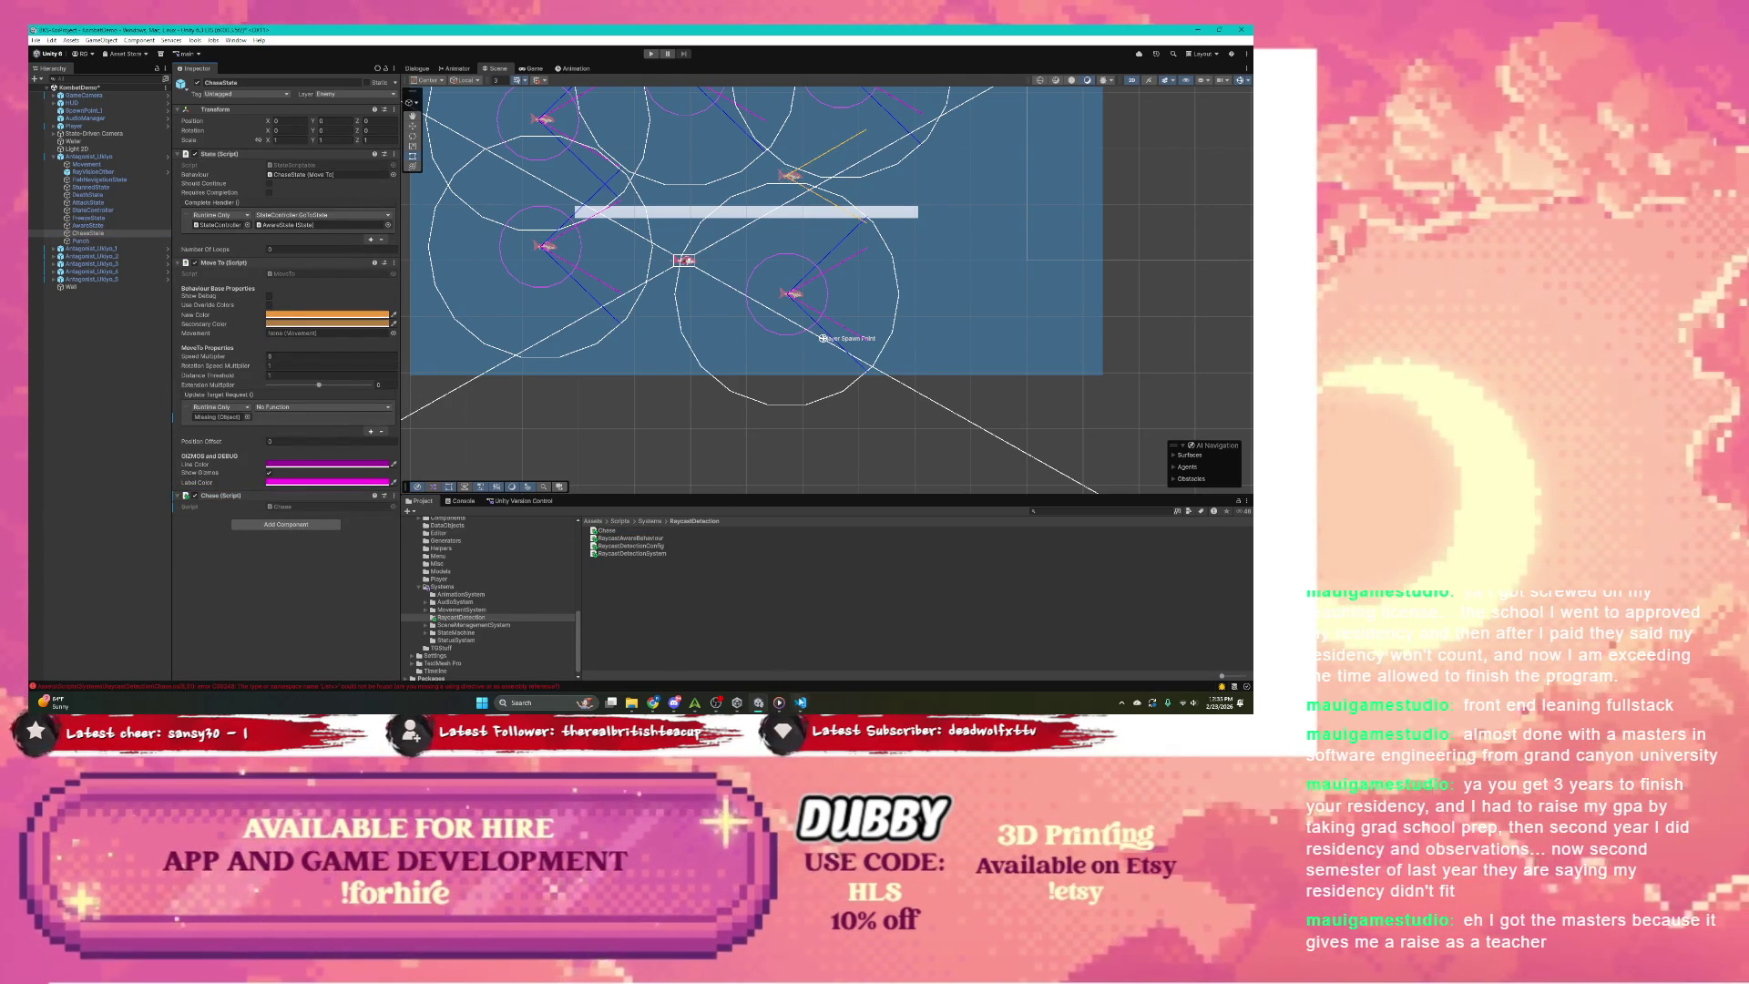
{"action": "left_click", "coordinate": [803, 704]}
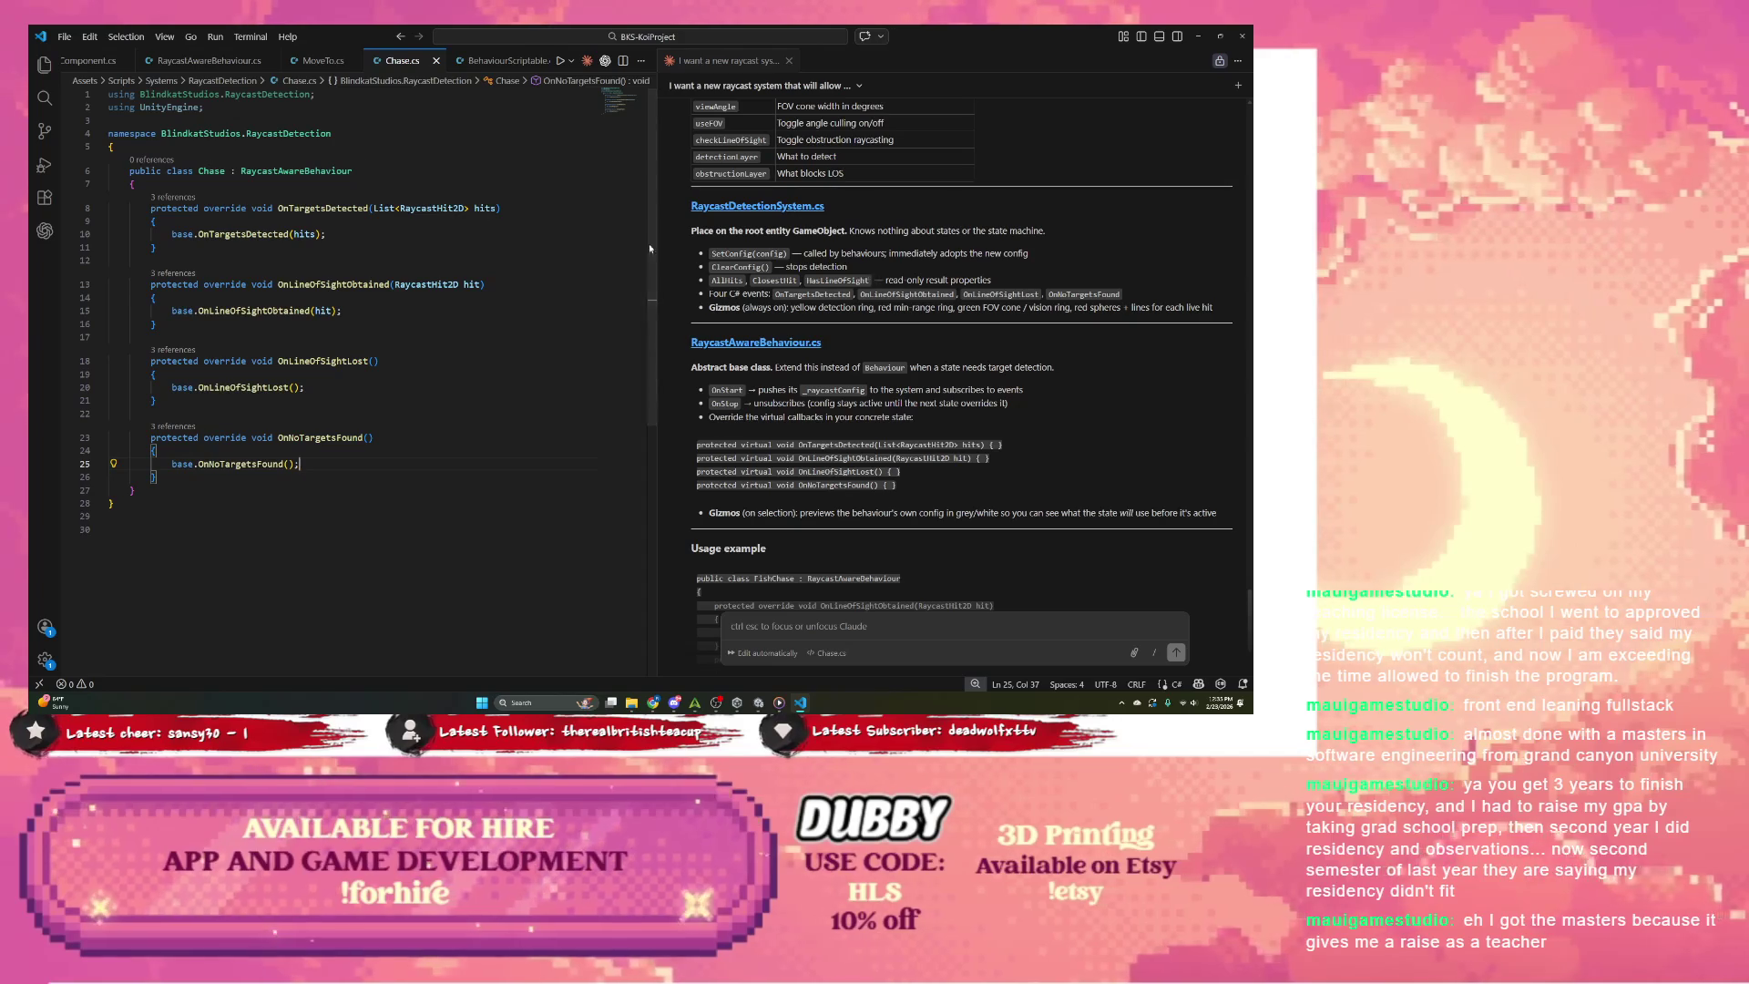
Step: Jump to the RaycastAwareBehaviour definition and select the RaycastDetectionConfig initializer on line 22
{"action": "right_click", "coordinate": [311, 168]}
{"action": "left_click", "coordinate": [358, 177]}
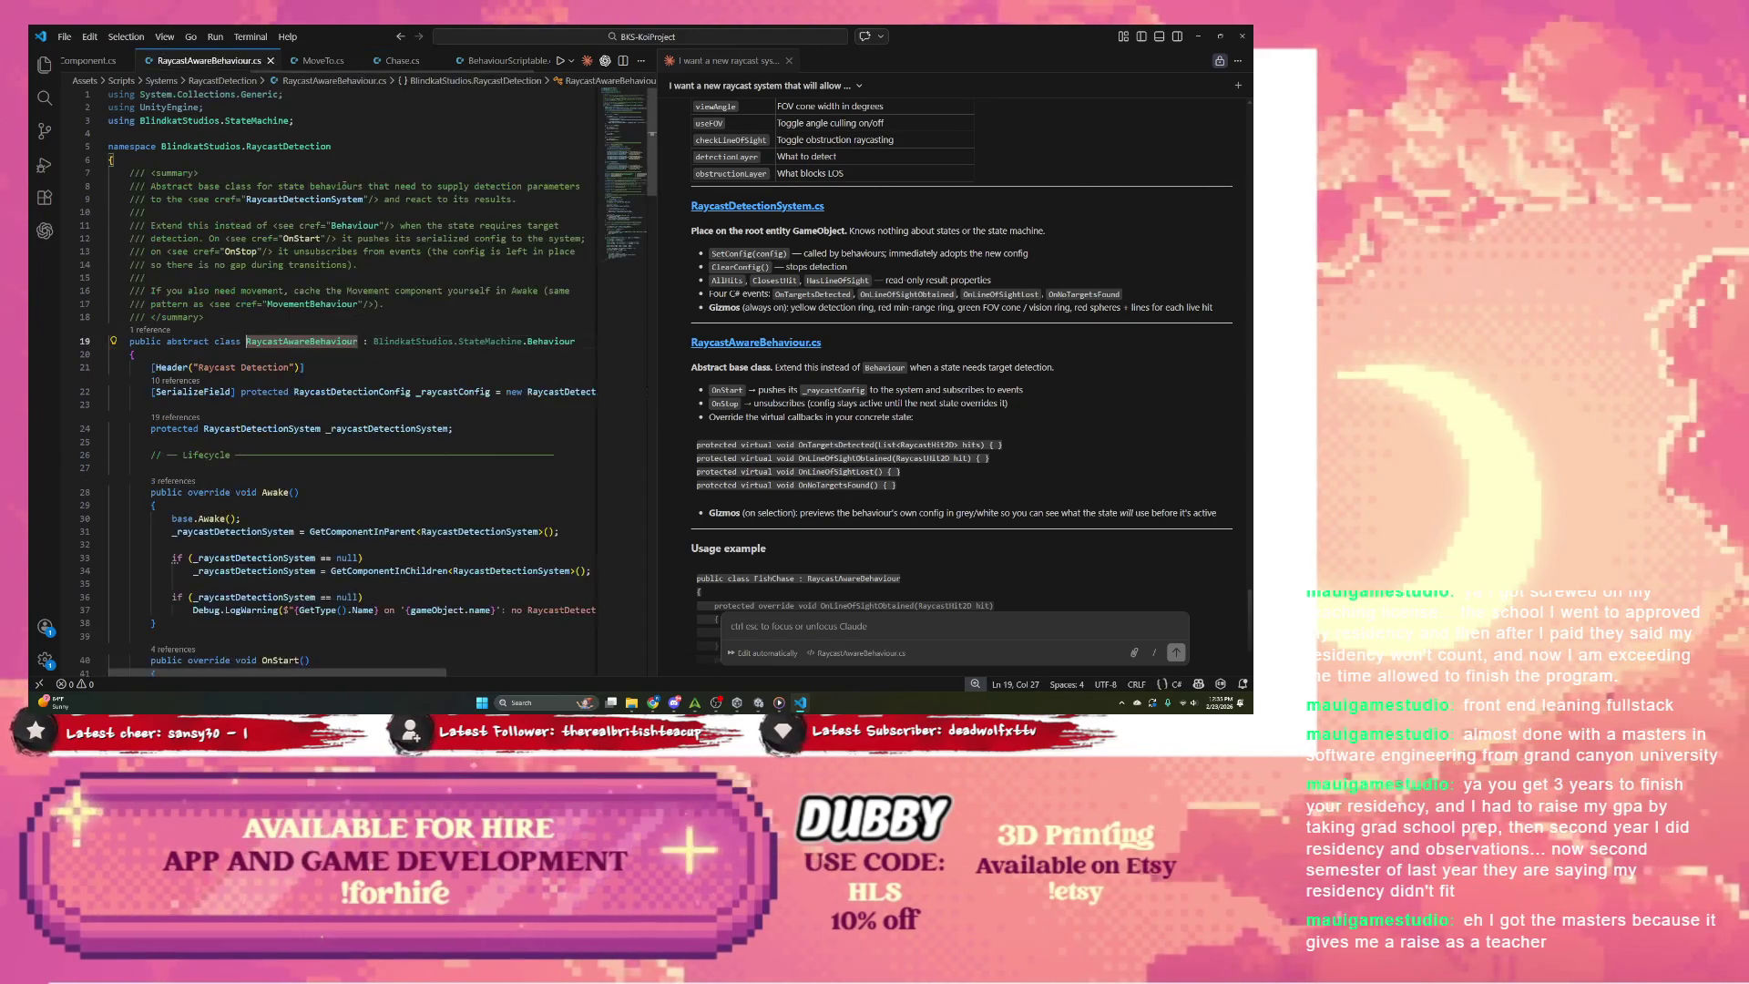
{"action": "scroll", "coordinate": [358, 187], "scroll_direction": "down", "scroll_amount": 1}
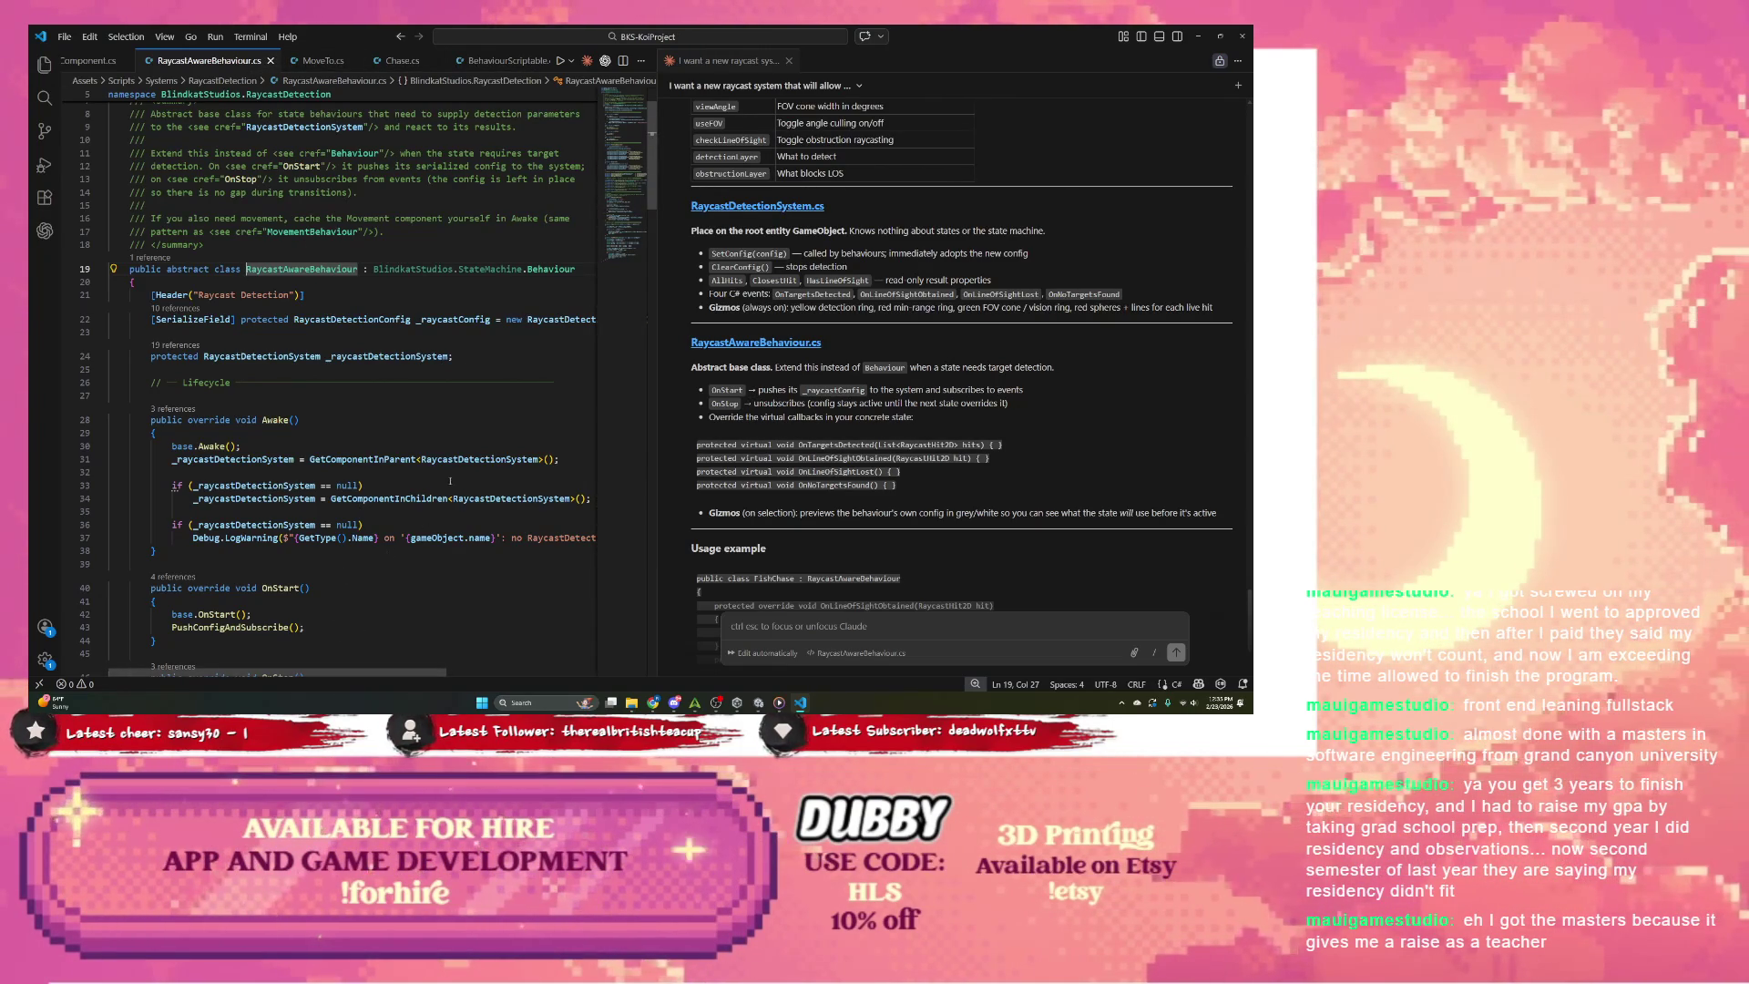
{"action": "left_click_drag", "start_coordinate": [507, 319], "coordinate": [847, 306]}
Step: Select GetComponentInParent on line 31, then minimize VS Code to return to Unity
{"action": "key", "text": "ctrl+Escape"}
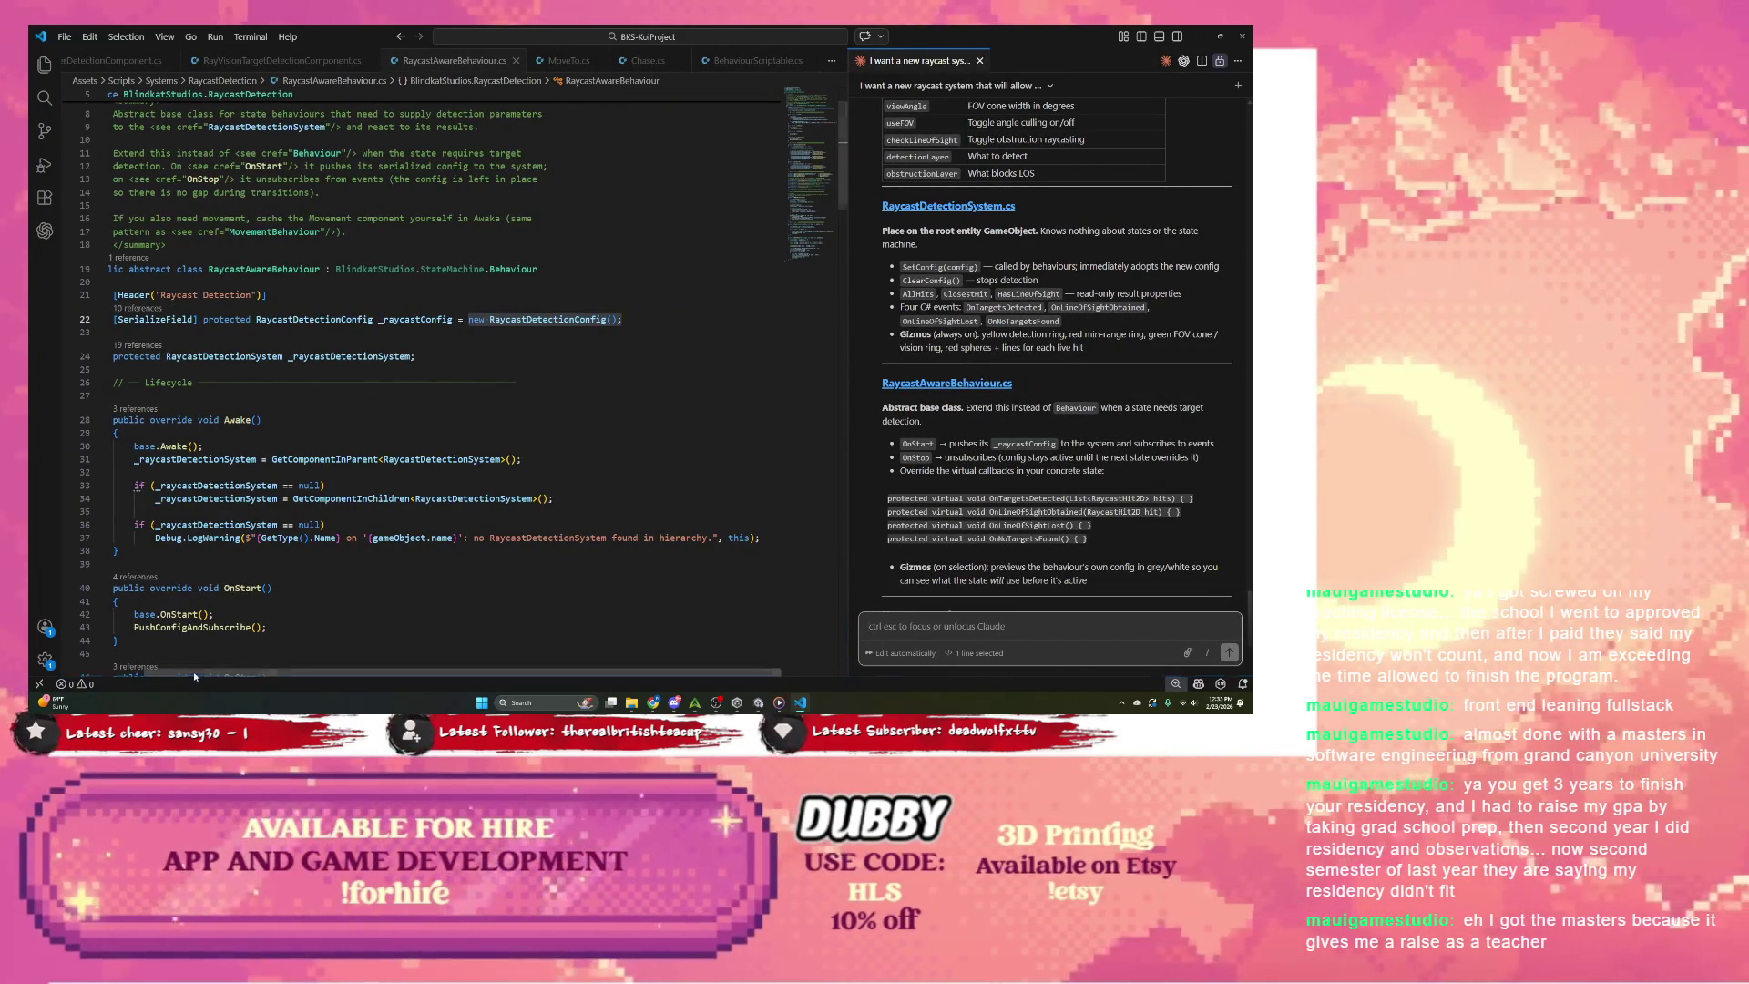
{"action": "left_click_drag", "start_coordinate": [228, 675], "coordinate": [191, 675]}
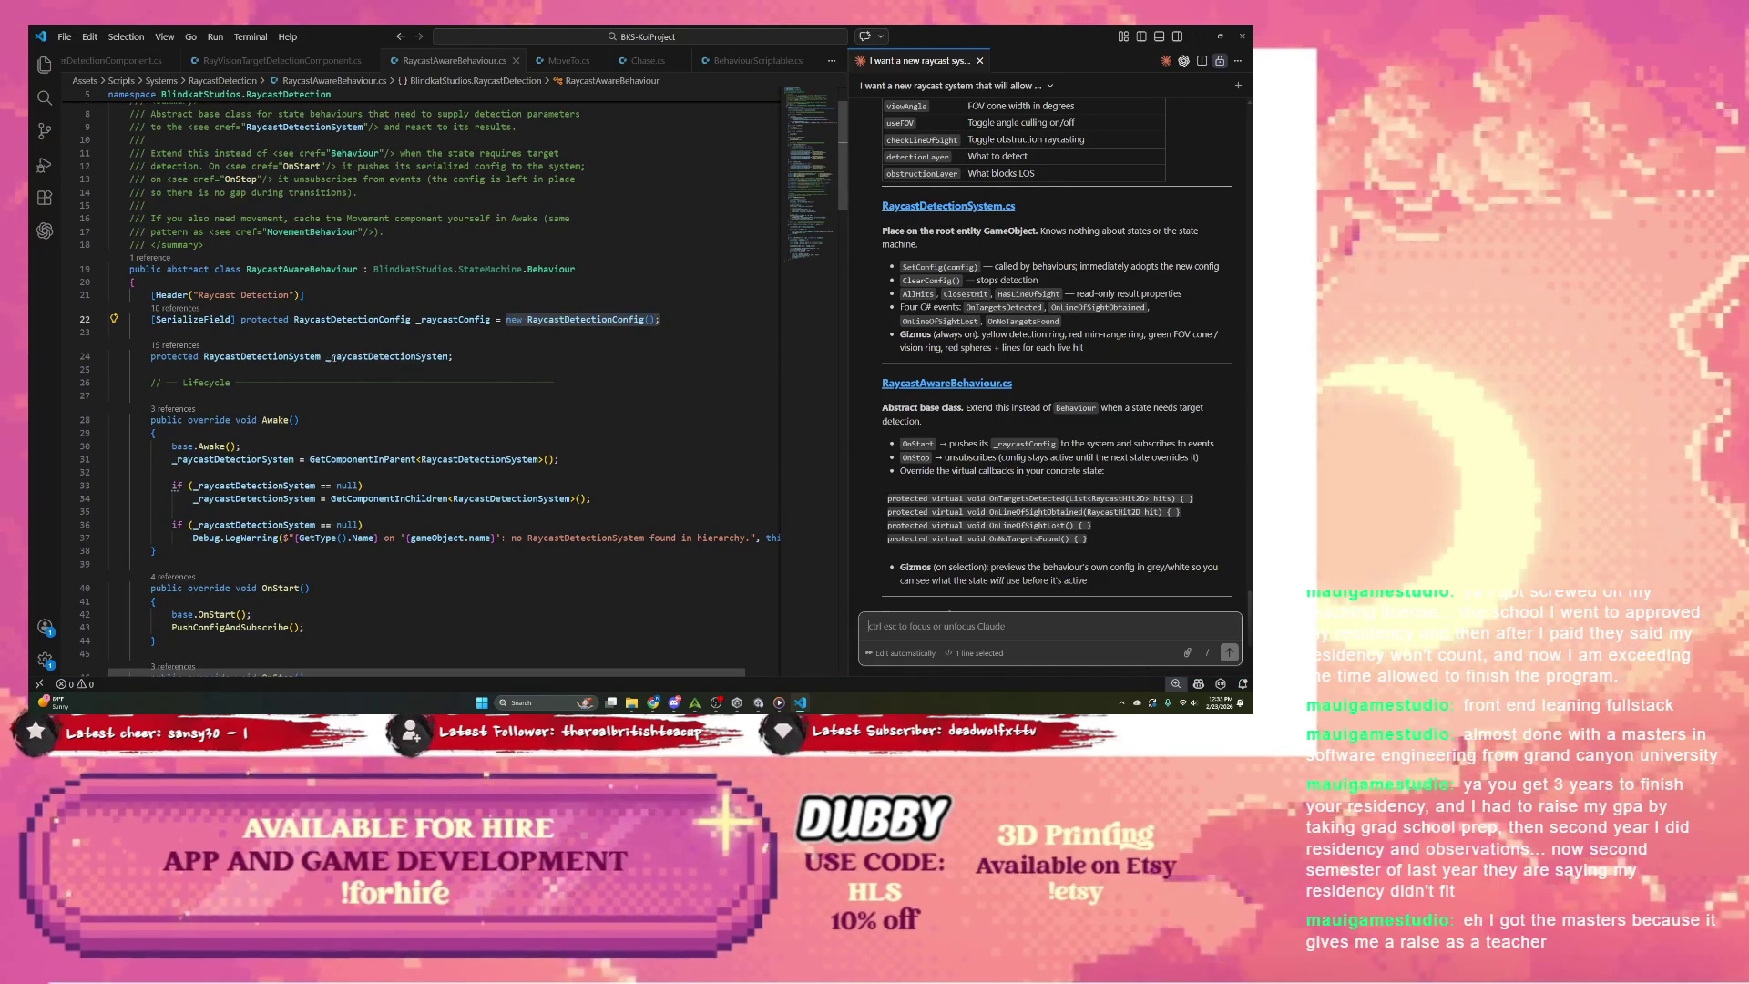
{"action": "scroll", "coordinate": [346, 340], "scroll_direction": "down", "scroll_amount": 1}
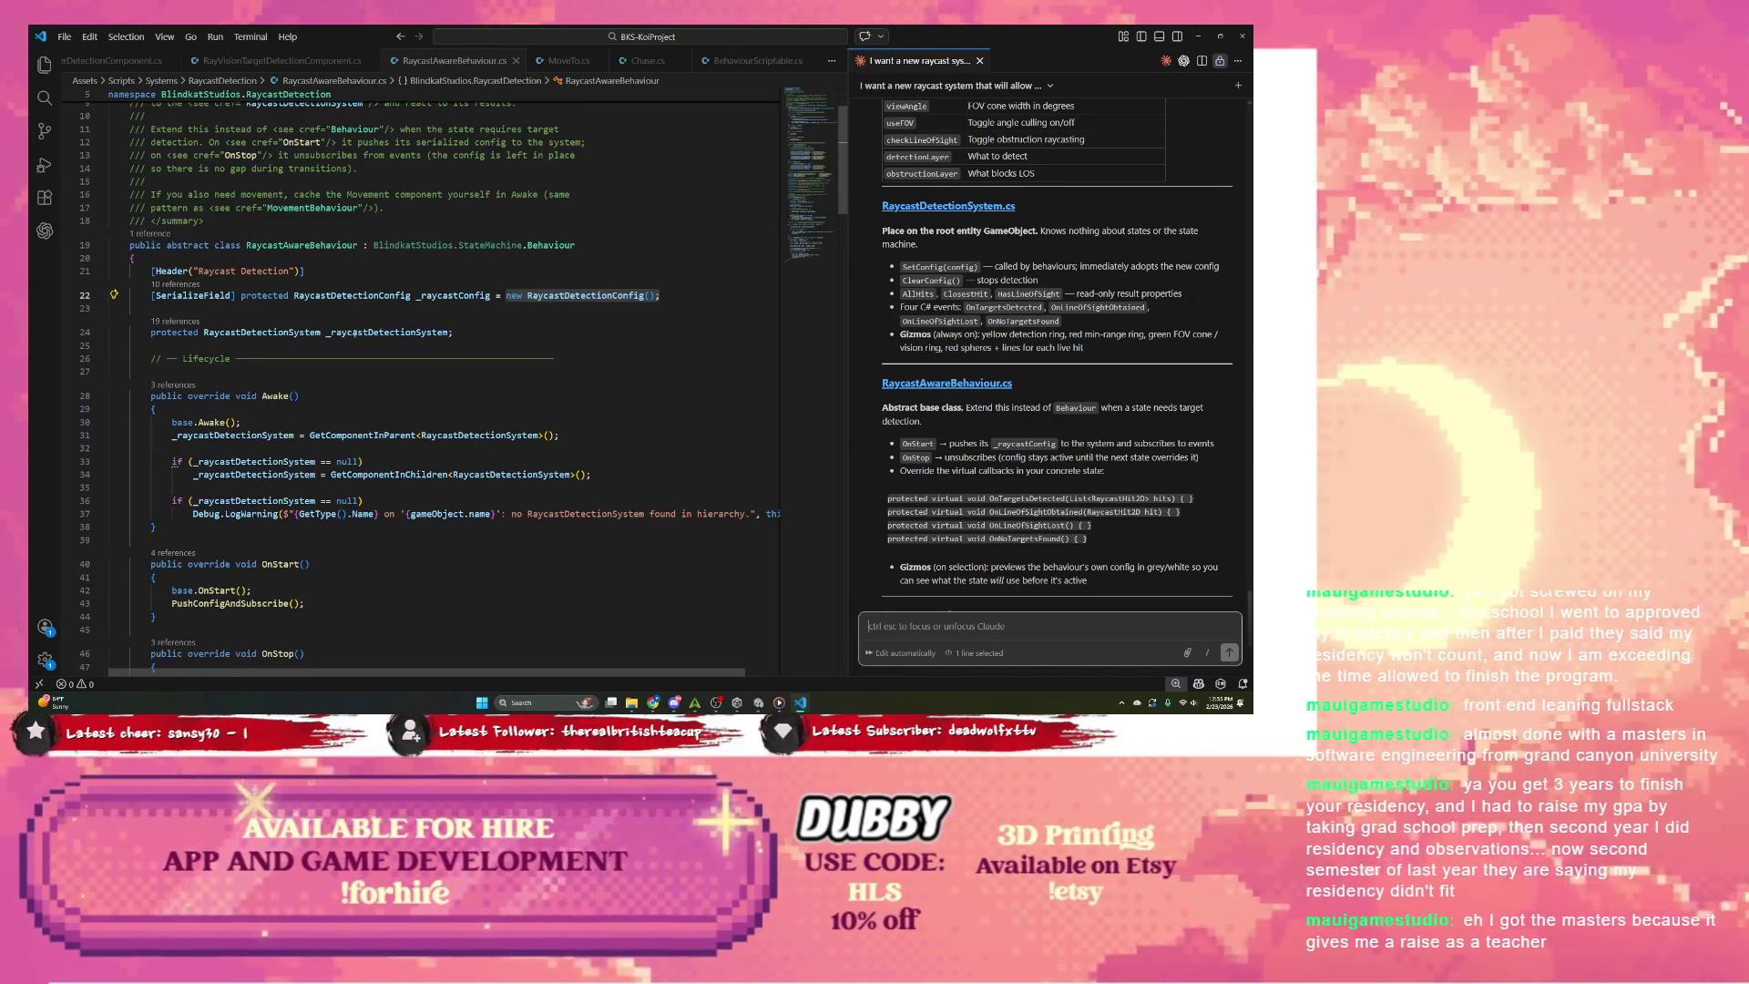
{"action": "double_click", "coordinate": [347, 435]}
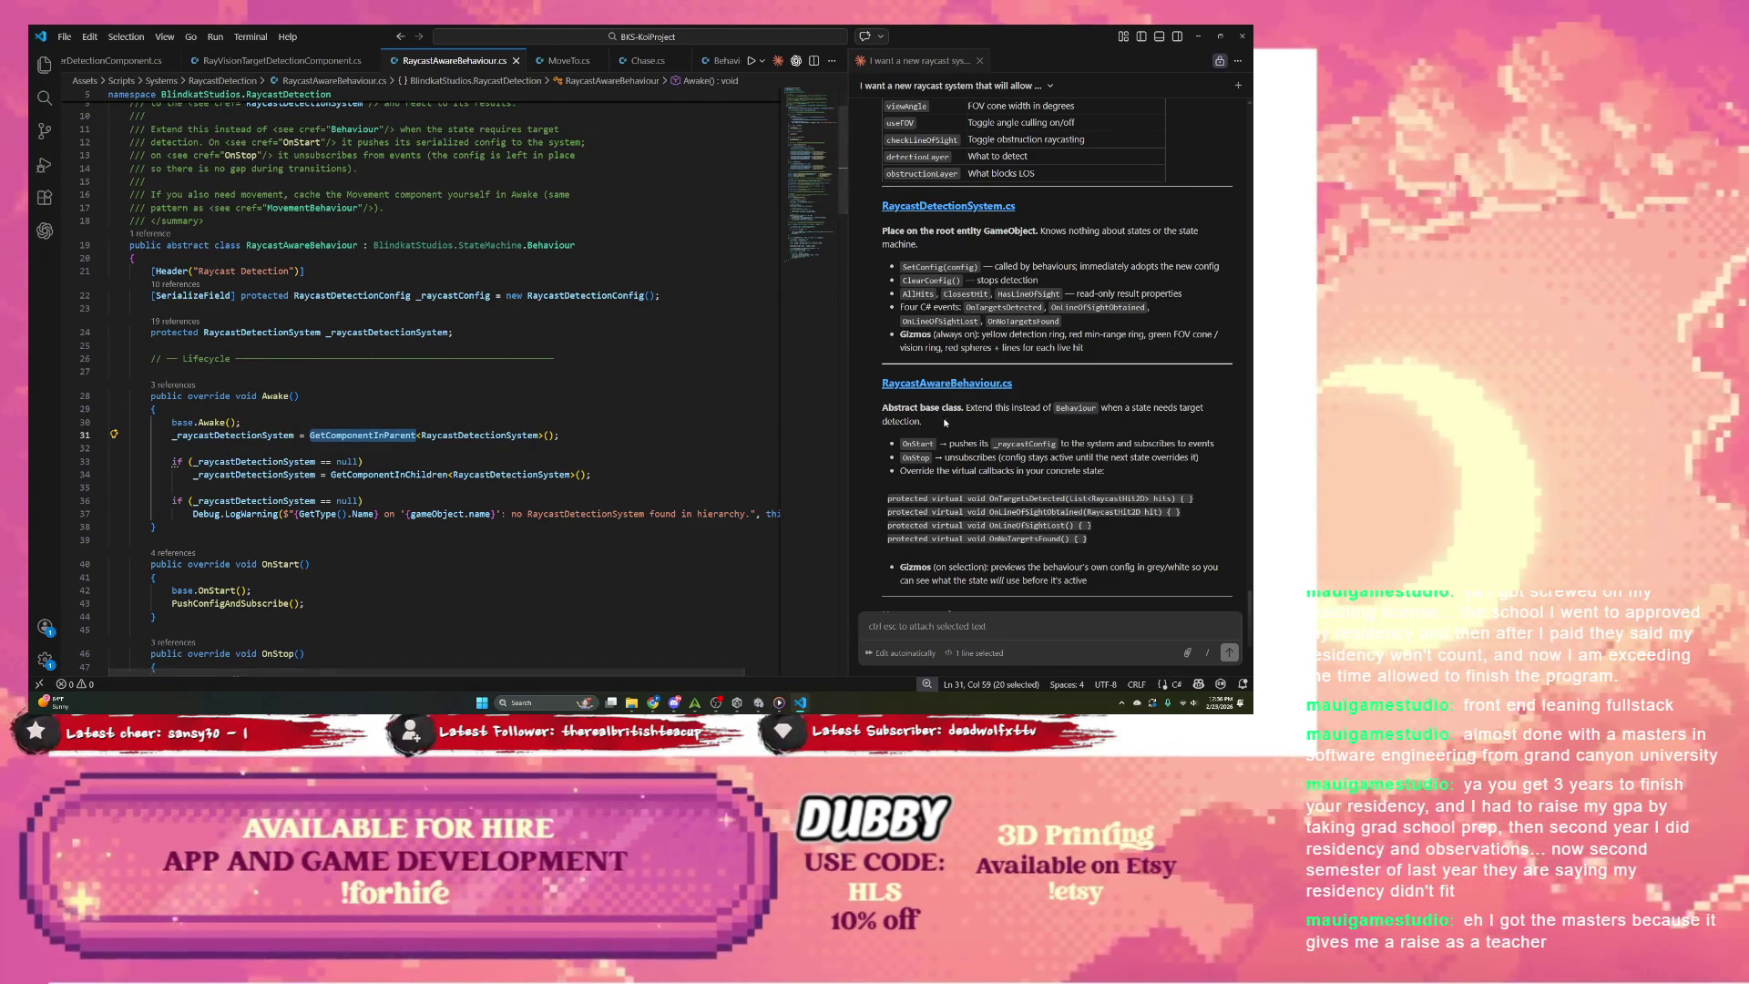
{"action": "scroll", "coordinate": [947, 419], "scroll_direction": "up", "scroll_amount": 1}
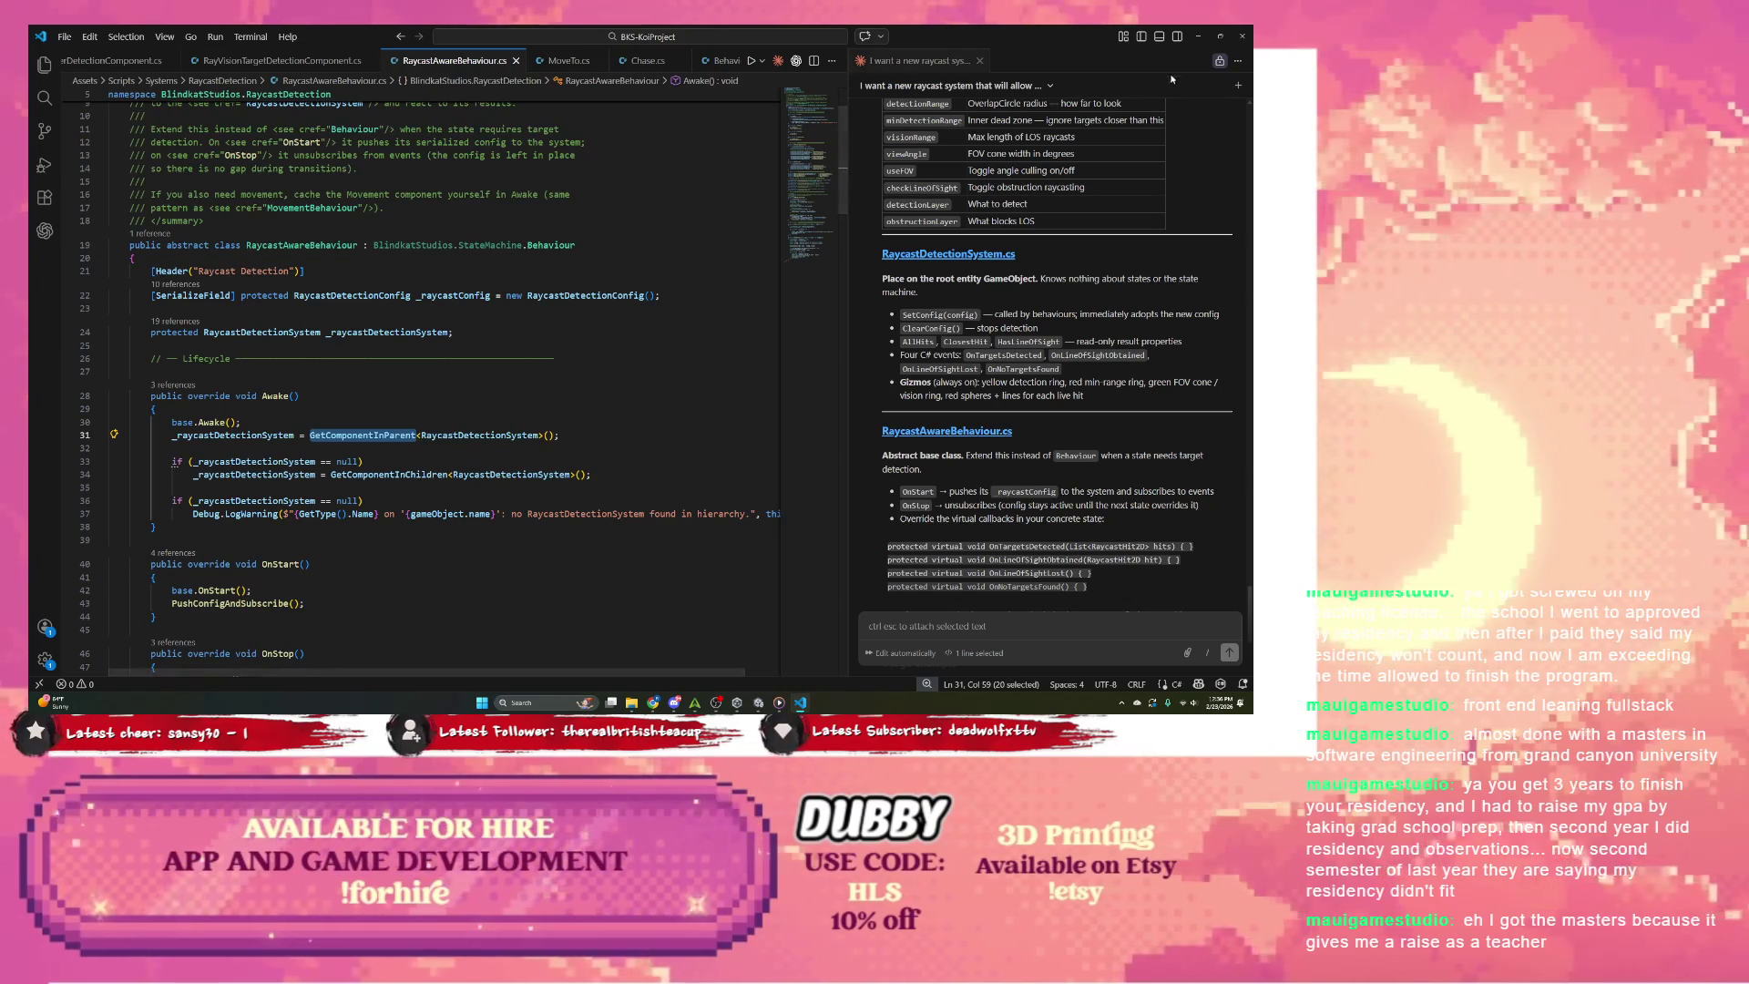
{"action": "left_click", "coordinate": [1200, 31]}
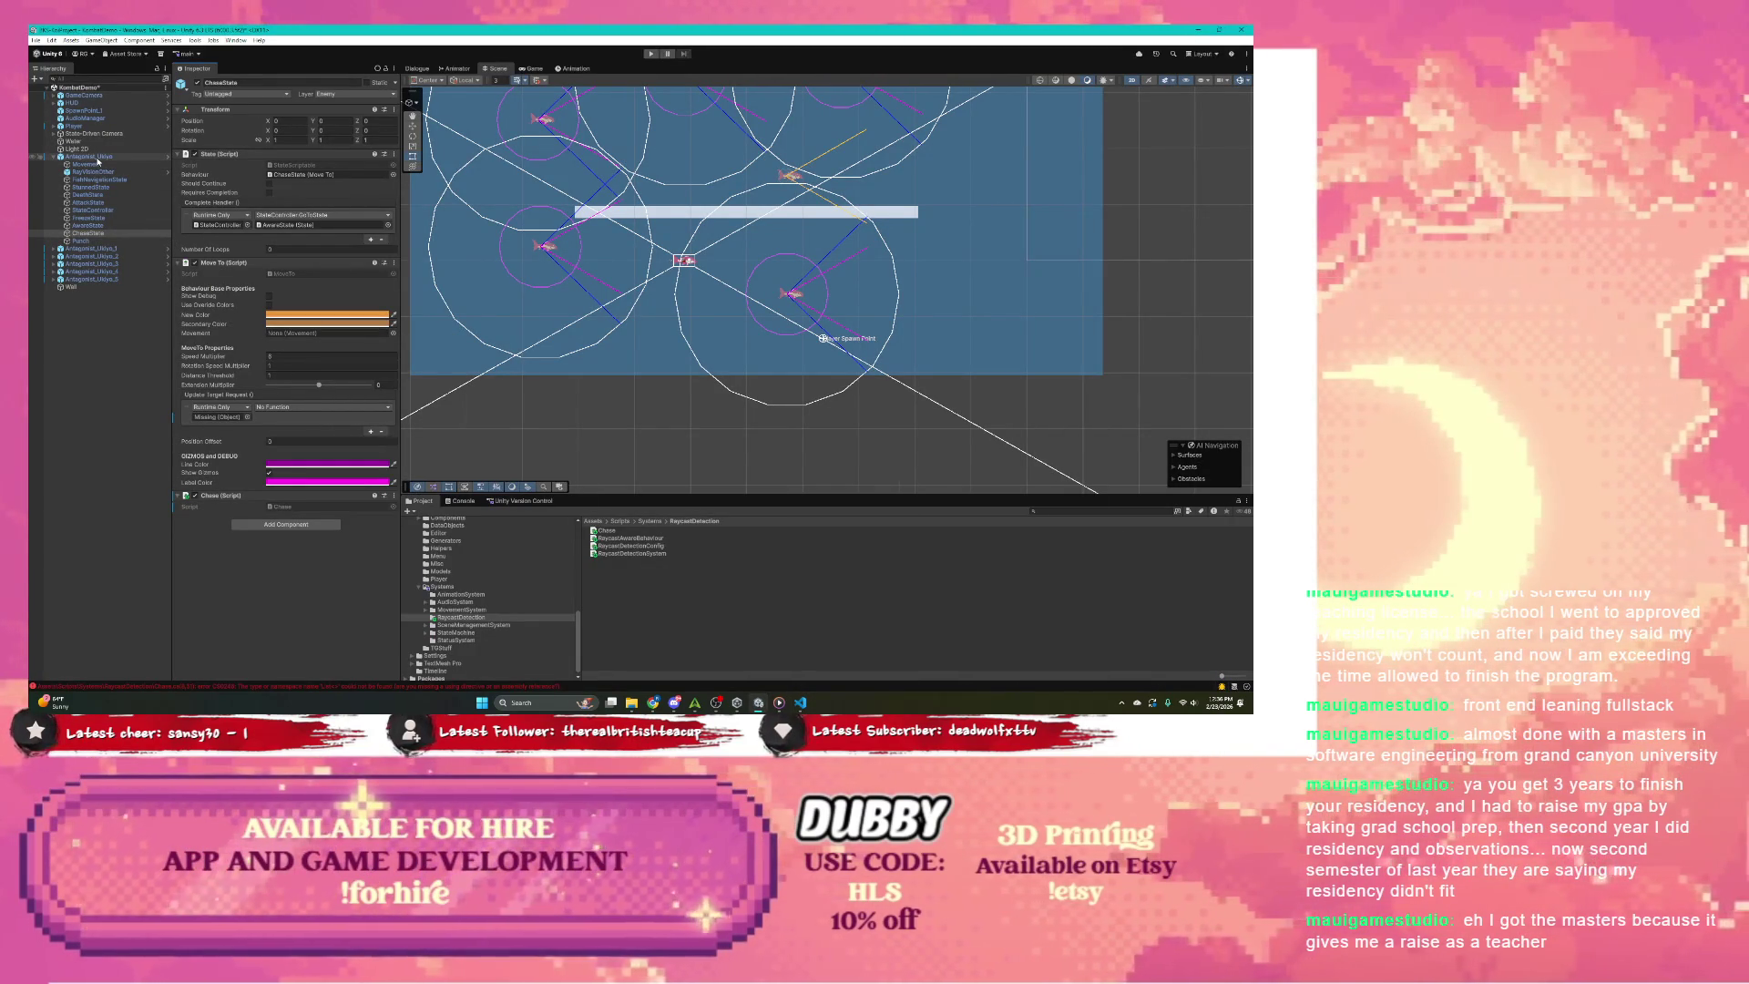
Step: Inspect Antagonist_Ukiyo and the StateController's state lists, with Instantiator and BKS Animator collapsed
{"action": "left_click", "coordinate": [95, 157]}
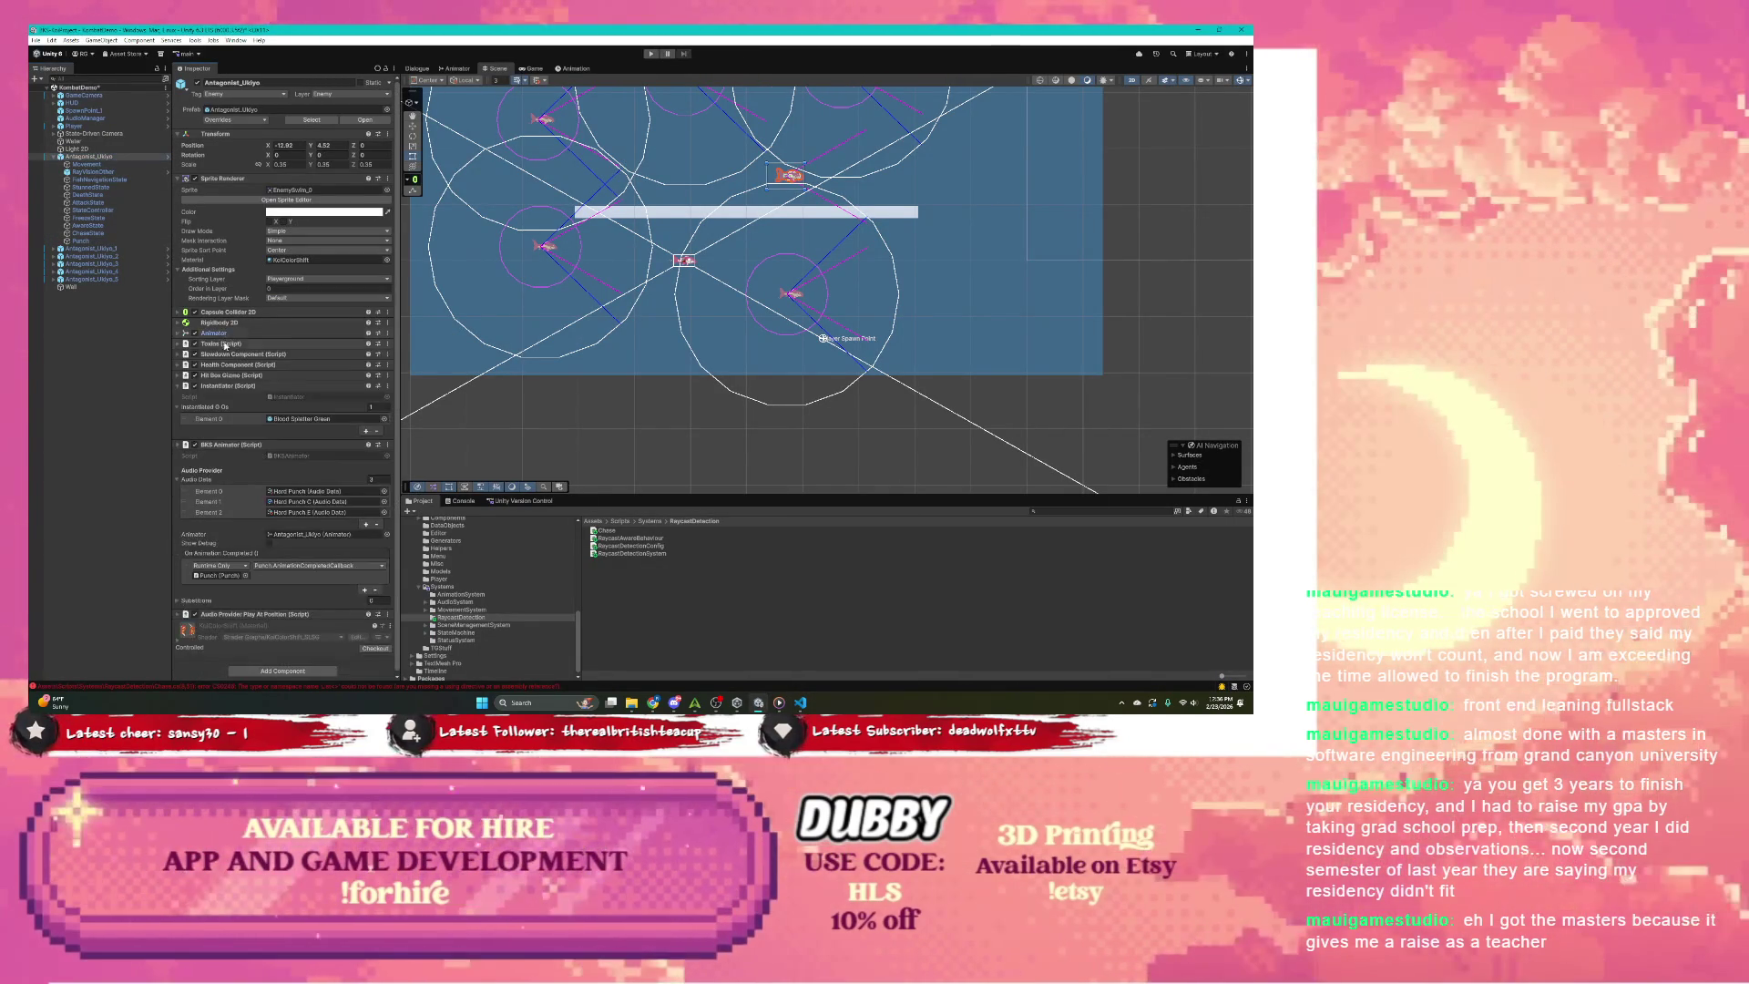
{"action": "left_click", "coordinate": [227, 385]}
{"action": "left_click", "coordinate": [228, 397]}
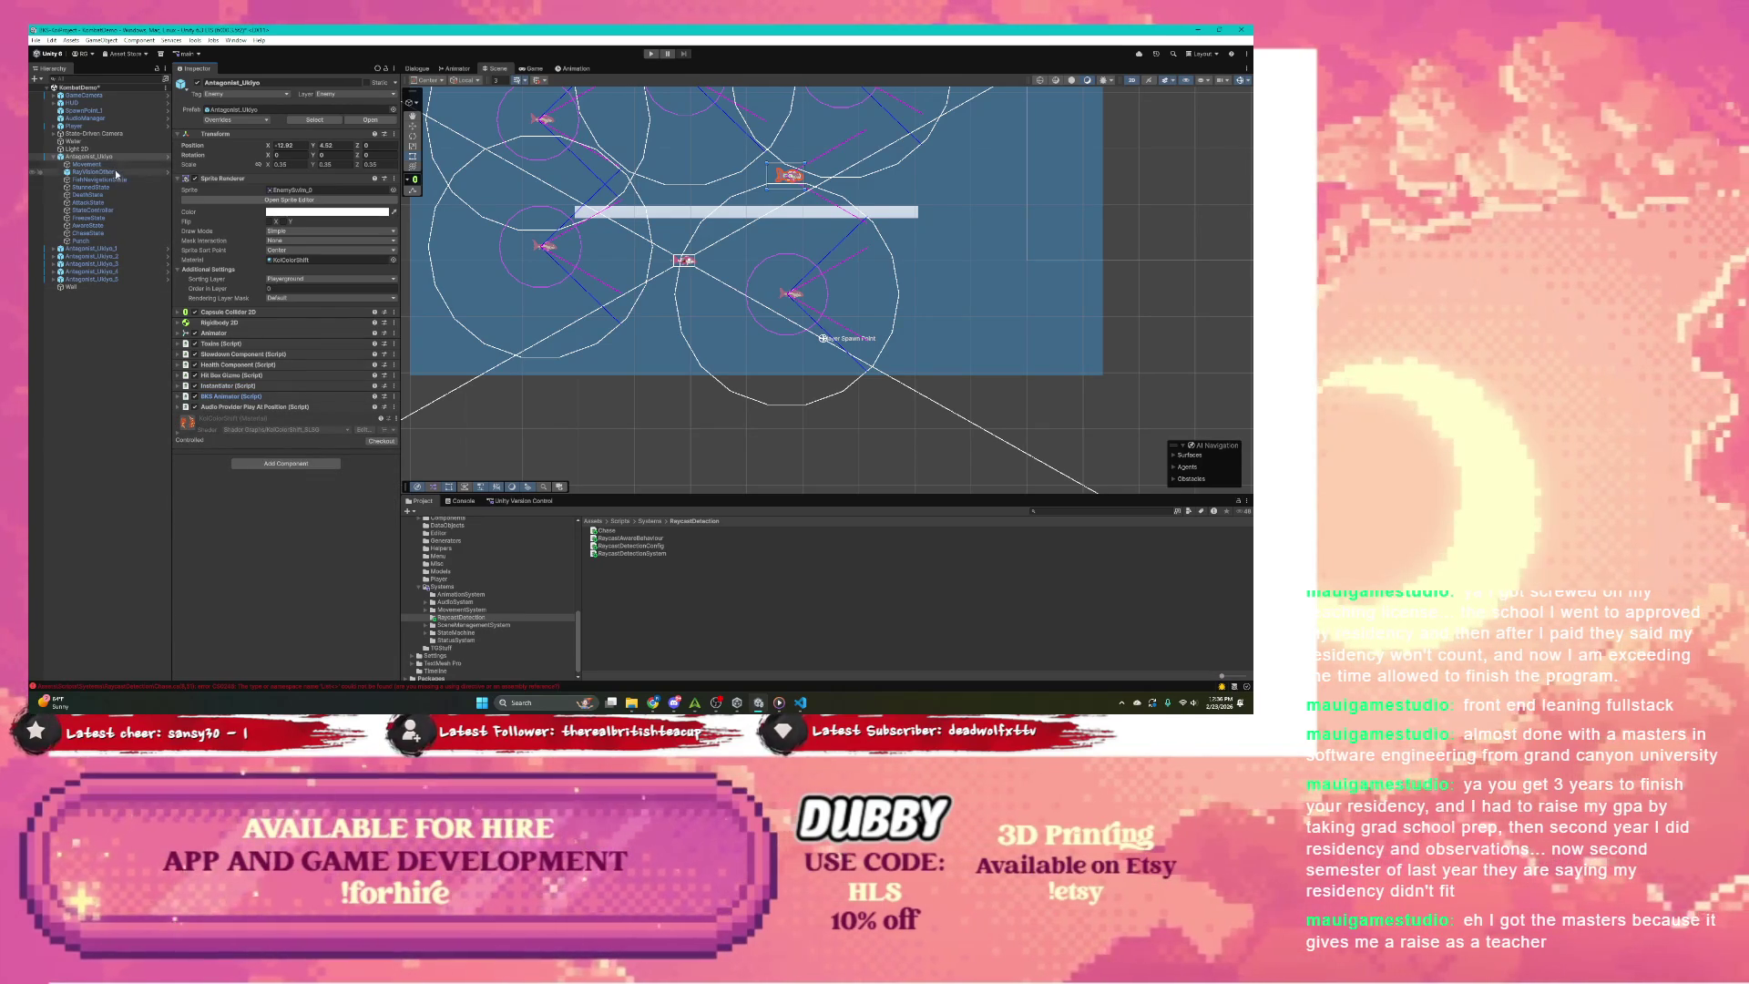
{"action": "left_click", "coordinate": [104, 212]}
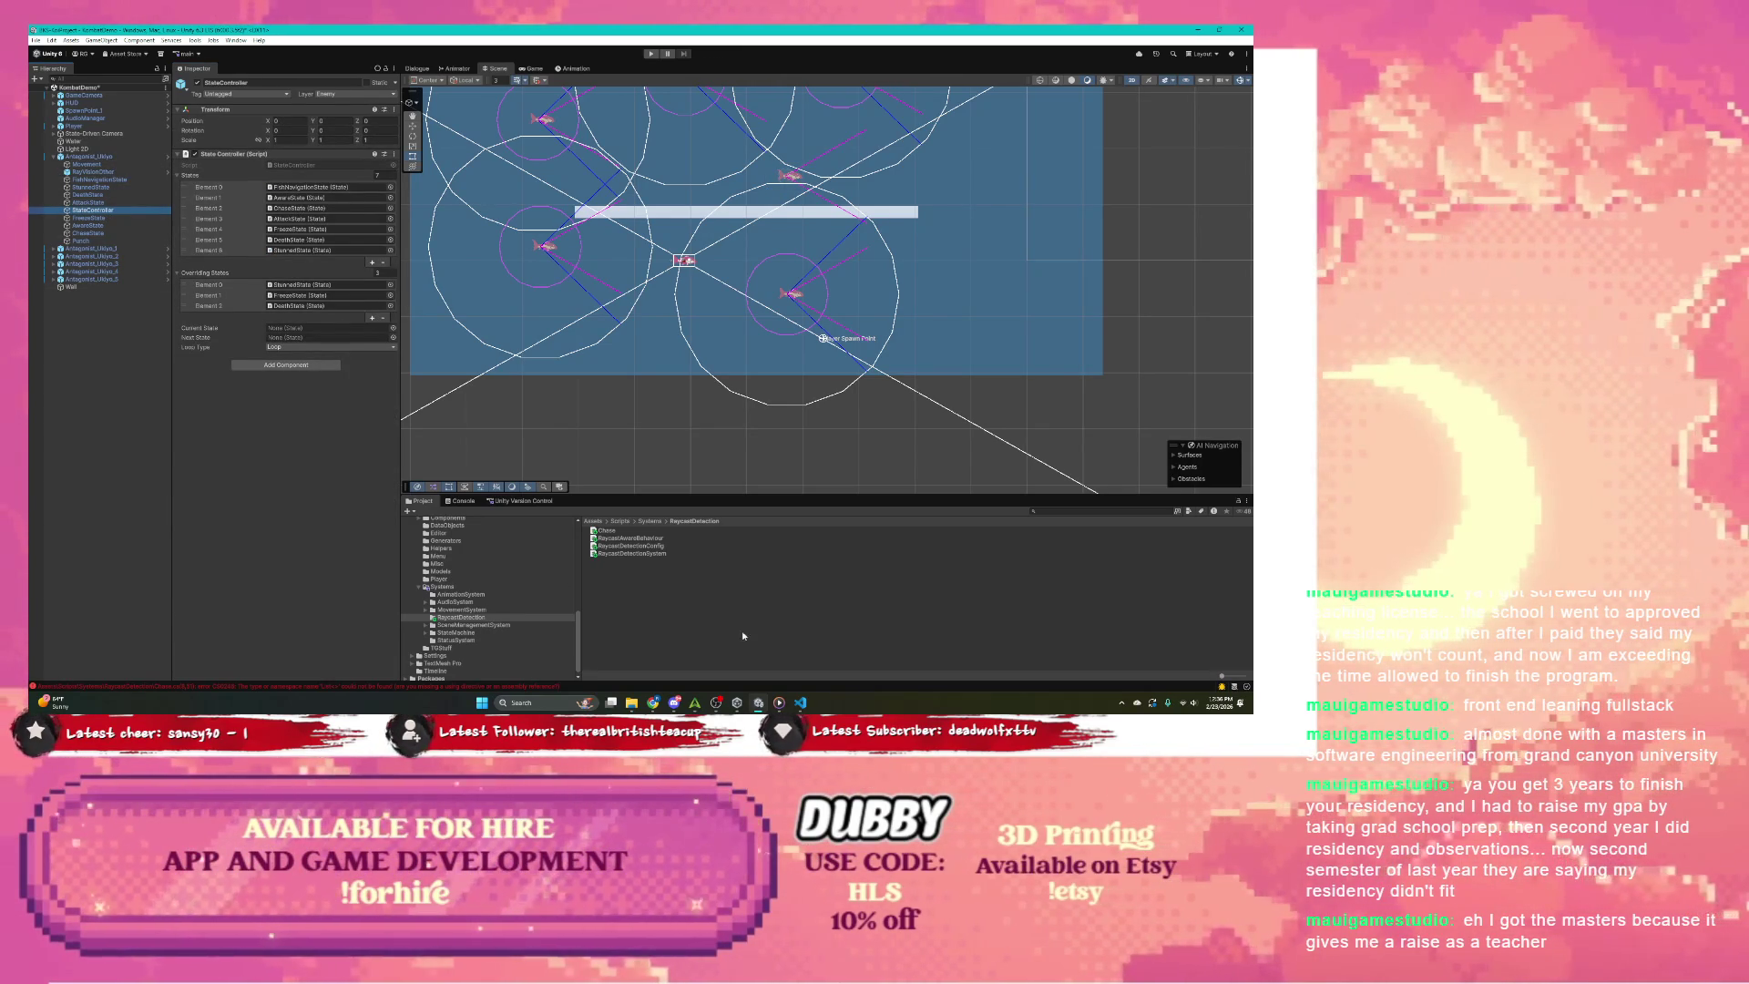
{"action": "key", "text": "alt+Tab"}
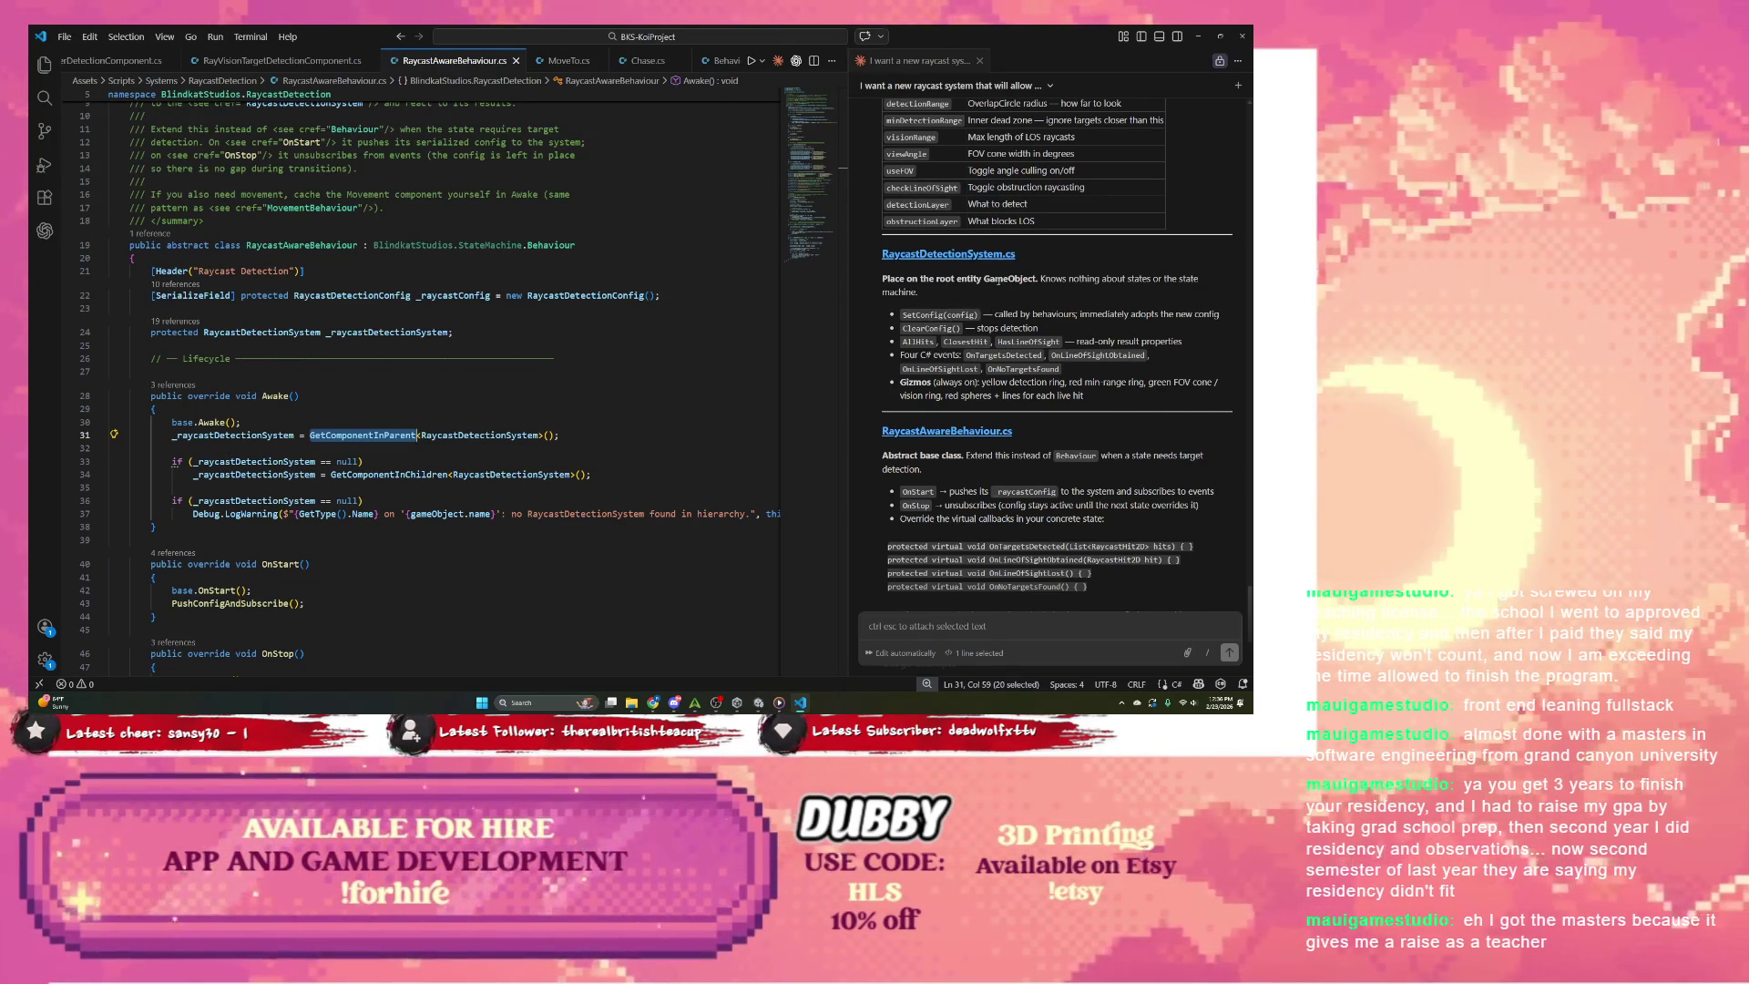
{"action": "left_click", "coordinate": [757, 702]}
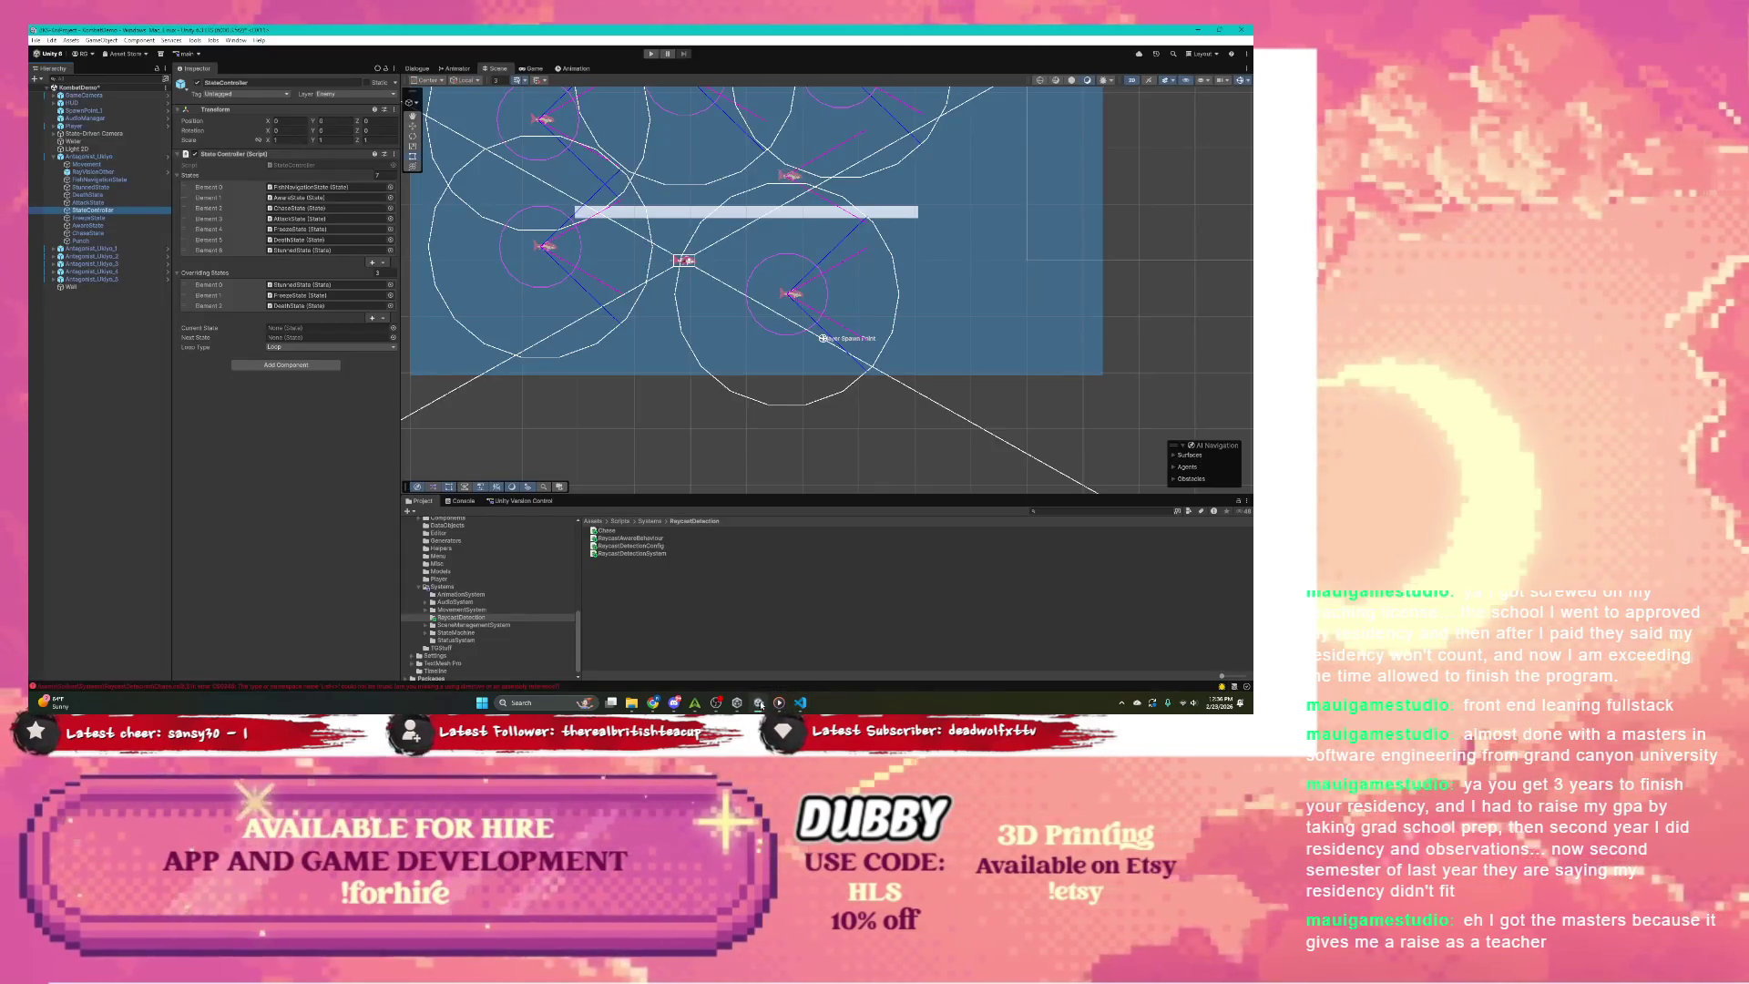
Step: Add a Raycast Detection System component to Antagonist_Ukiyo by searching 'rayca'
{"action": "left_click", "coordinate": [102, 156]}
{"action": "left_click", "coordinate": [280, 464]}
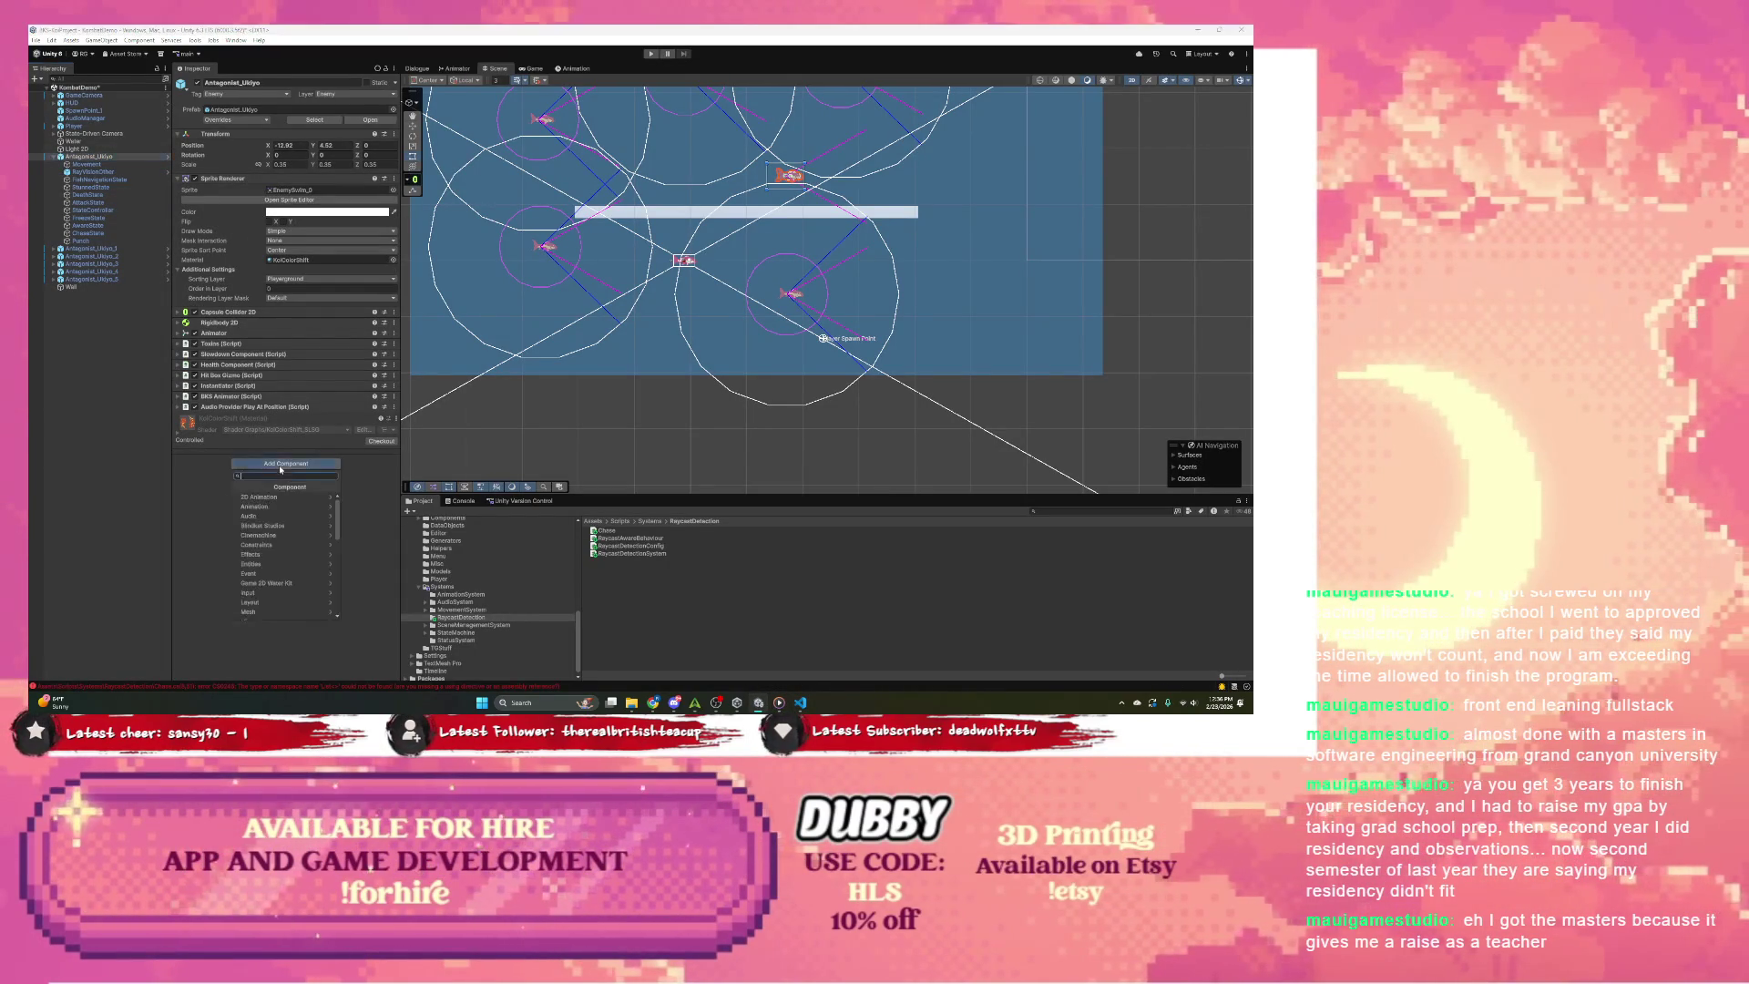
{"action": "type", "text": "rayca"}
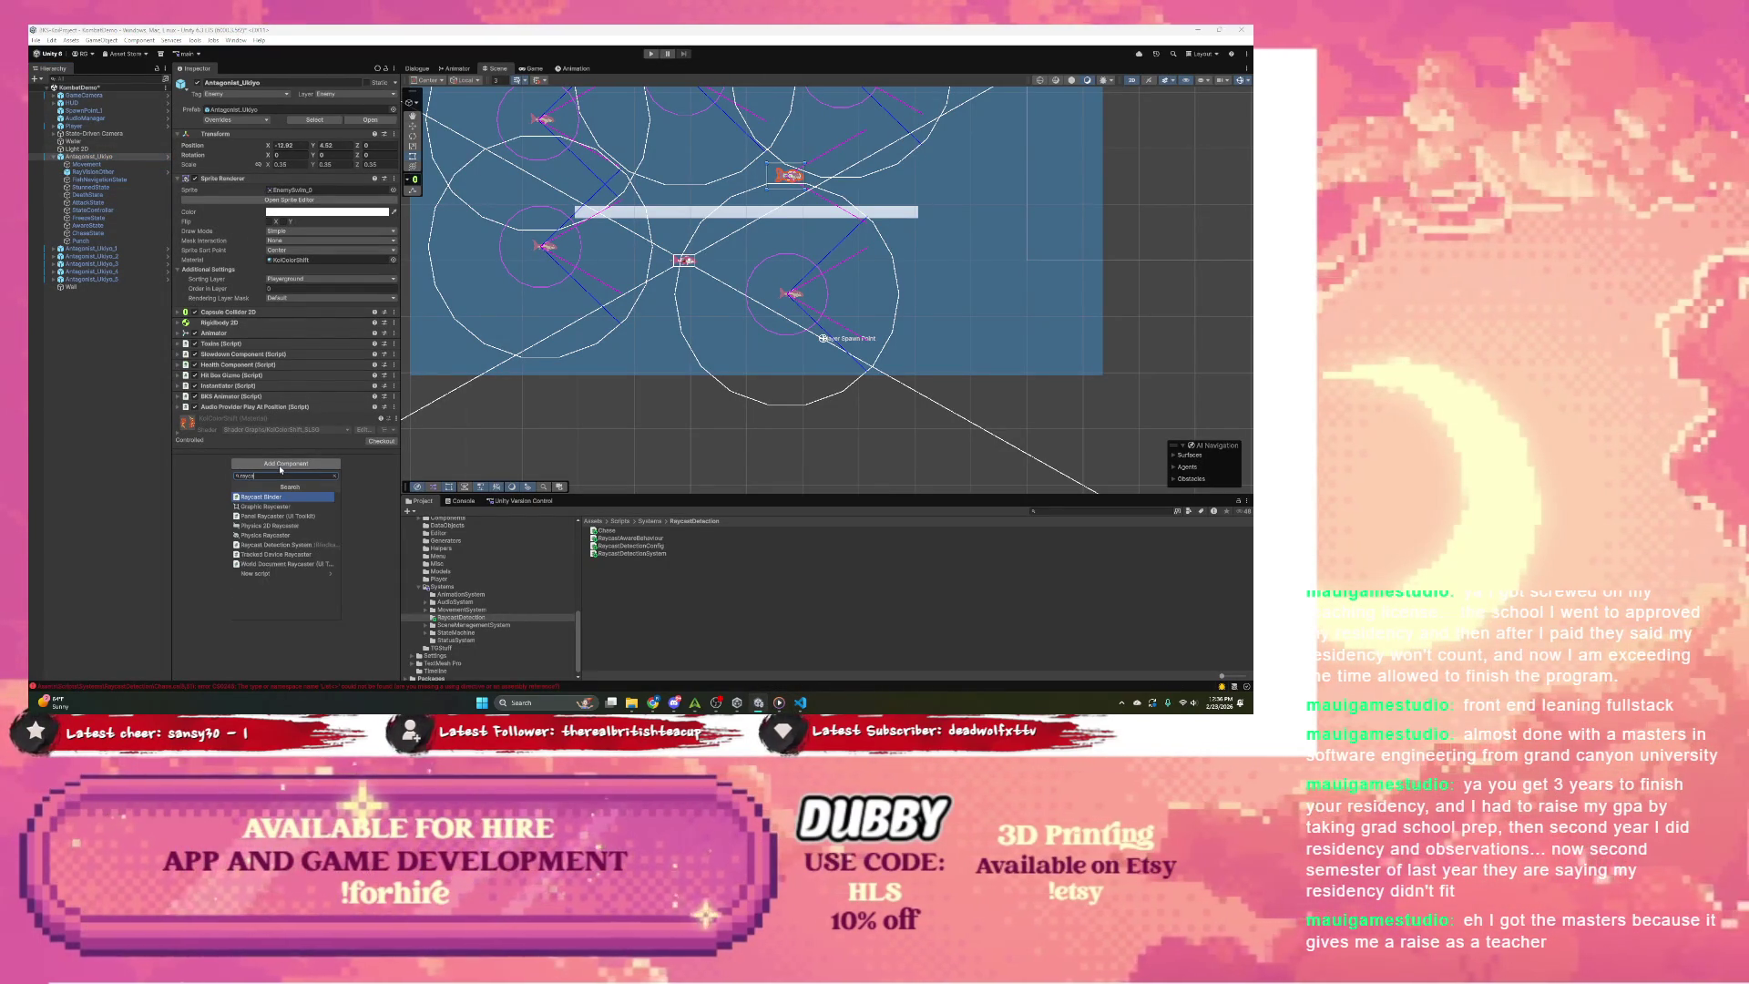
{"action": "left_click", "coordinate": [288, 543]}
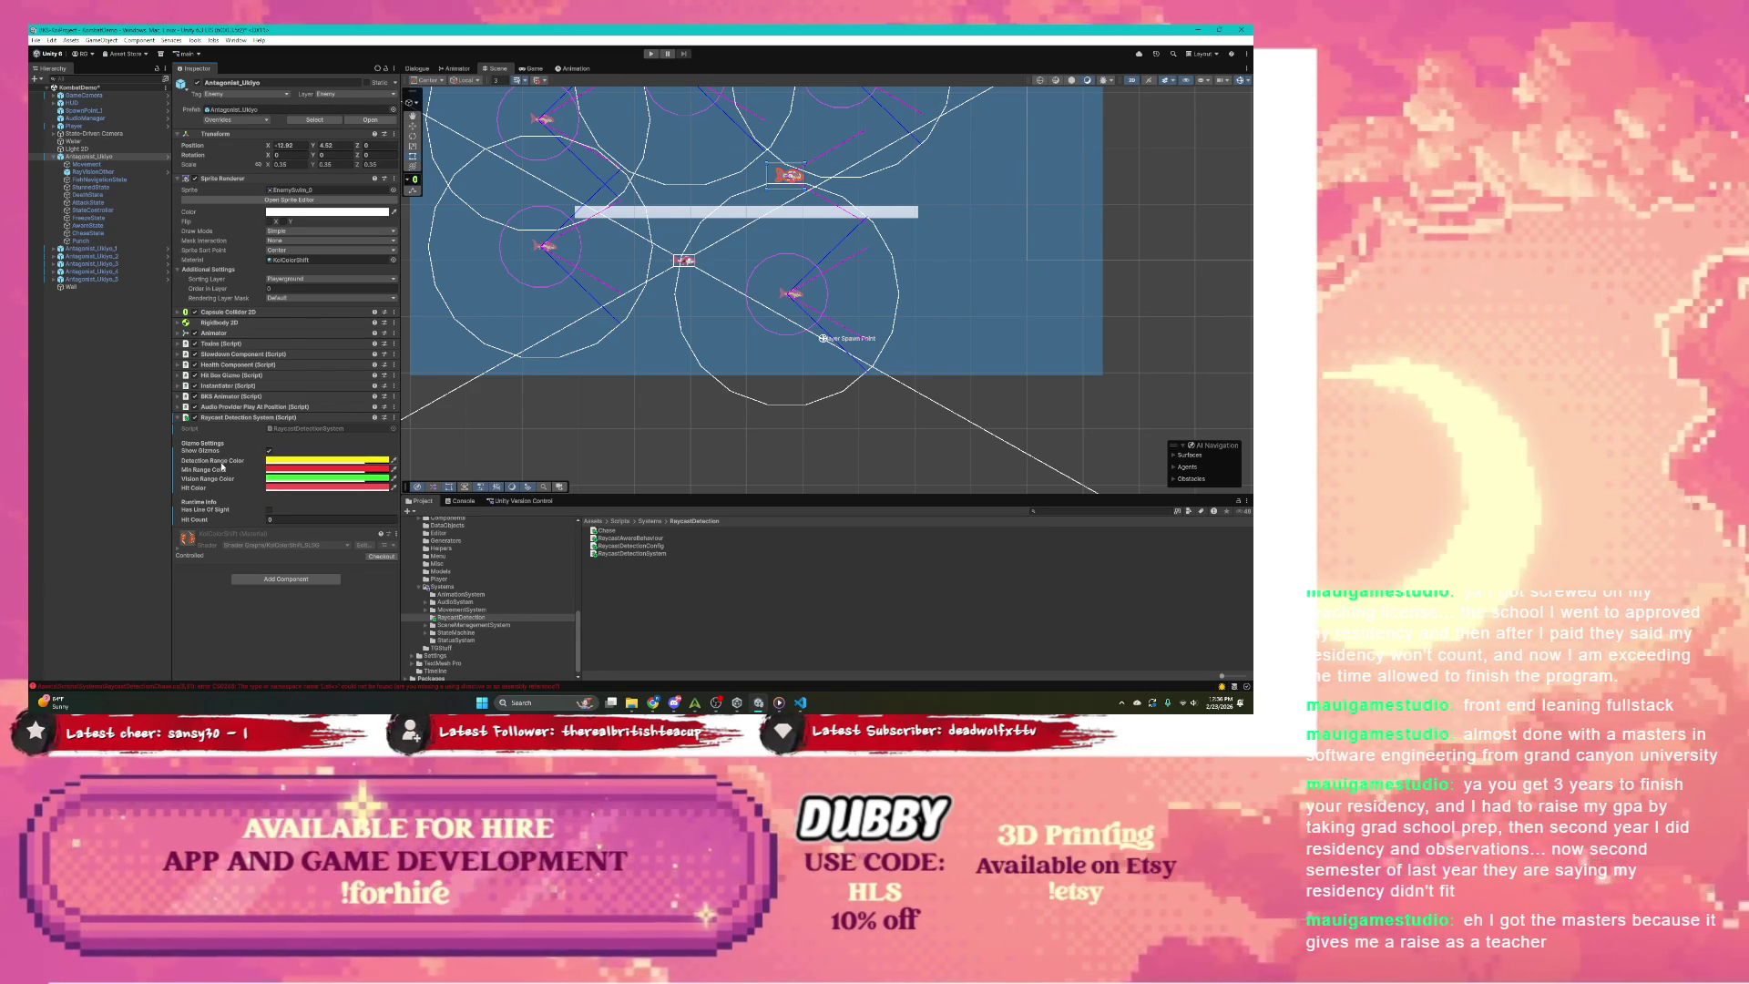
Step: Open RaycastDetectionConfig.cs from the chat link, then open RaycastDetectionSystem.cs
{"action": "key", "text": "alt+Tab"}
{"action": "right_click", "coordinate": [357, 167]}
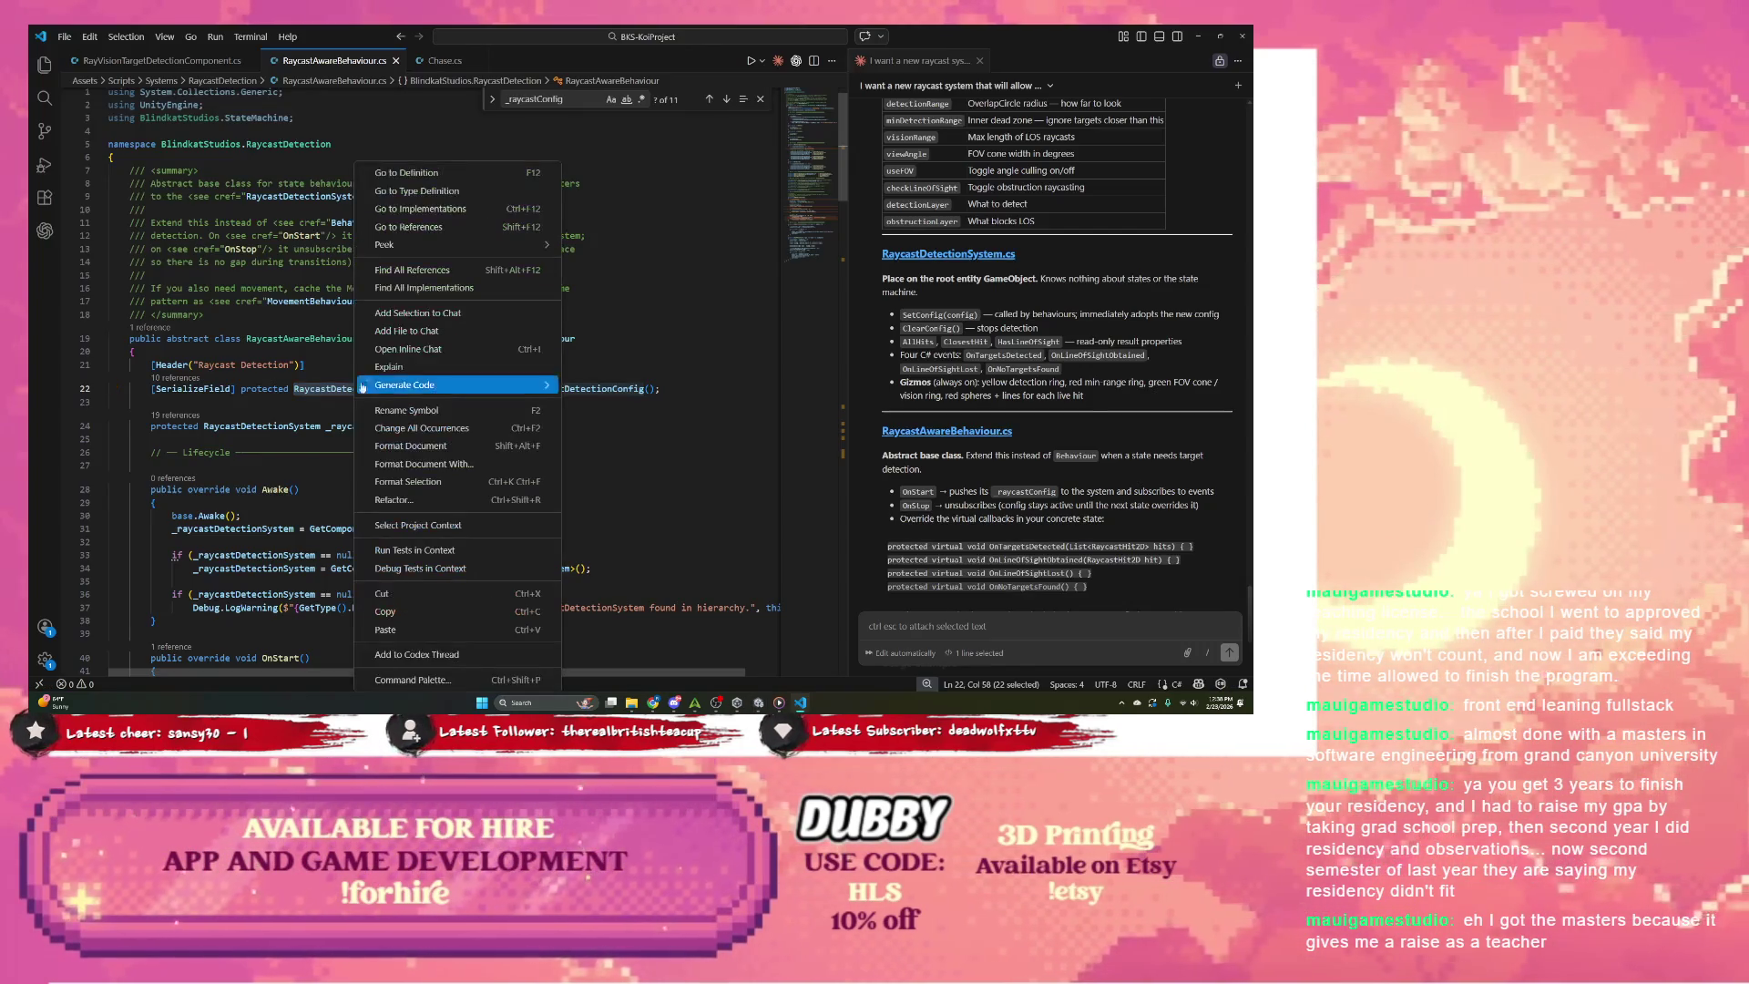
{"action": "key", "text": "Escape"}
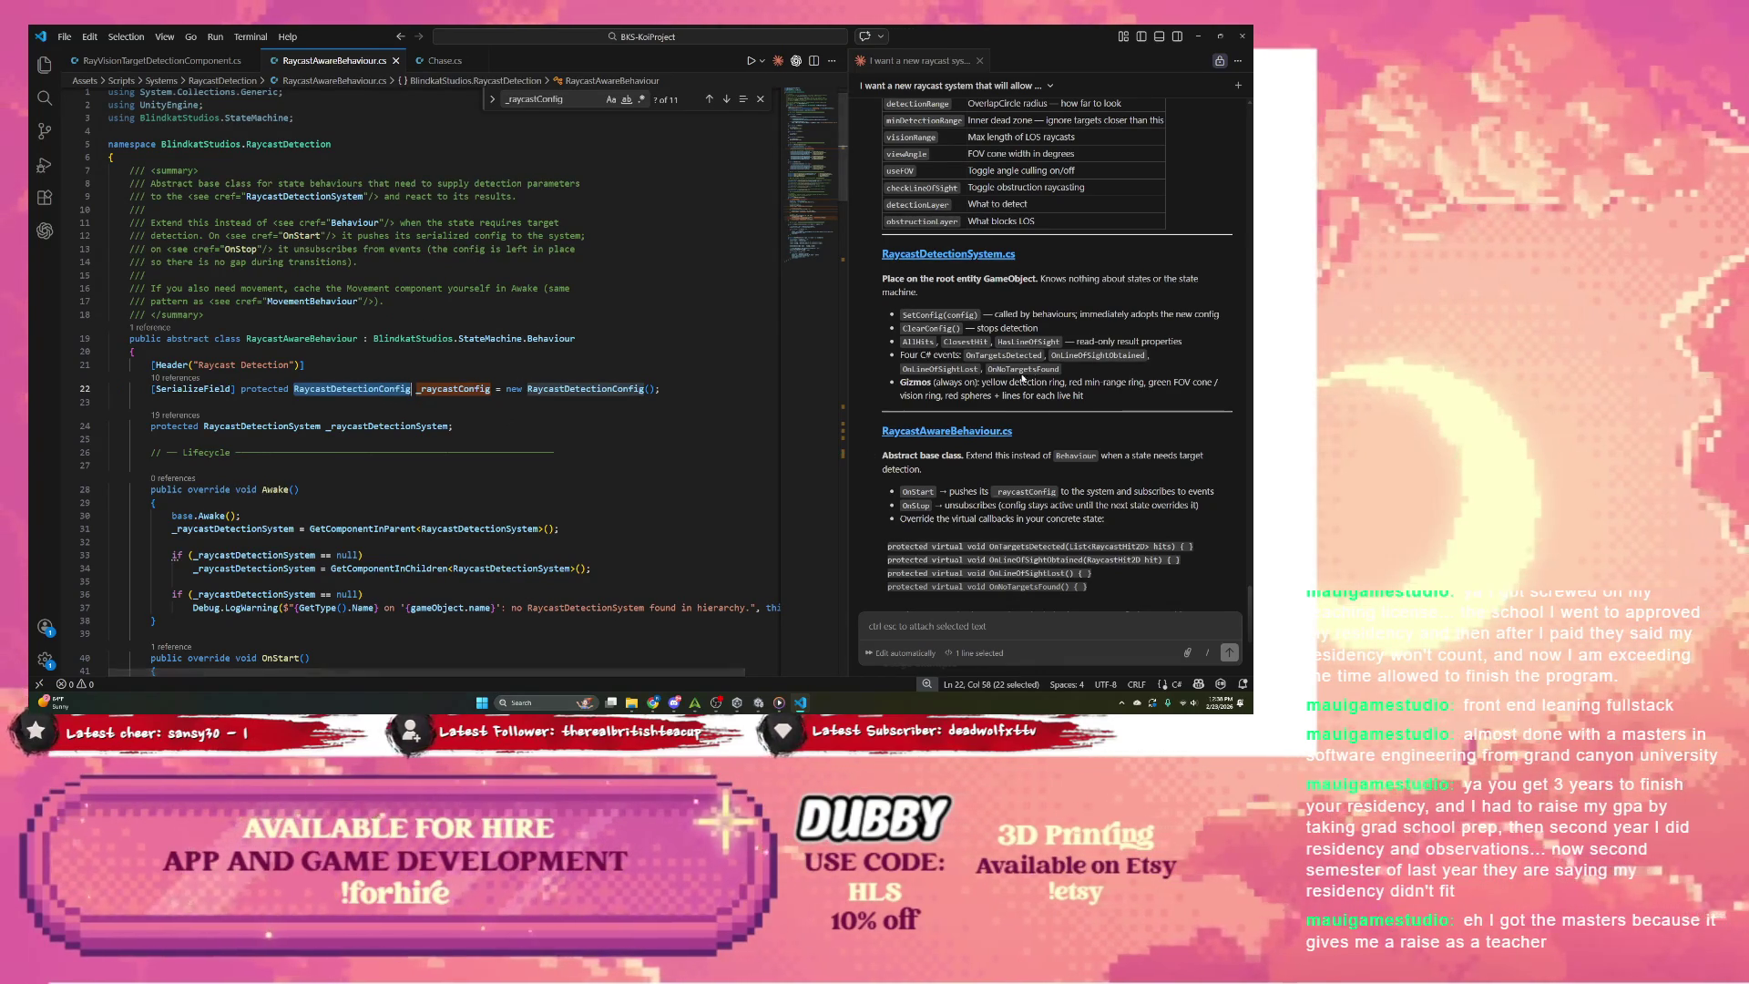
{"action": "scroll", "coordinate": [1020, 348], "scroll_direction": "up", "scroll_amount": 3}
{"action": "left_click", "coordinate": [976, 176]}
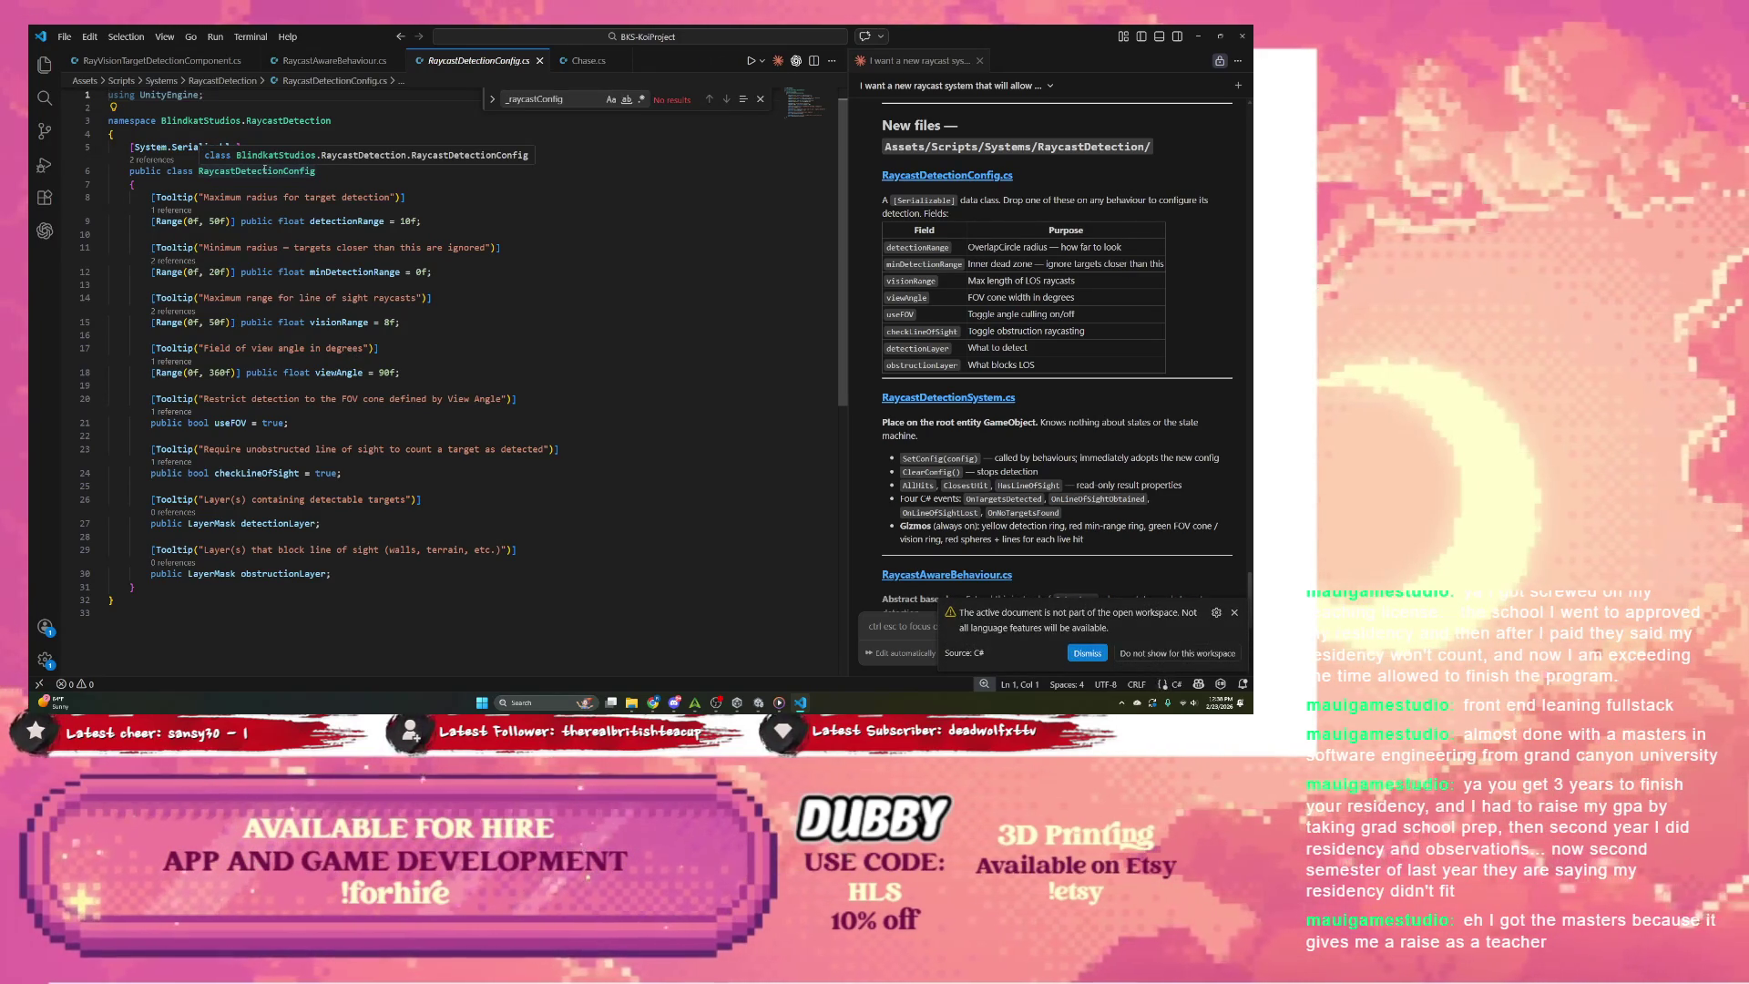
{"action": "left_click", "coordinate": [1083, 654]}
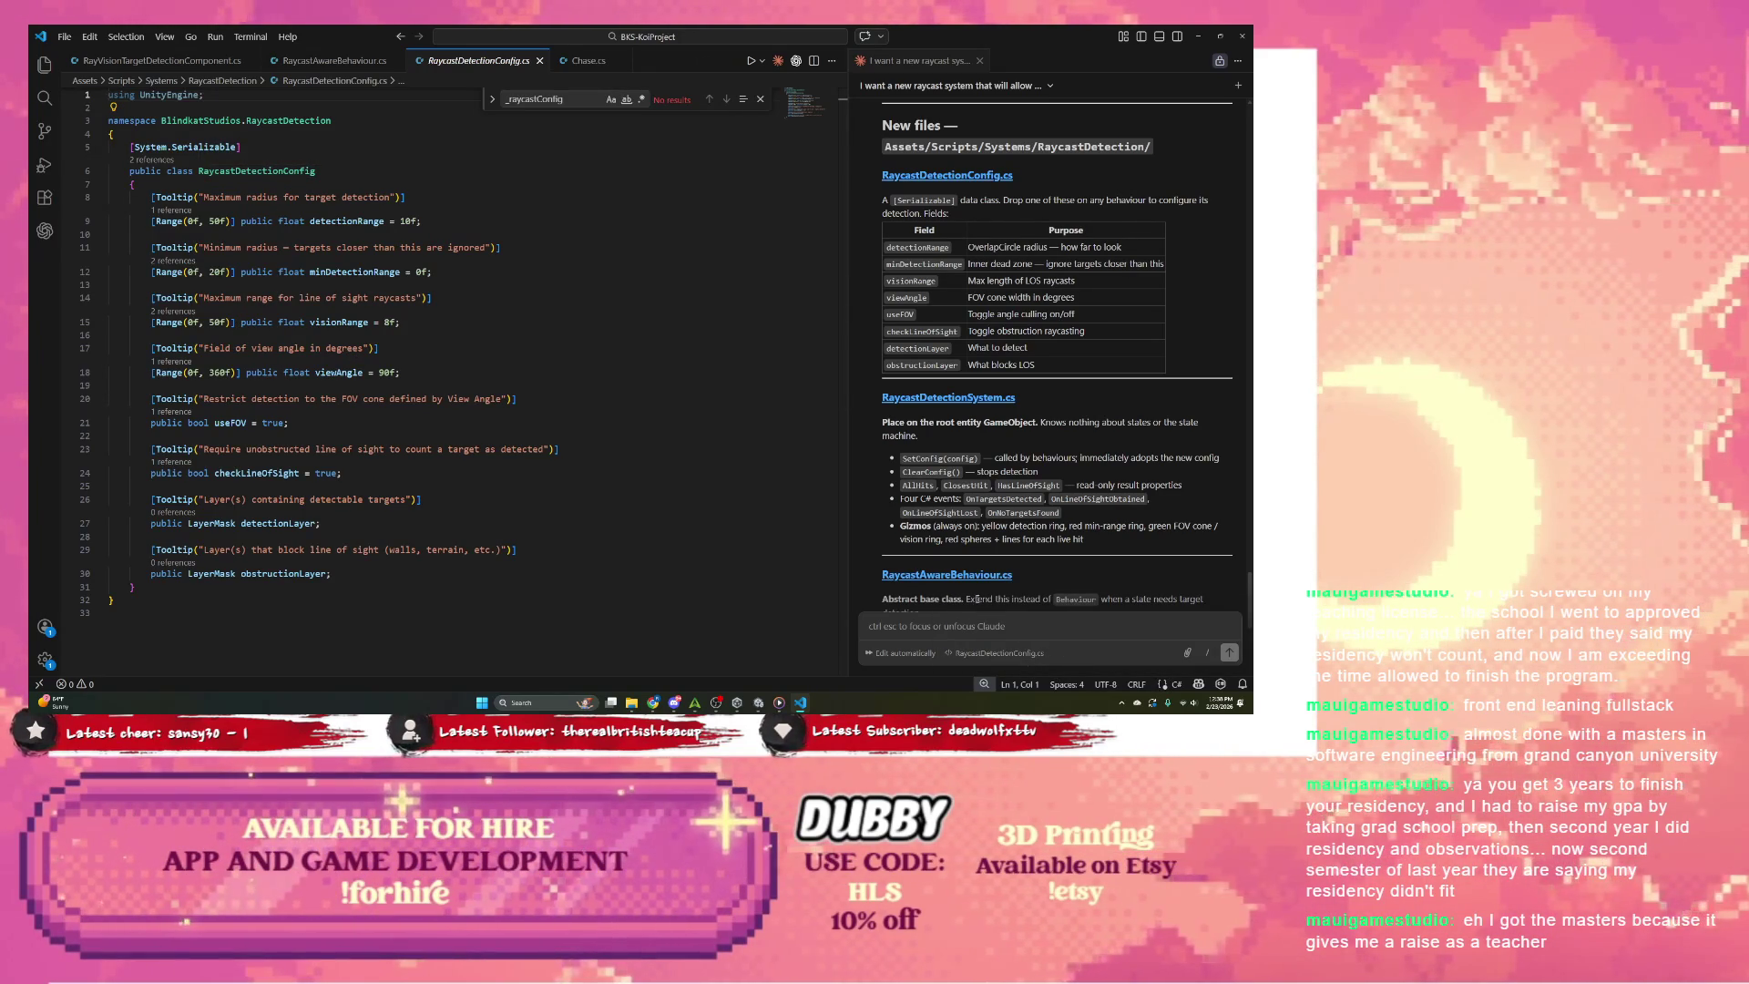
{"action": "left_click", "coordinate": [948, 397]}
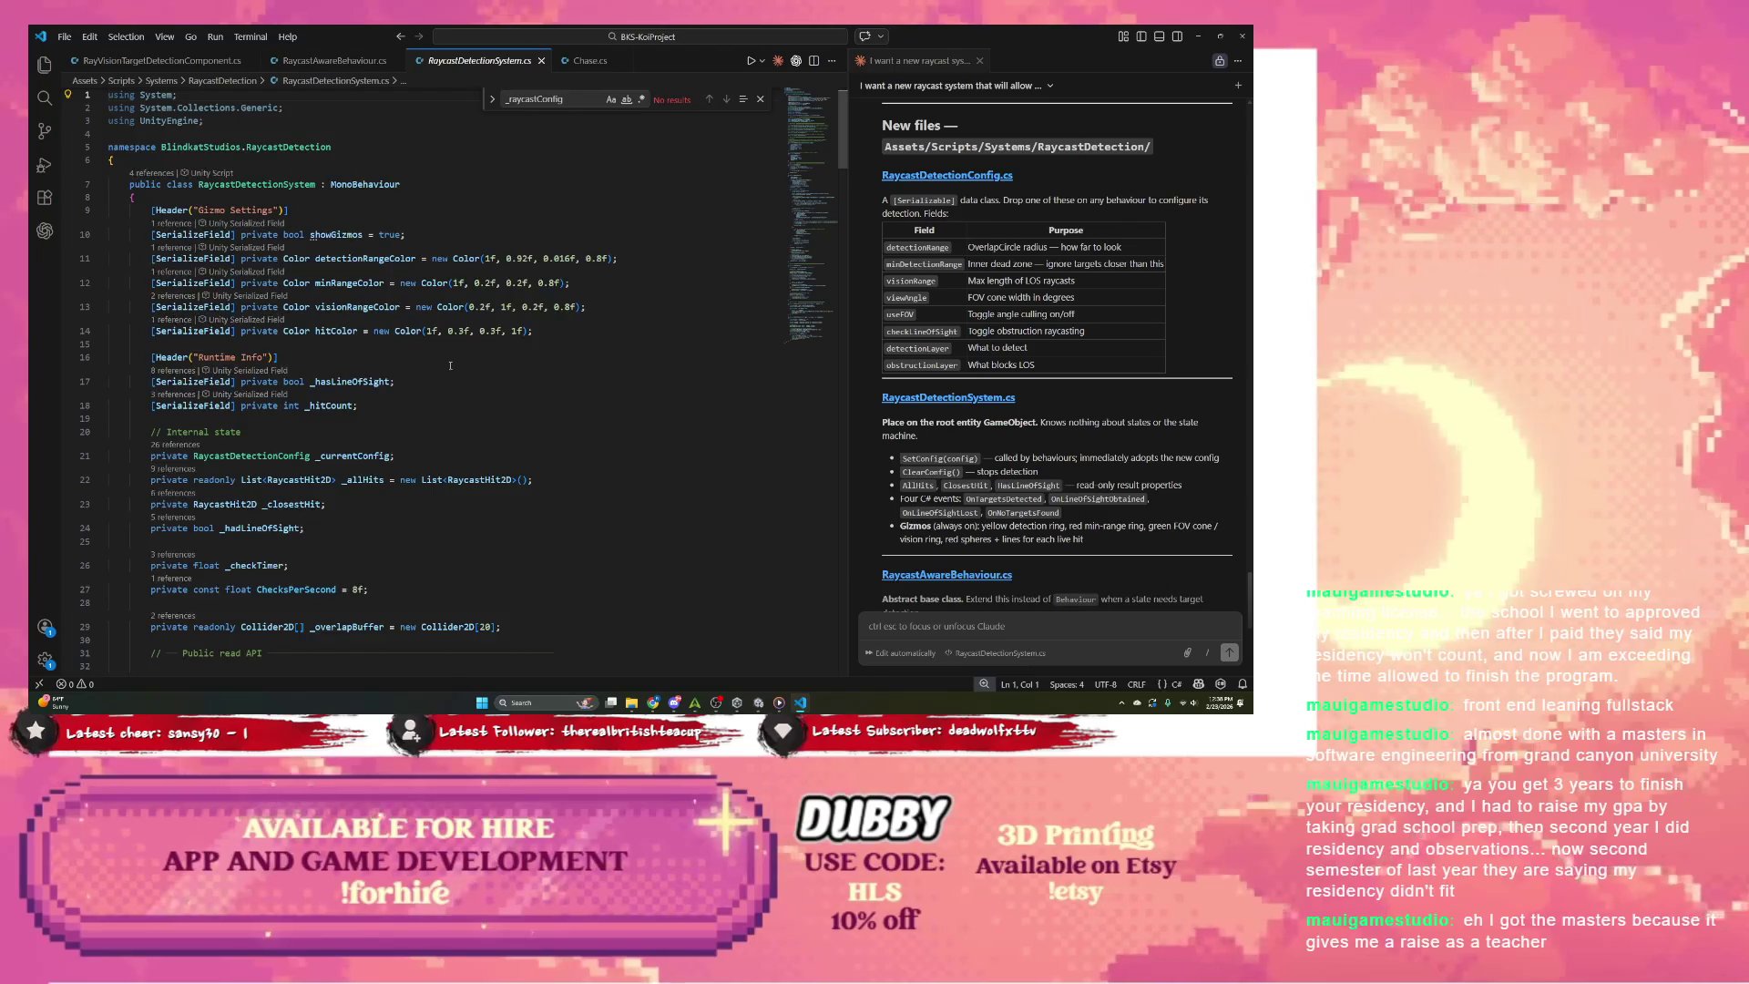
Step: Scroll down RaycastDetectionSystem.cs and select the SetConfig method name
{"action": "scroll", "coordinate": [450, 365], "scroll_direction": "down", "scroll_amount": 1}
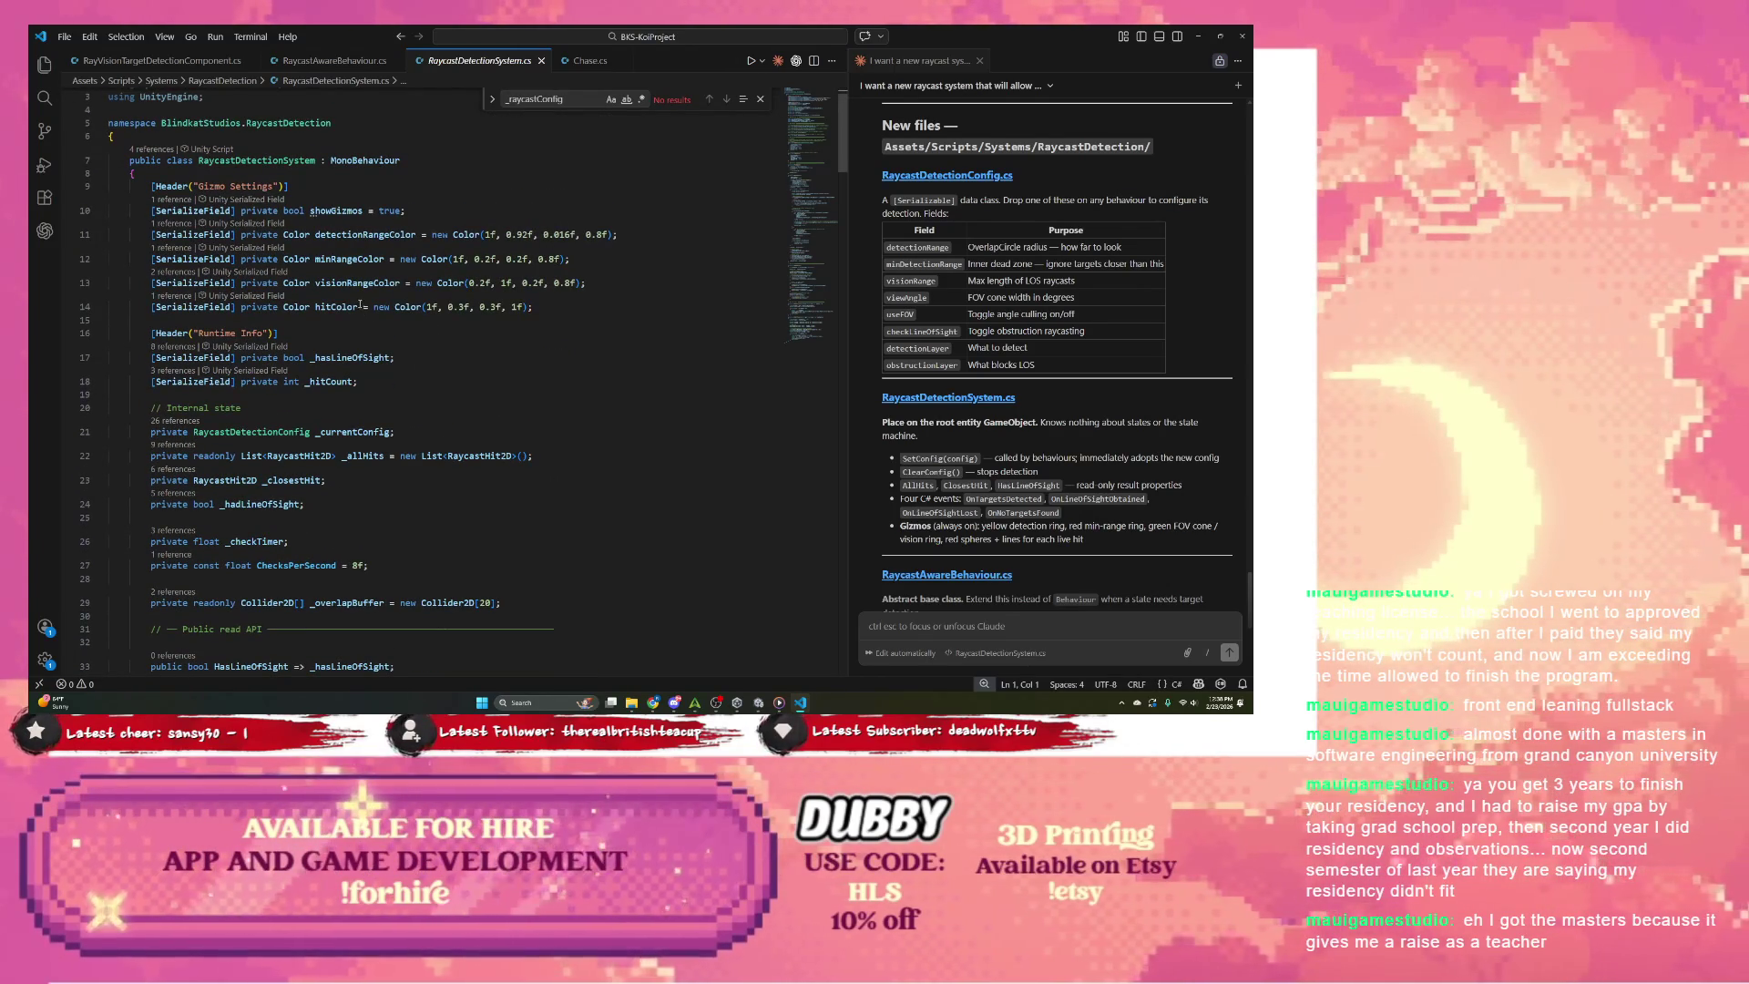
{"action": "scroll", "coordinate": [361, 314], "scroll_direction": "down", "scroll_amount": 2}
{"action": "scroll", "coordinate": [361, 316], "scroll_direction": "down", "scroll_amount": 1}
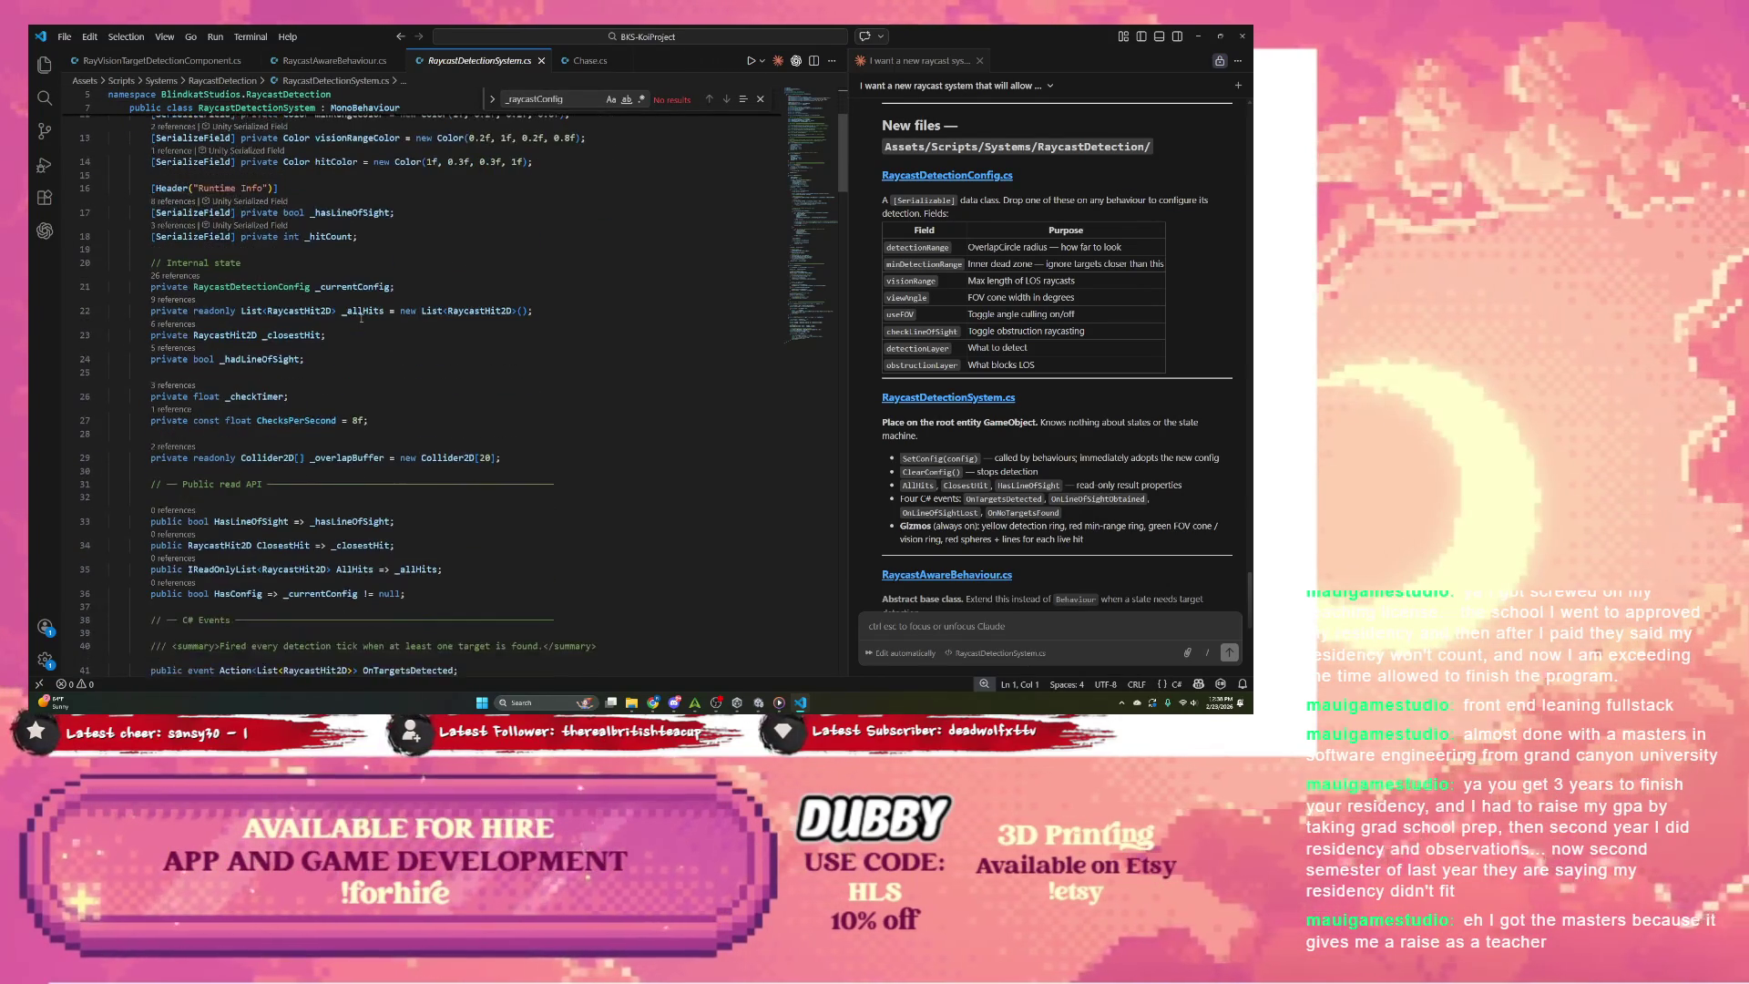
{"action": "scroll", "coordinate": [360, 317], "scroll_direction": "down", "scroll_amount": 5}
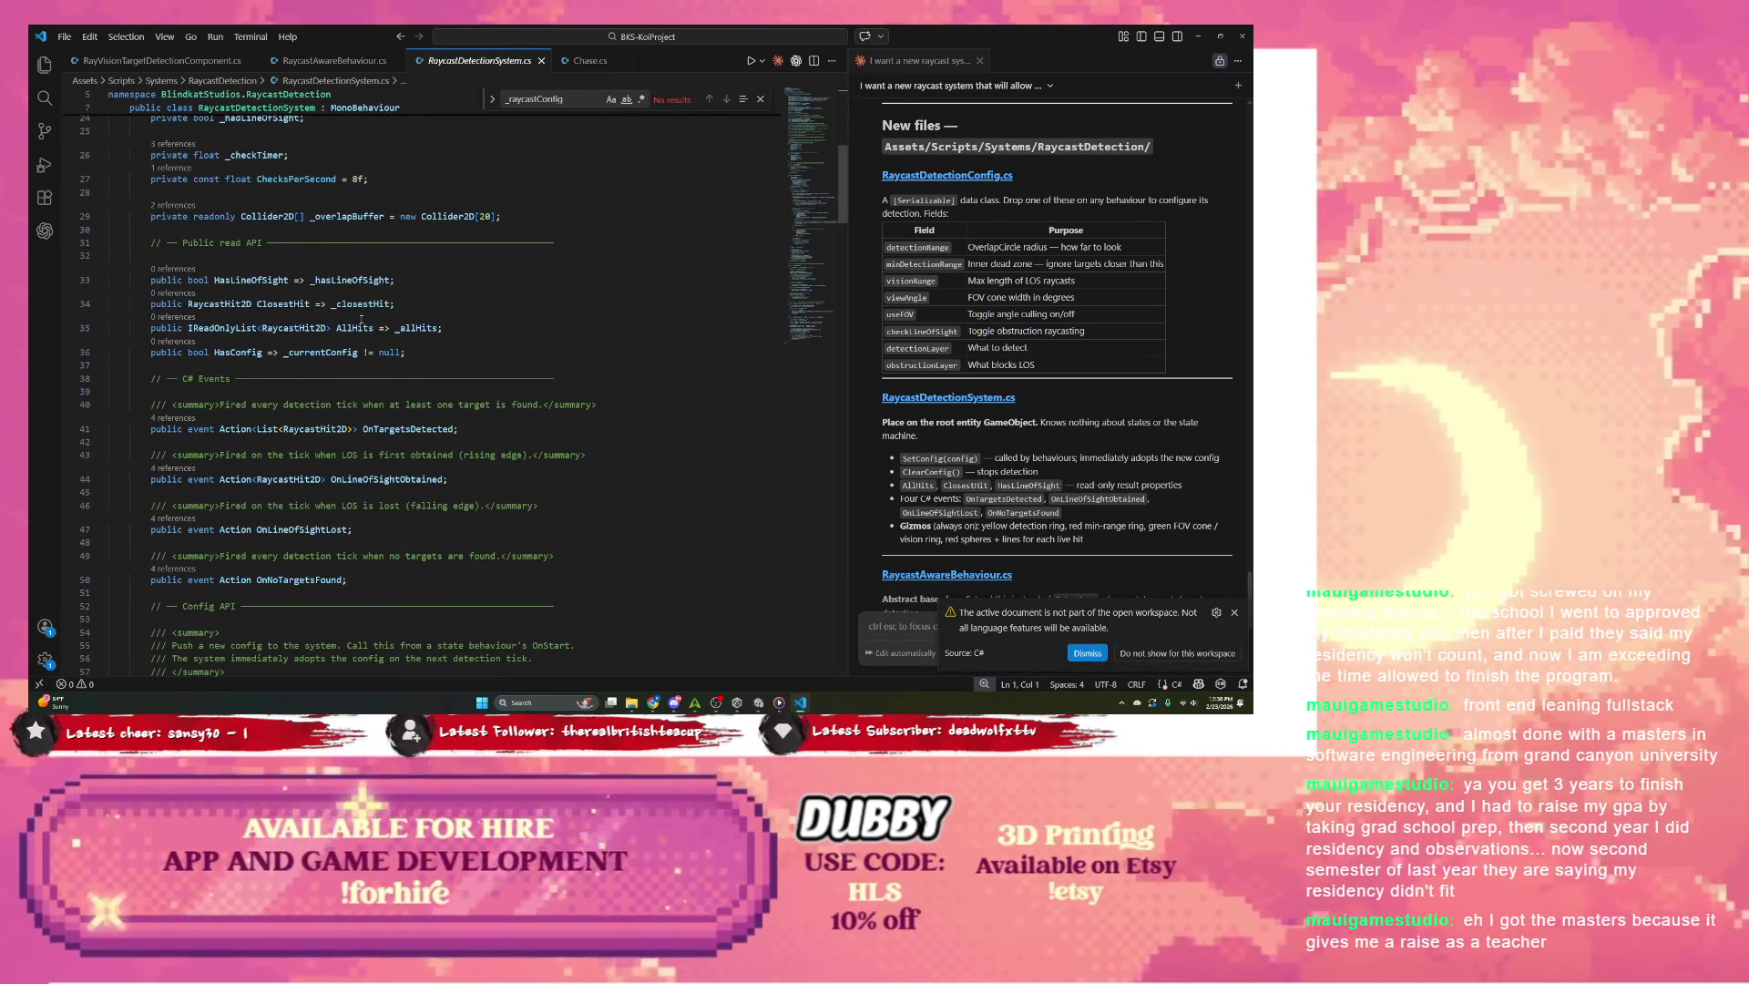
{"action": "scroll", "coordinate": [362, 318], "scroll_direction": "down", "scroll_amount": 2}
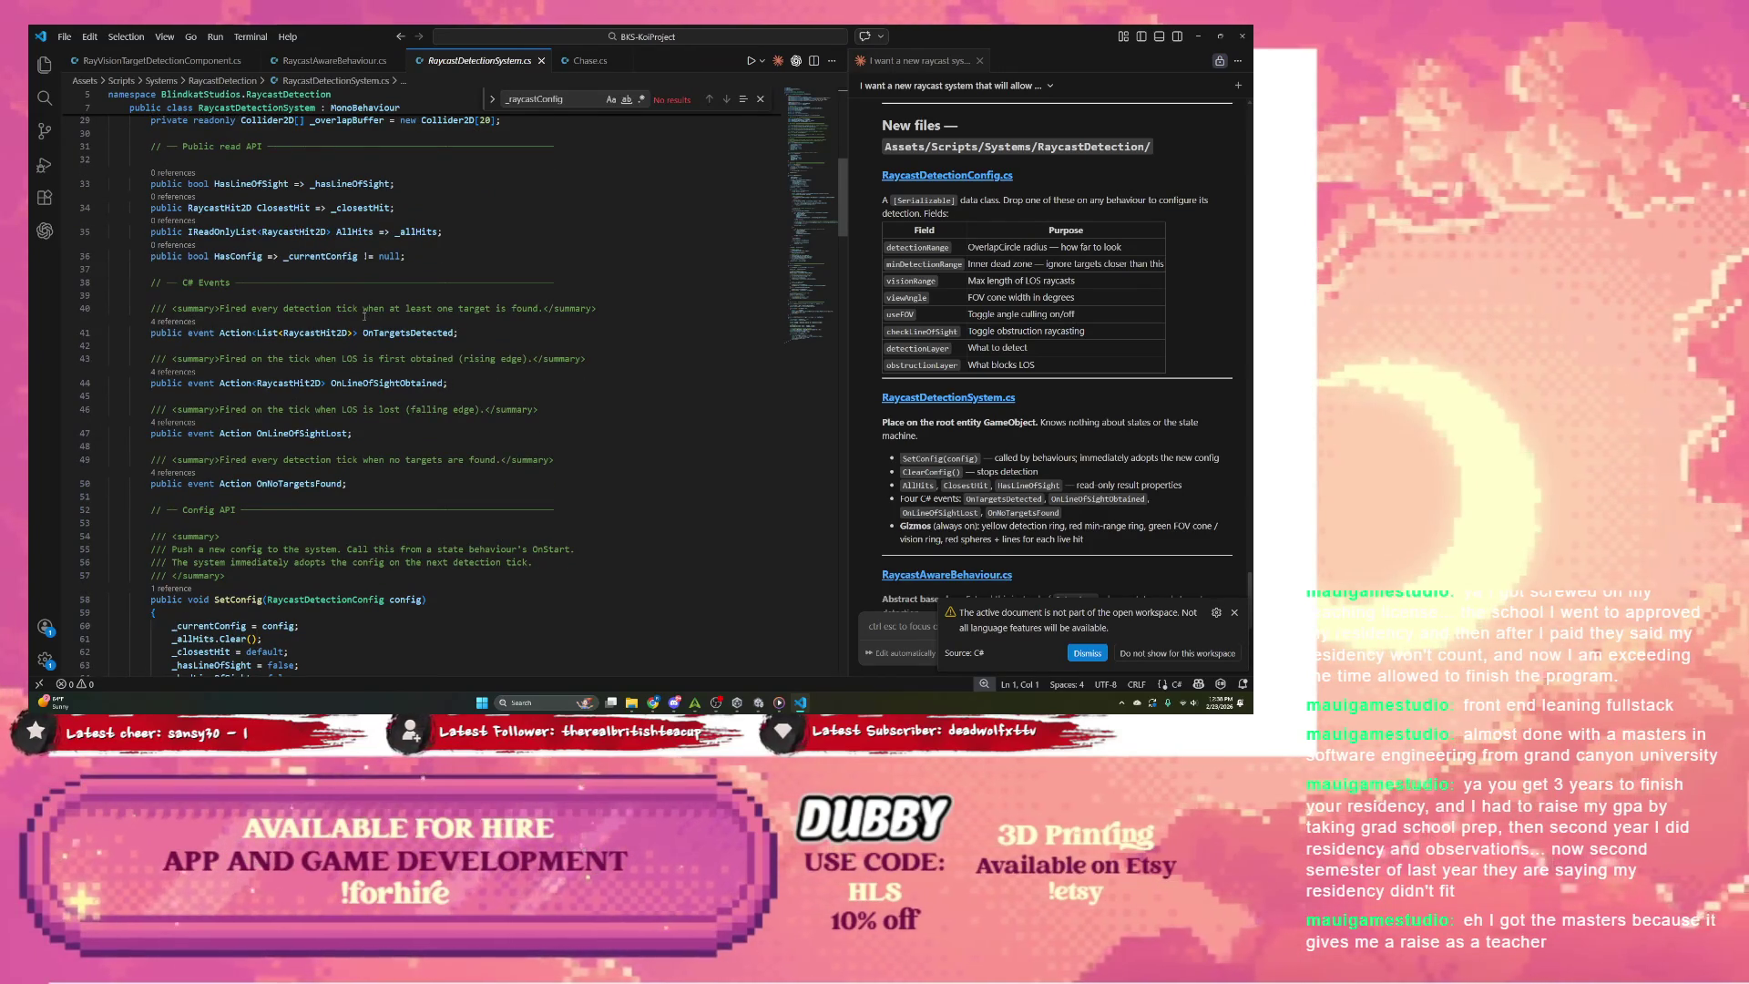
{"action": "scroll", "coordinate": [1092, 351], "scroll_direction": "down", "scroll_amount": 3}
{"action": "scroll", "coordinate": [1092, 351], "scroll_direction": "down", "scroll_amount": 2}
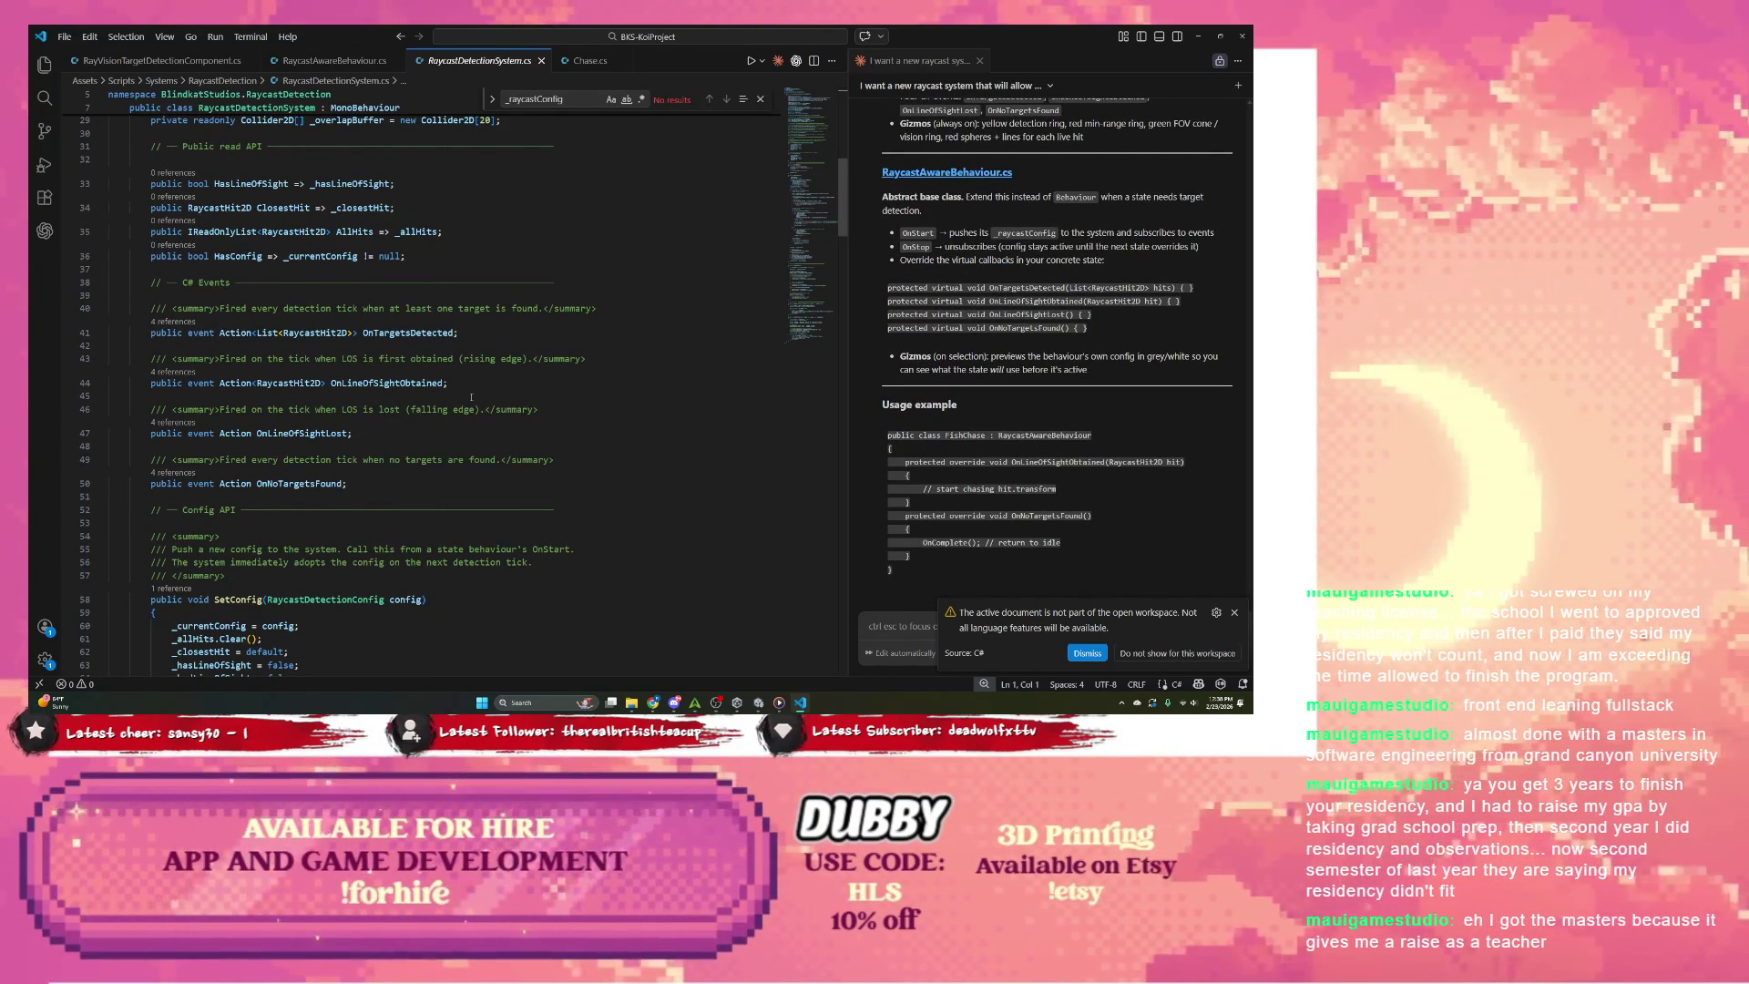
{"action": "scroll", "coordinate": [471, 396], "scroll_direction": "down", "scroll_amount": 2}
{"action": "scroll", "coordinate": [471, 394], "scroll_direction": "down", "scroll_amount": 2}
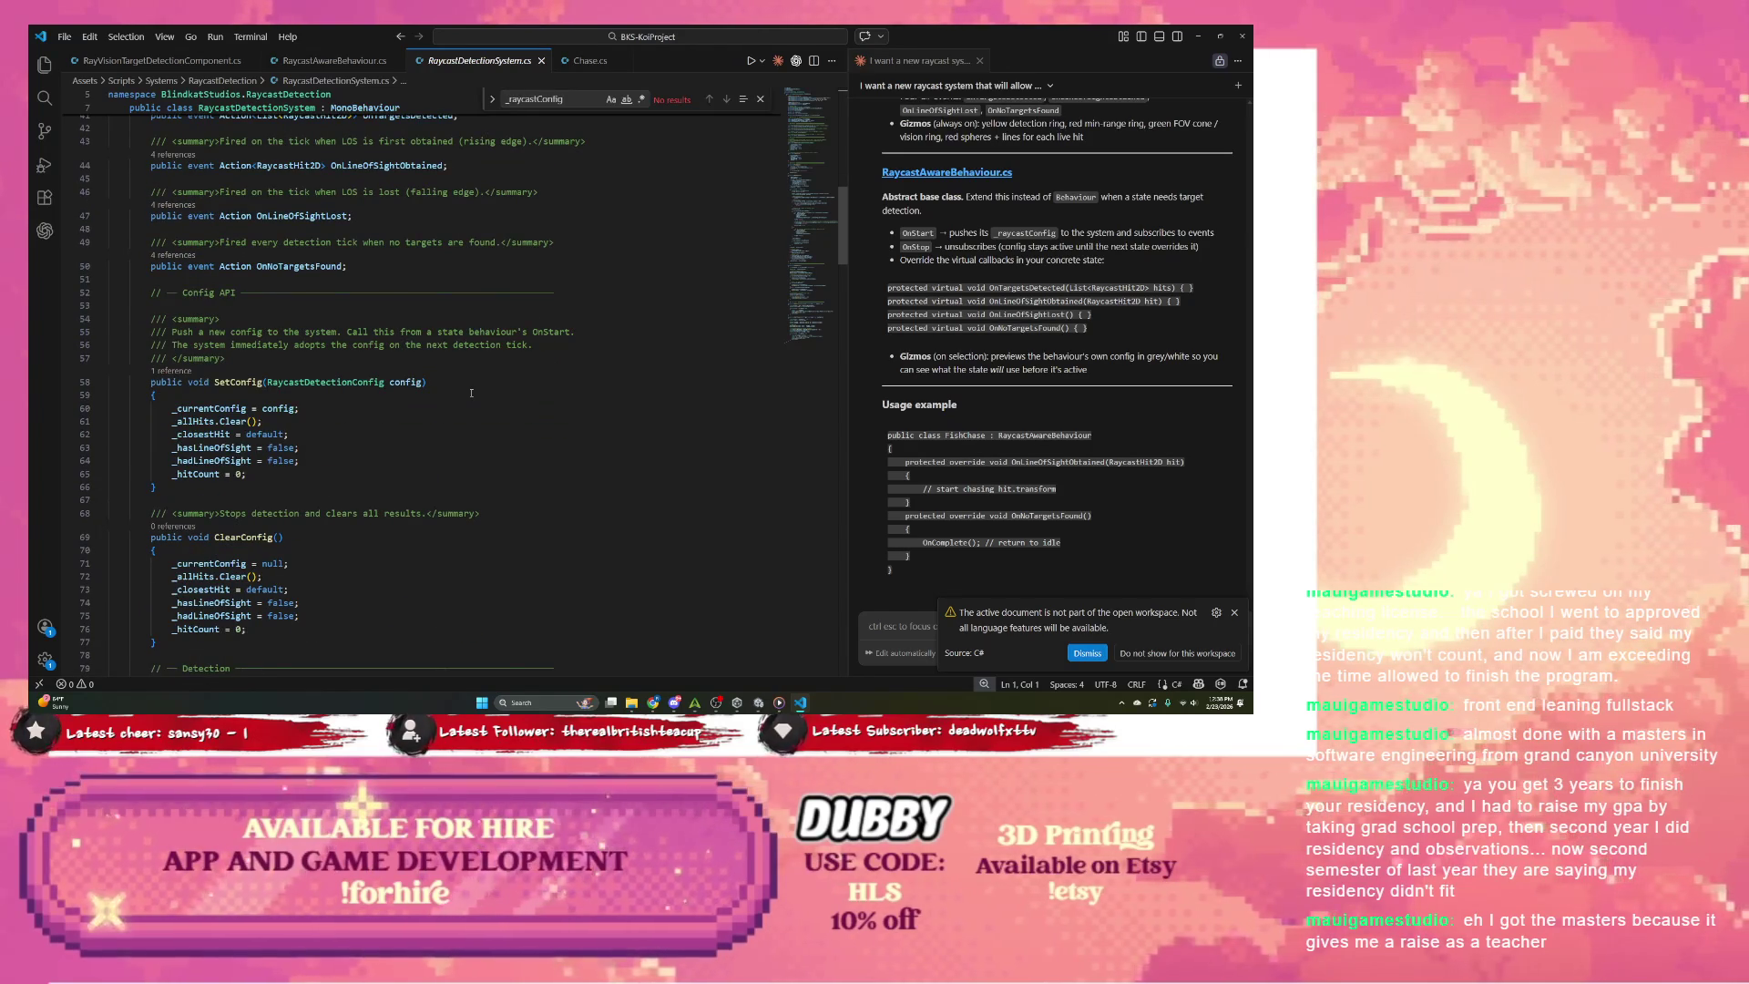
{"action": "double_click", "coordinate": [239, 381]}
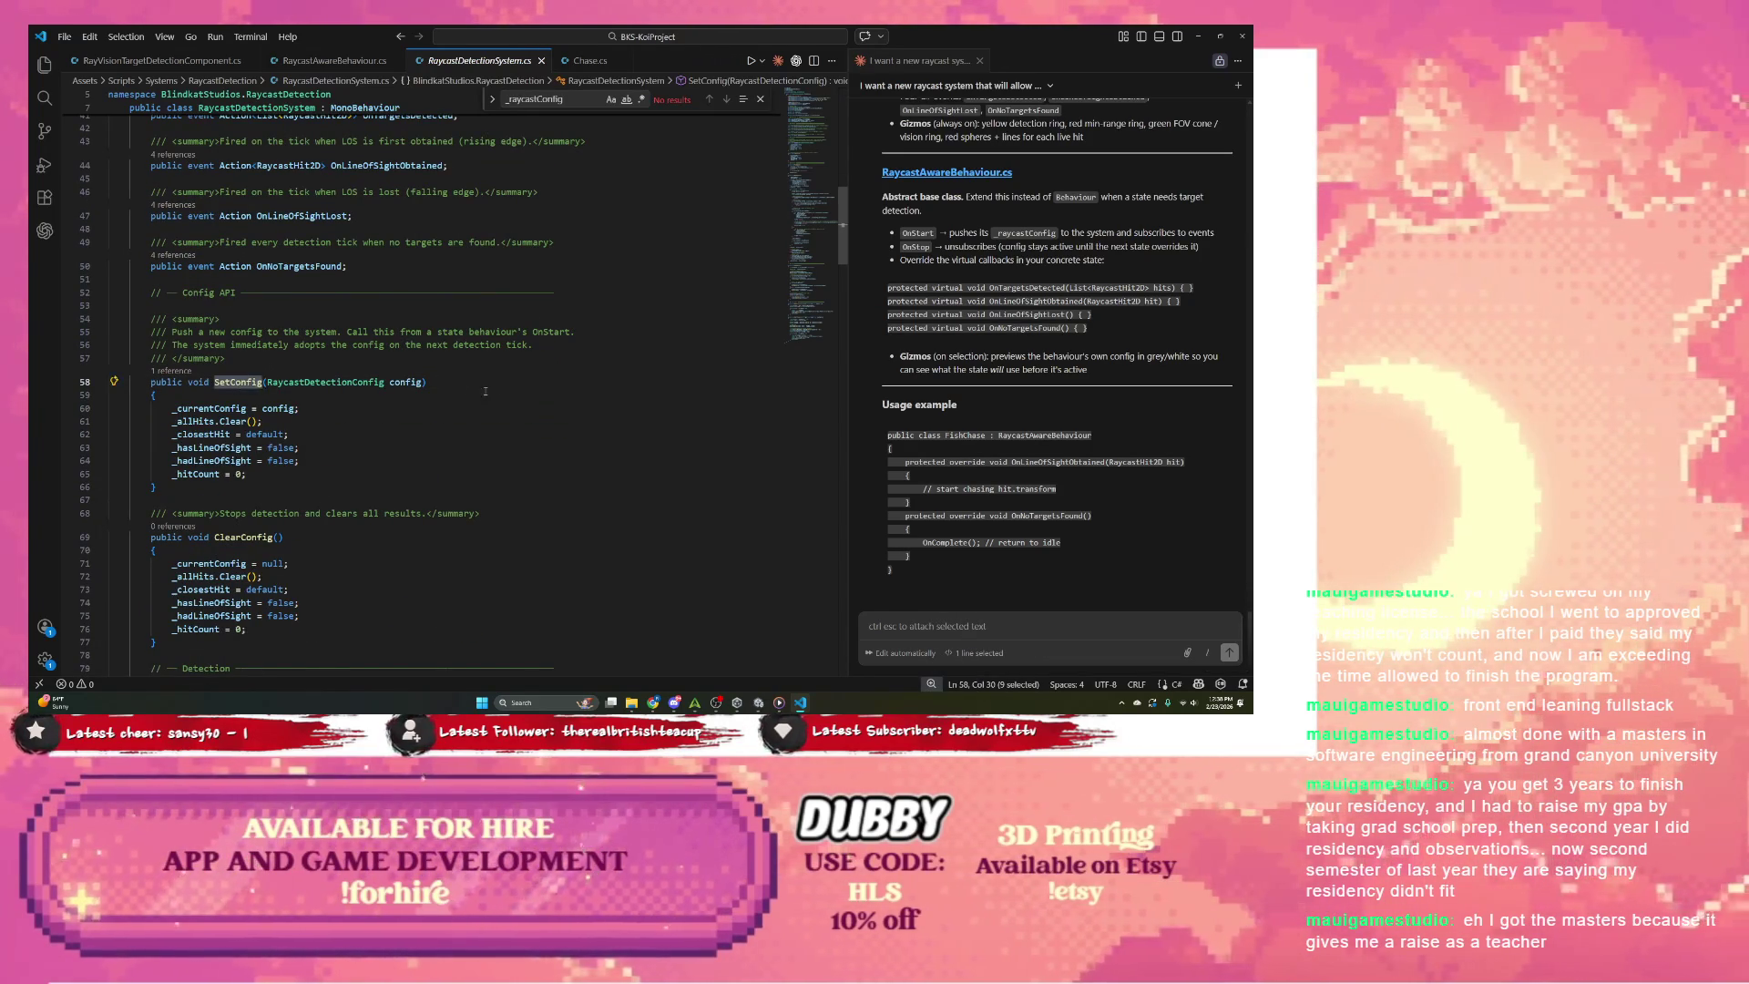
Step: Review the detection system's events and the chat summary, ending on Chase.cs
{"action": "scroll", "coordinate": [486, 390], "scroll_direction": "up", "scroll_amount": 6}
{"action": "scroll", "coordinate": [371, 395], "scroll_direction": "down", "scroll_amount": 6}
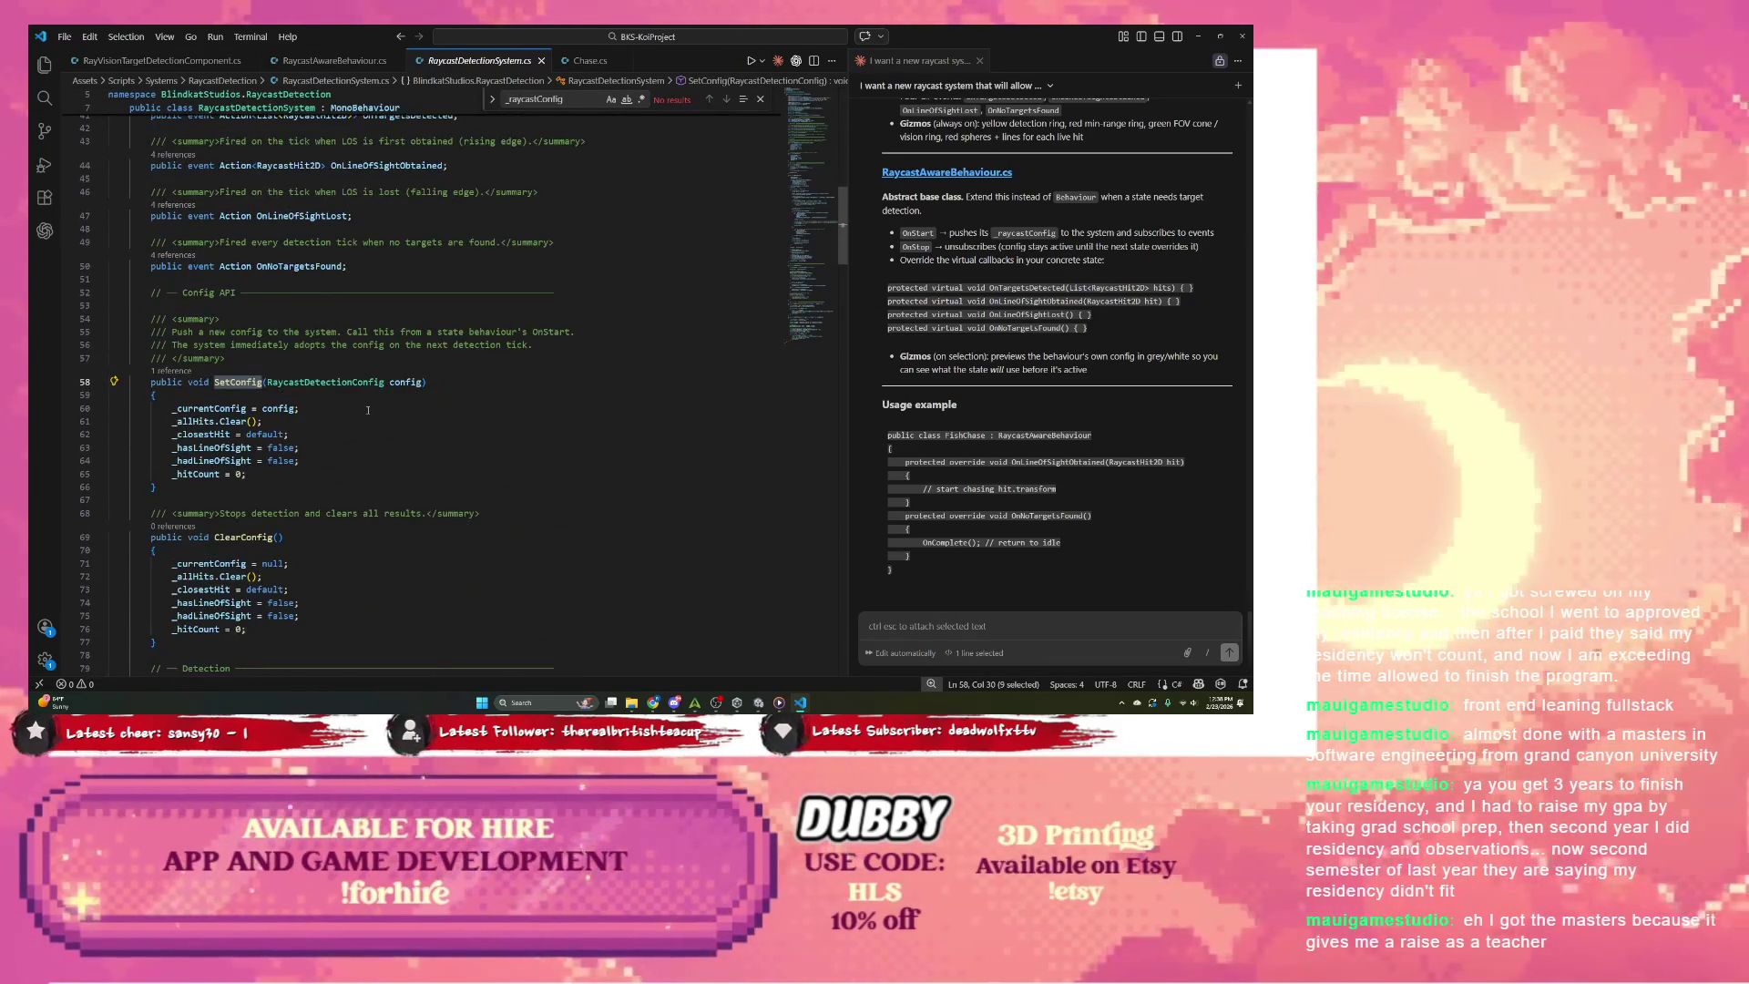
{"action": "scroll", "coordinate": [368, 410], "scroll_direction": "down", "scroll_amount": 7}
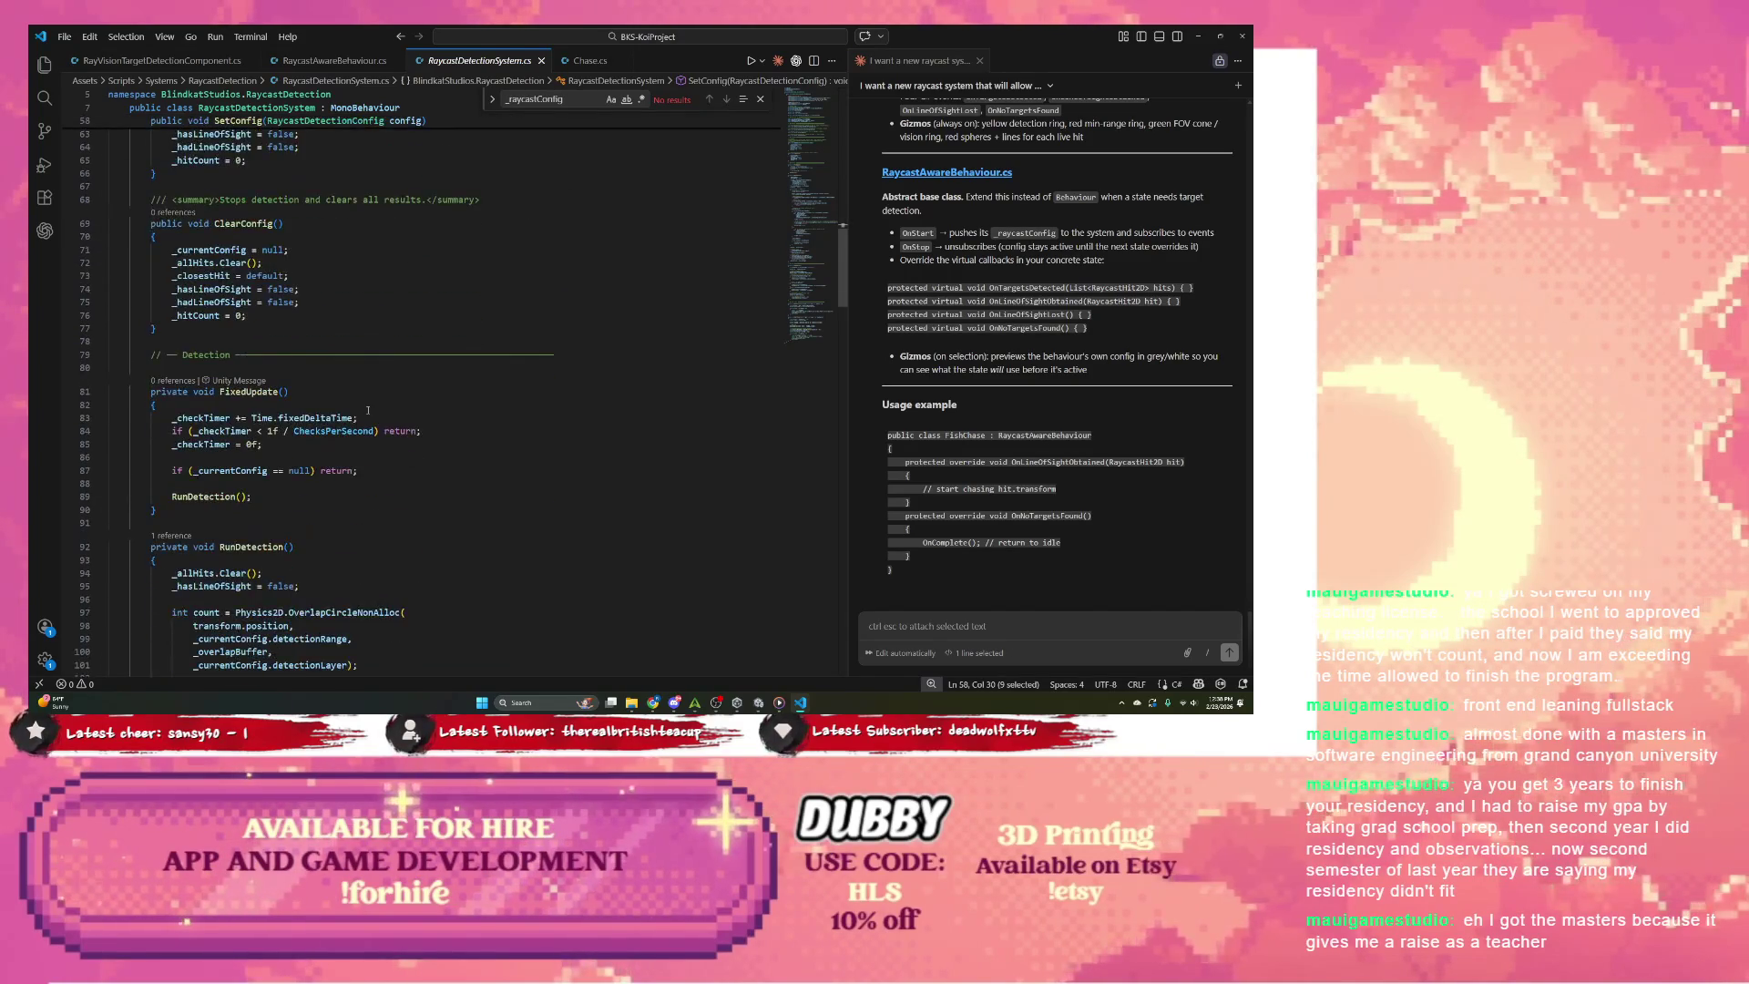
{"action": "scroll", "coordinate": [368, 410], "scroll_direction": "up", "scroll_amount": 6}
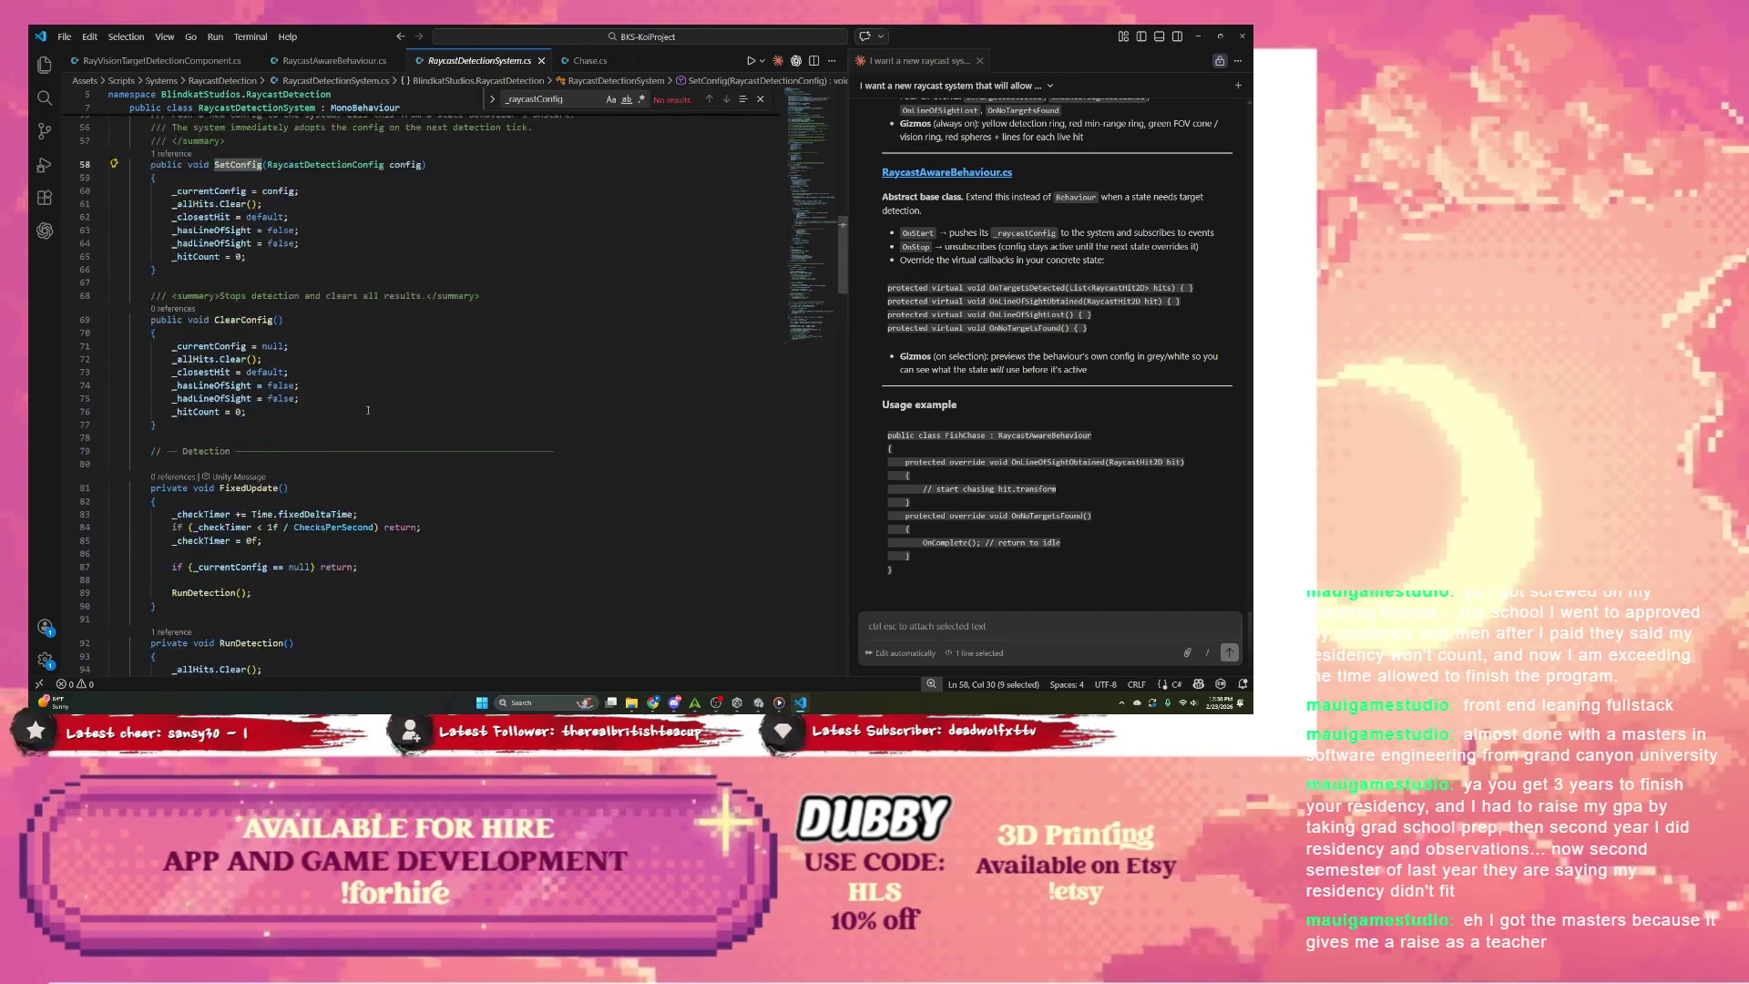
{"action": "scroll", "coordinate": [368, 409], "scroll_direction": "up", "scroll_amount": 7}
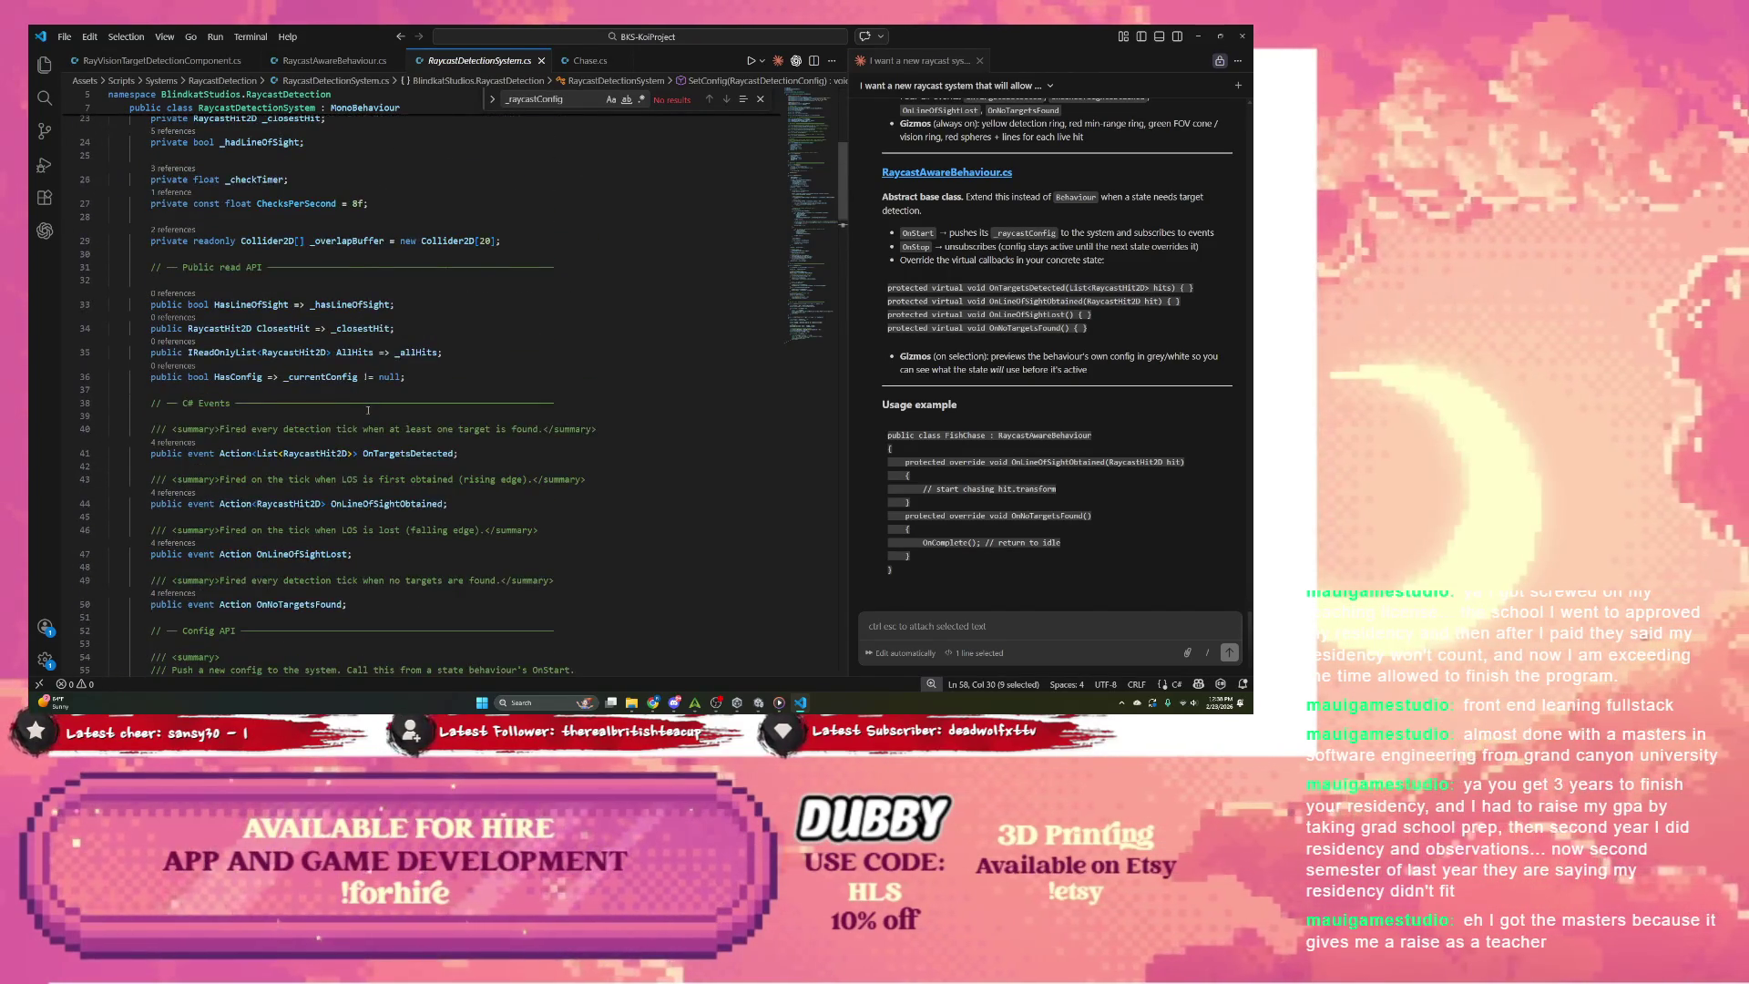
{"action": "scroll", "coordinate": [368, 410], "scroll_direction": "down", "scroll_amount": 5}
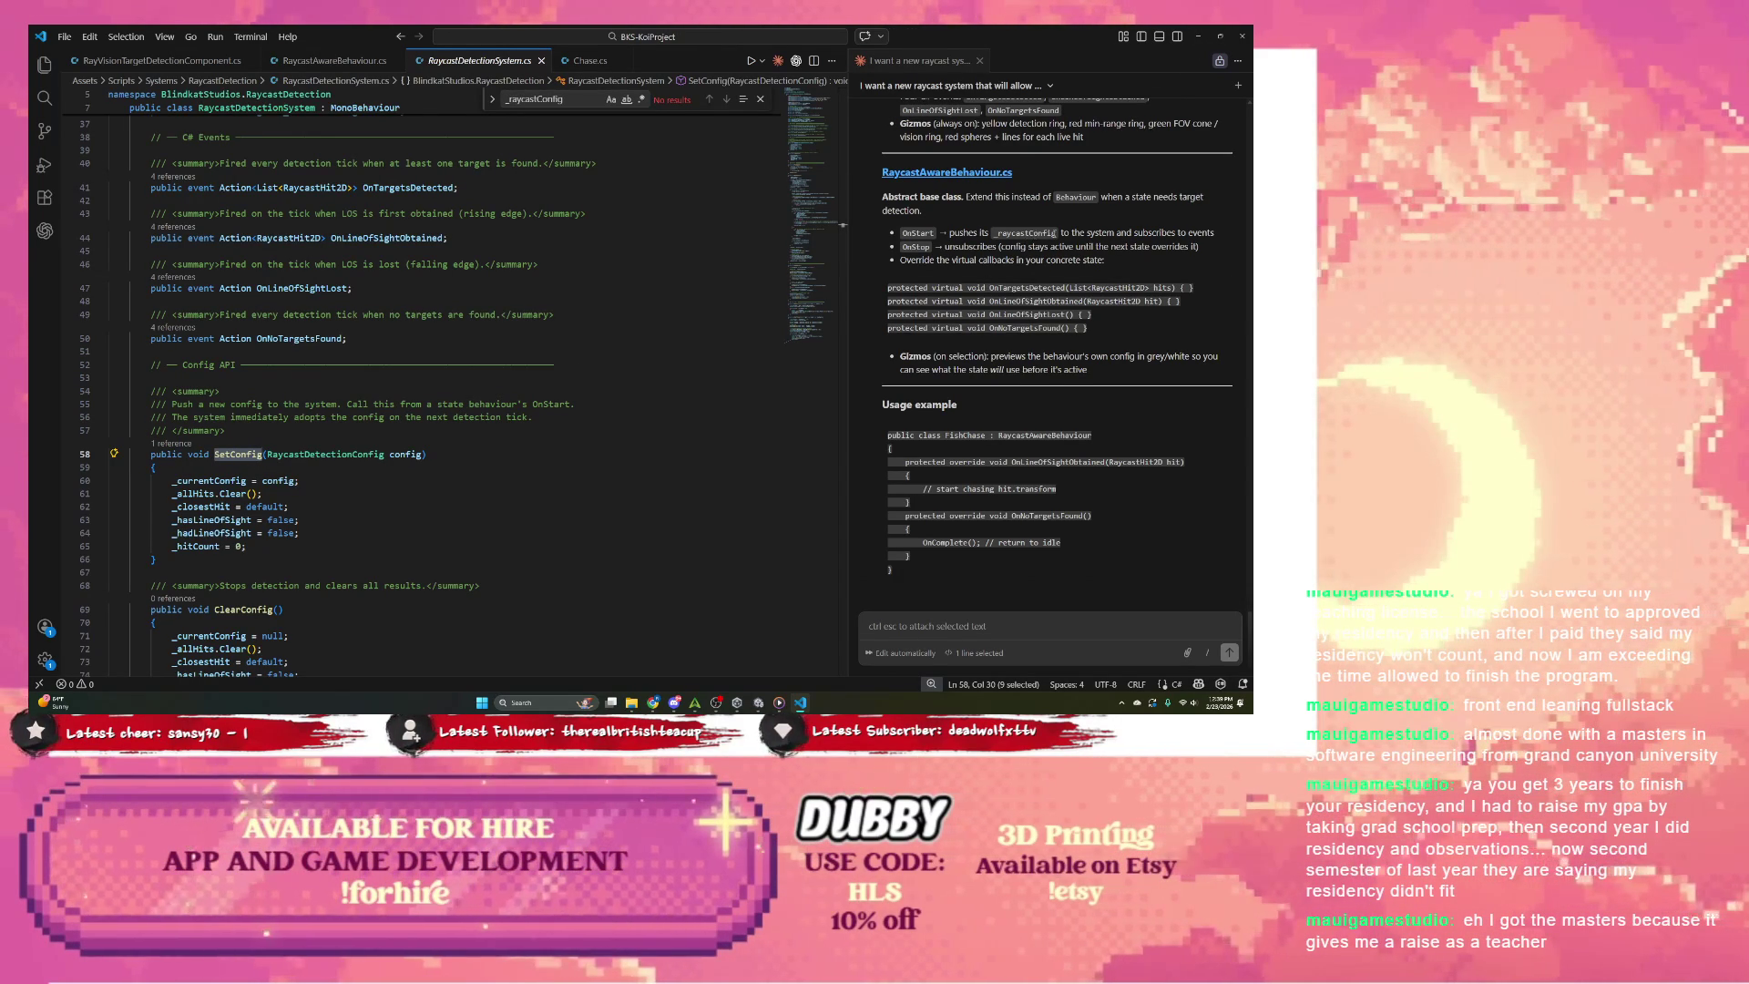
{"action": "scroll", "coordinate": [1002, 237], "scroll_direction": "up", "scroll_amount": 4}
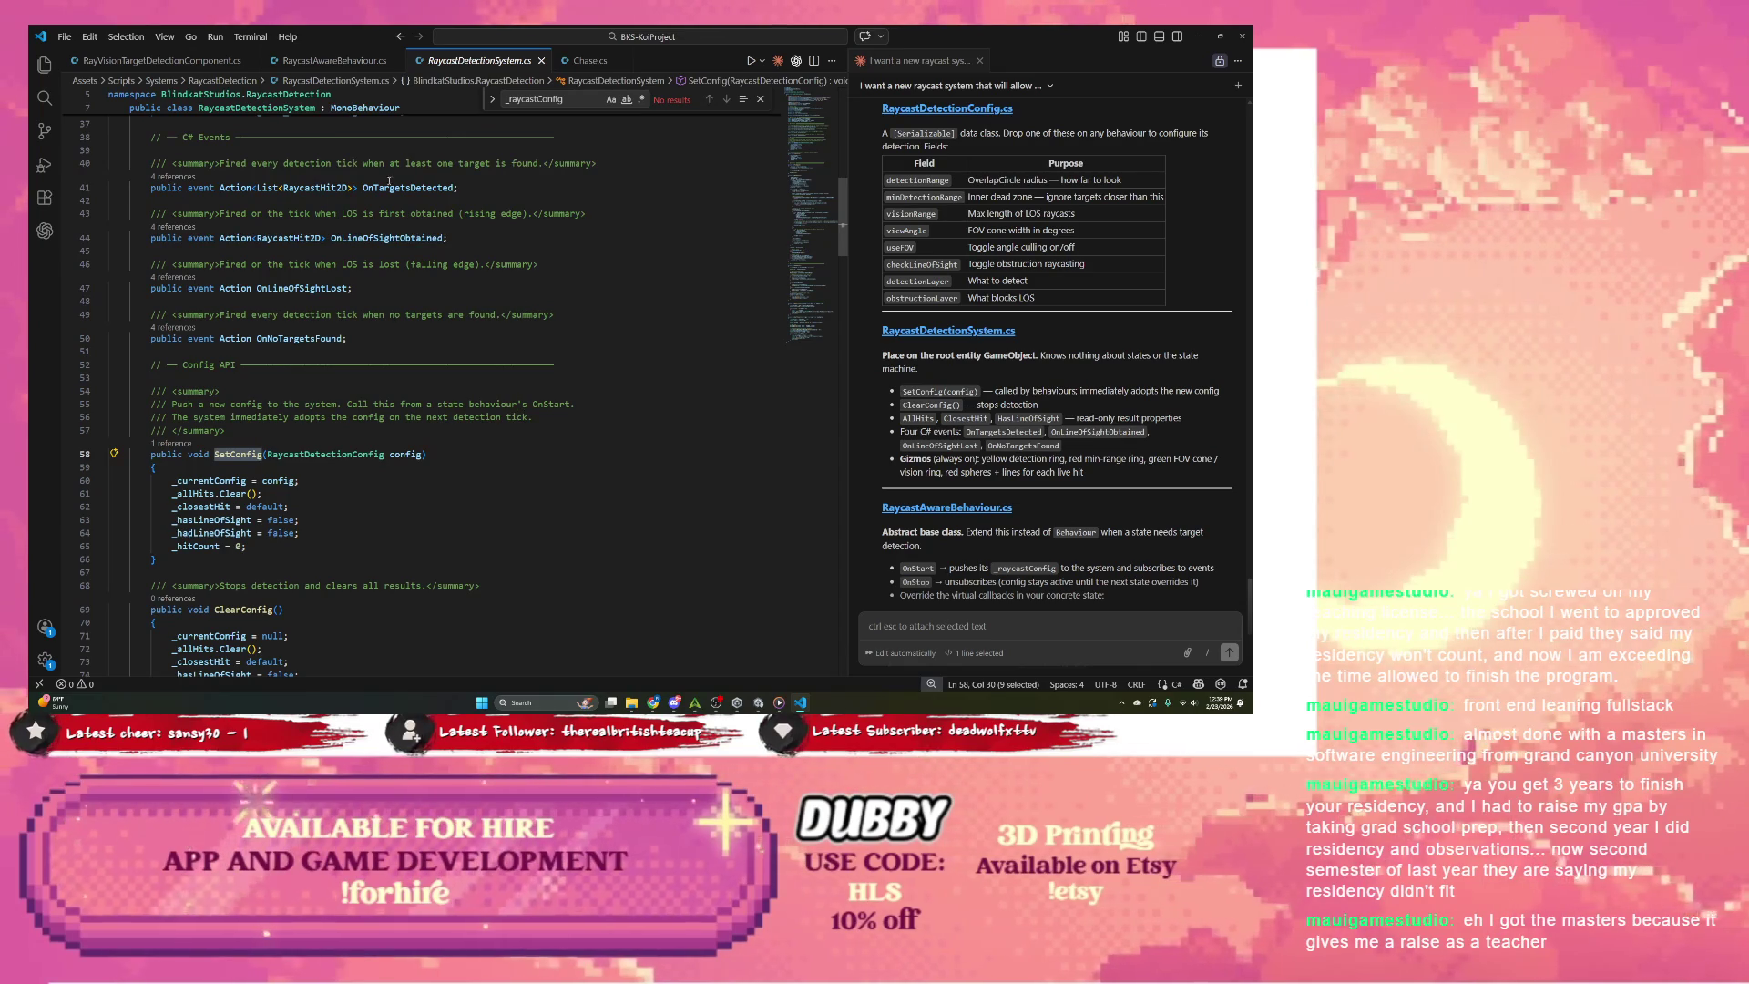
{"action": "left_click", "coordinate": [587, 61]}
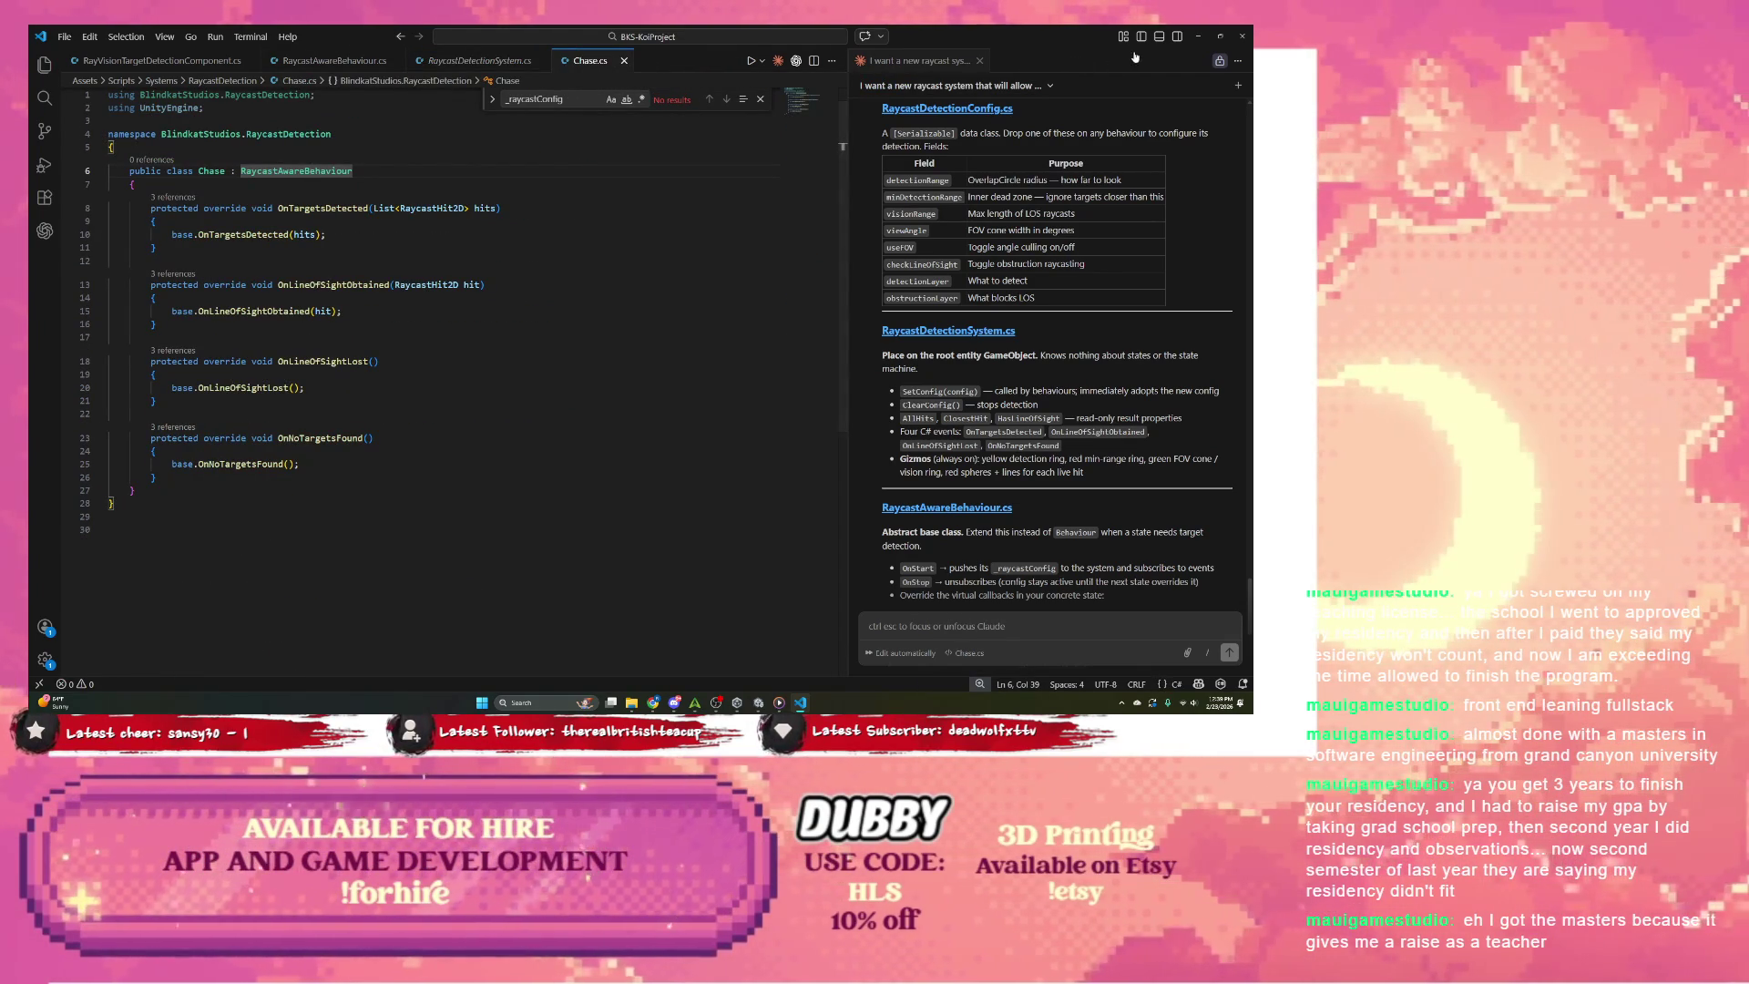
Step: Open MoveTo.cs via Edit Script on ChaseState's Move To component, skim it, and return to Chase.cs
{"action": "left_click", "coordinate": [1198, 36]}
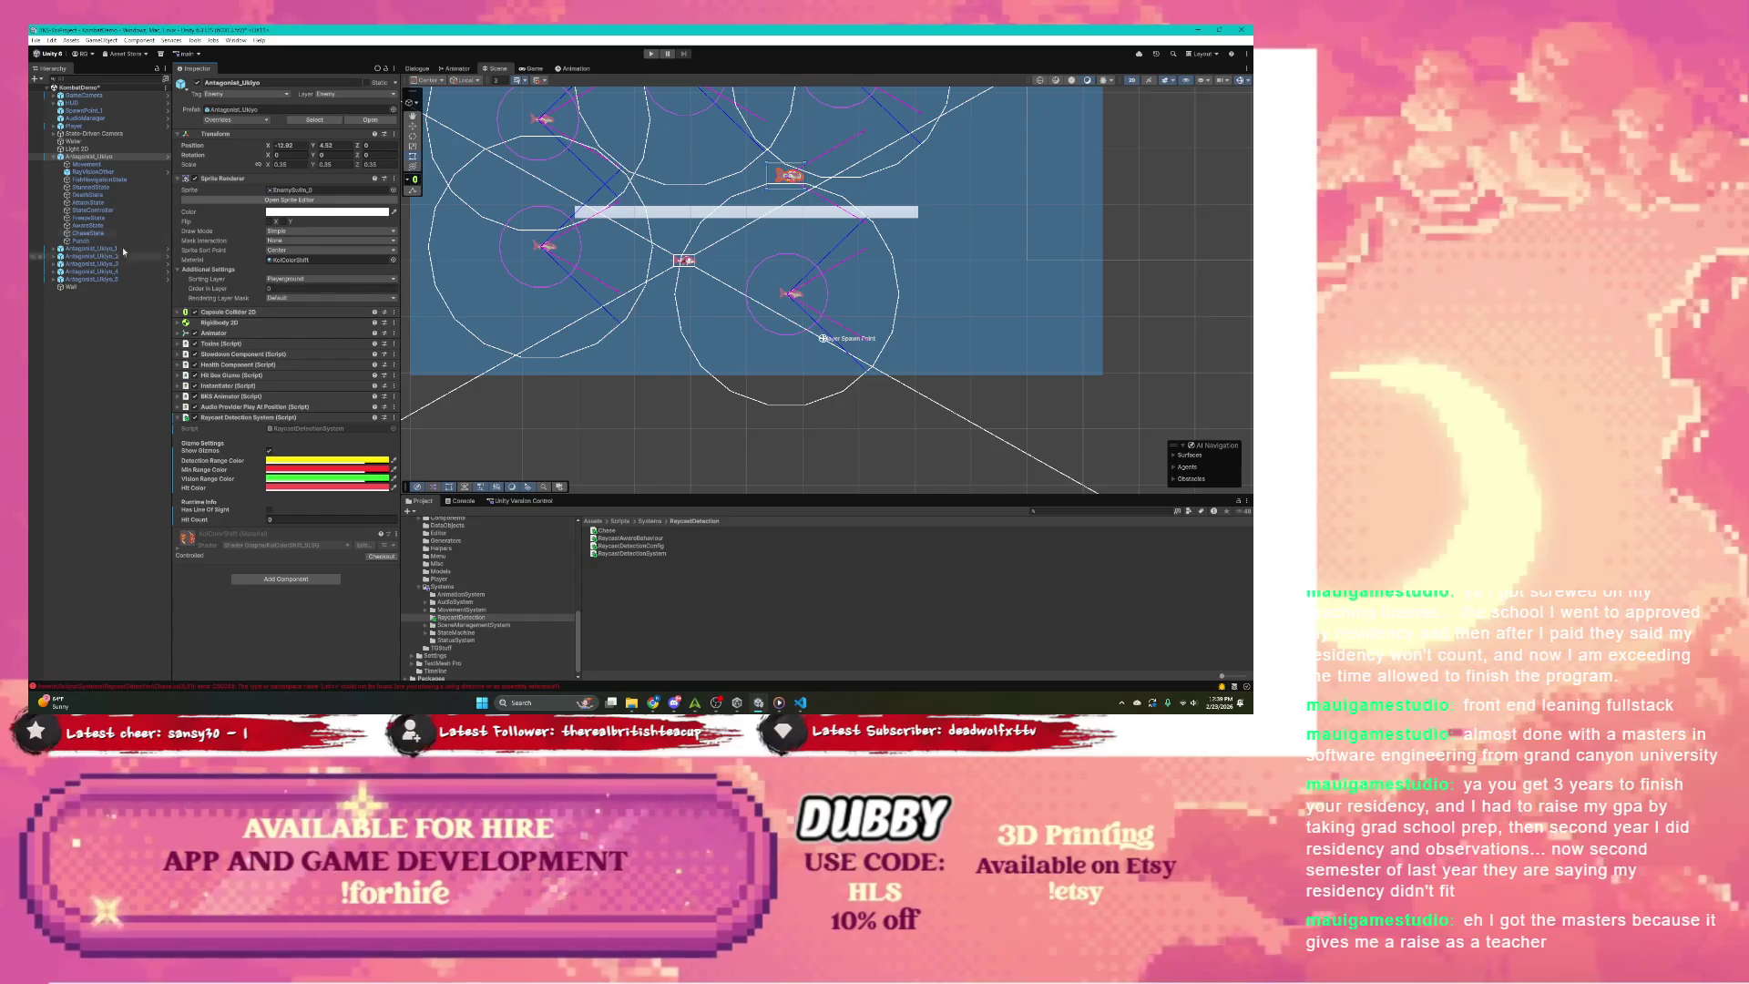
{"action": "left_click", "coordinate": [98, 234]}
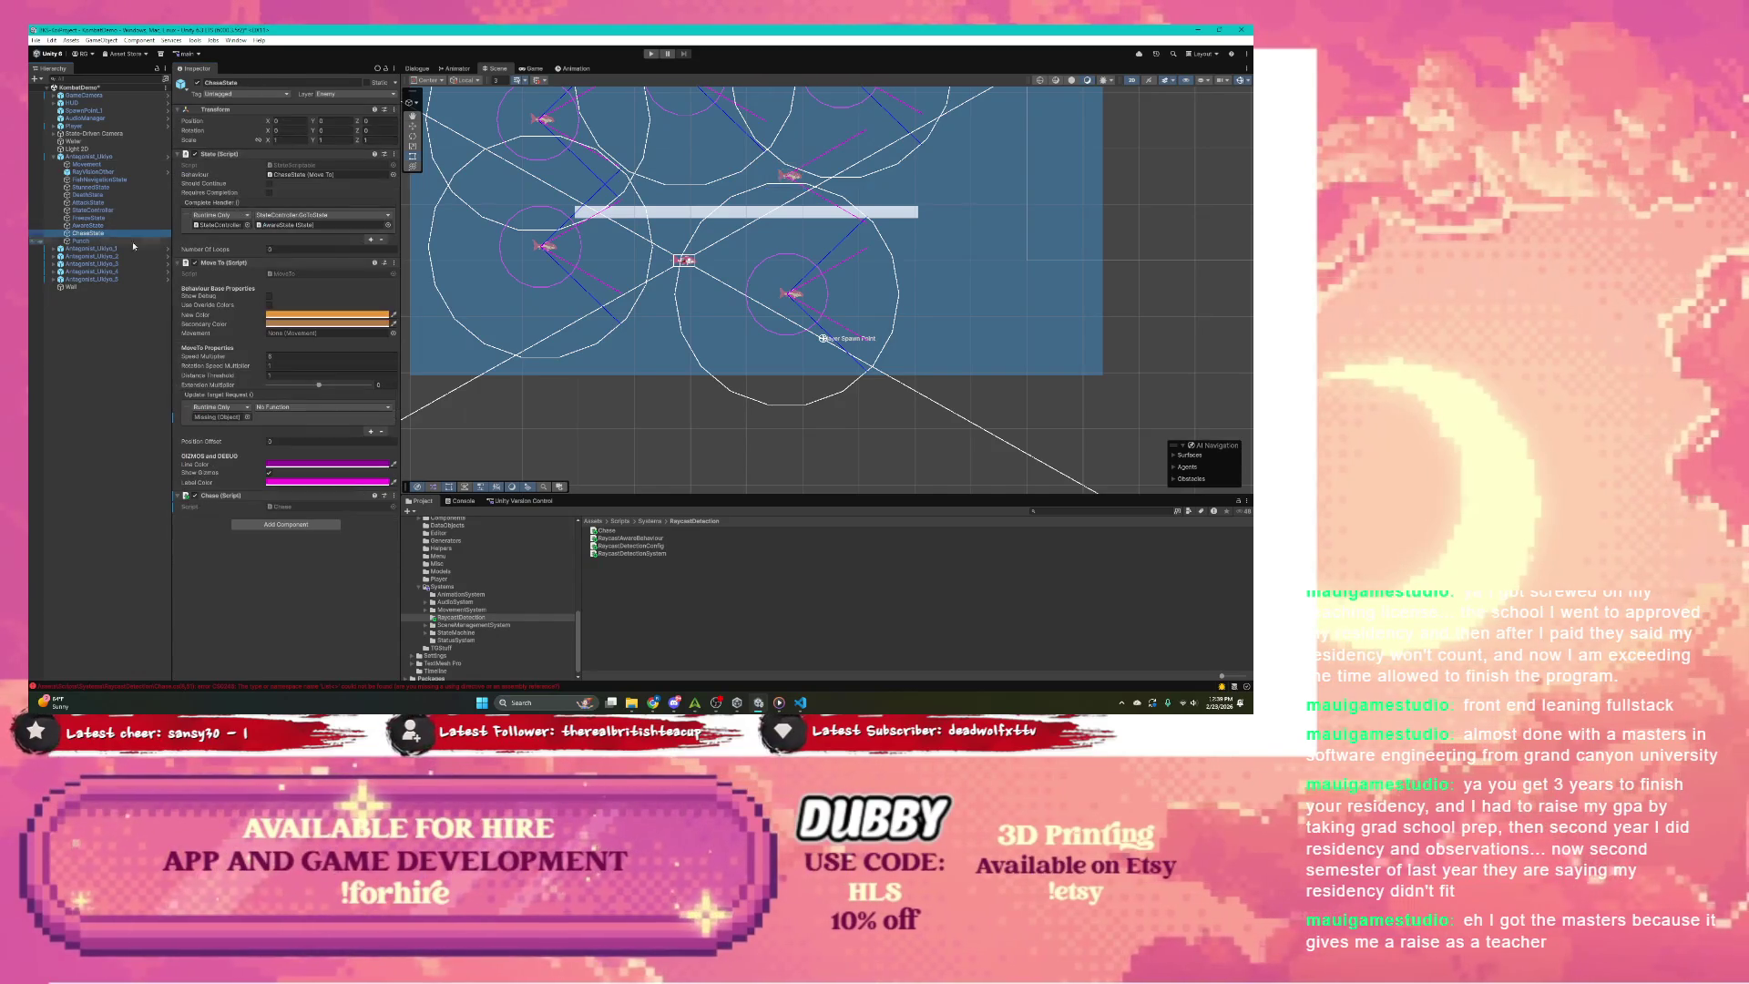
{"action": "left_click", "coordinate": [393, 262]}
{"action": "left_click", "coordinate": [435, 391]}
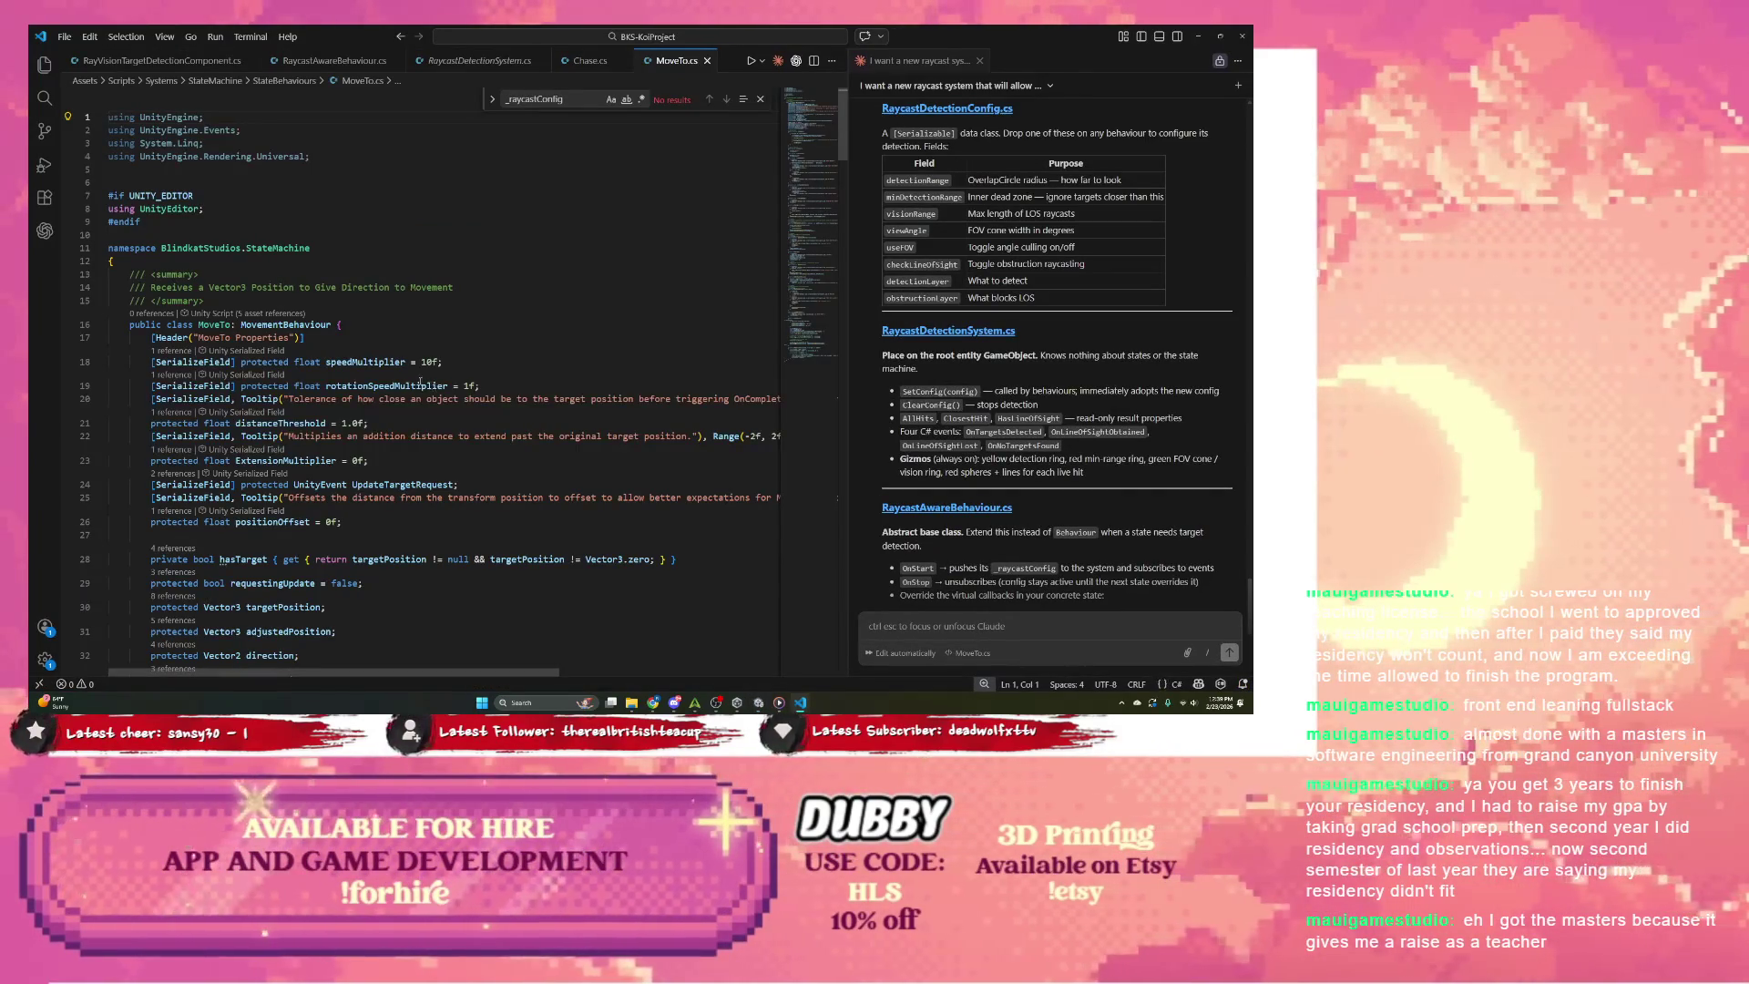
{"action": "scroll", "coordinate": [338, 354], "scroll_direction": "down", "scroll_amount": 3}
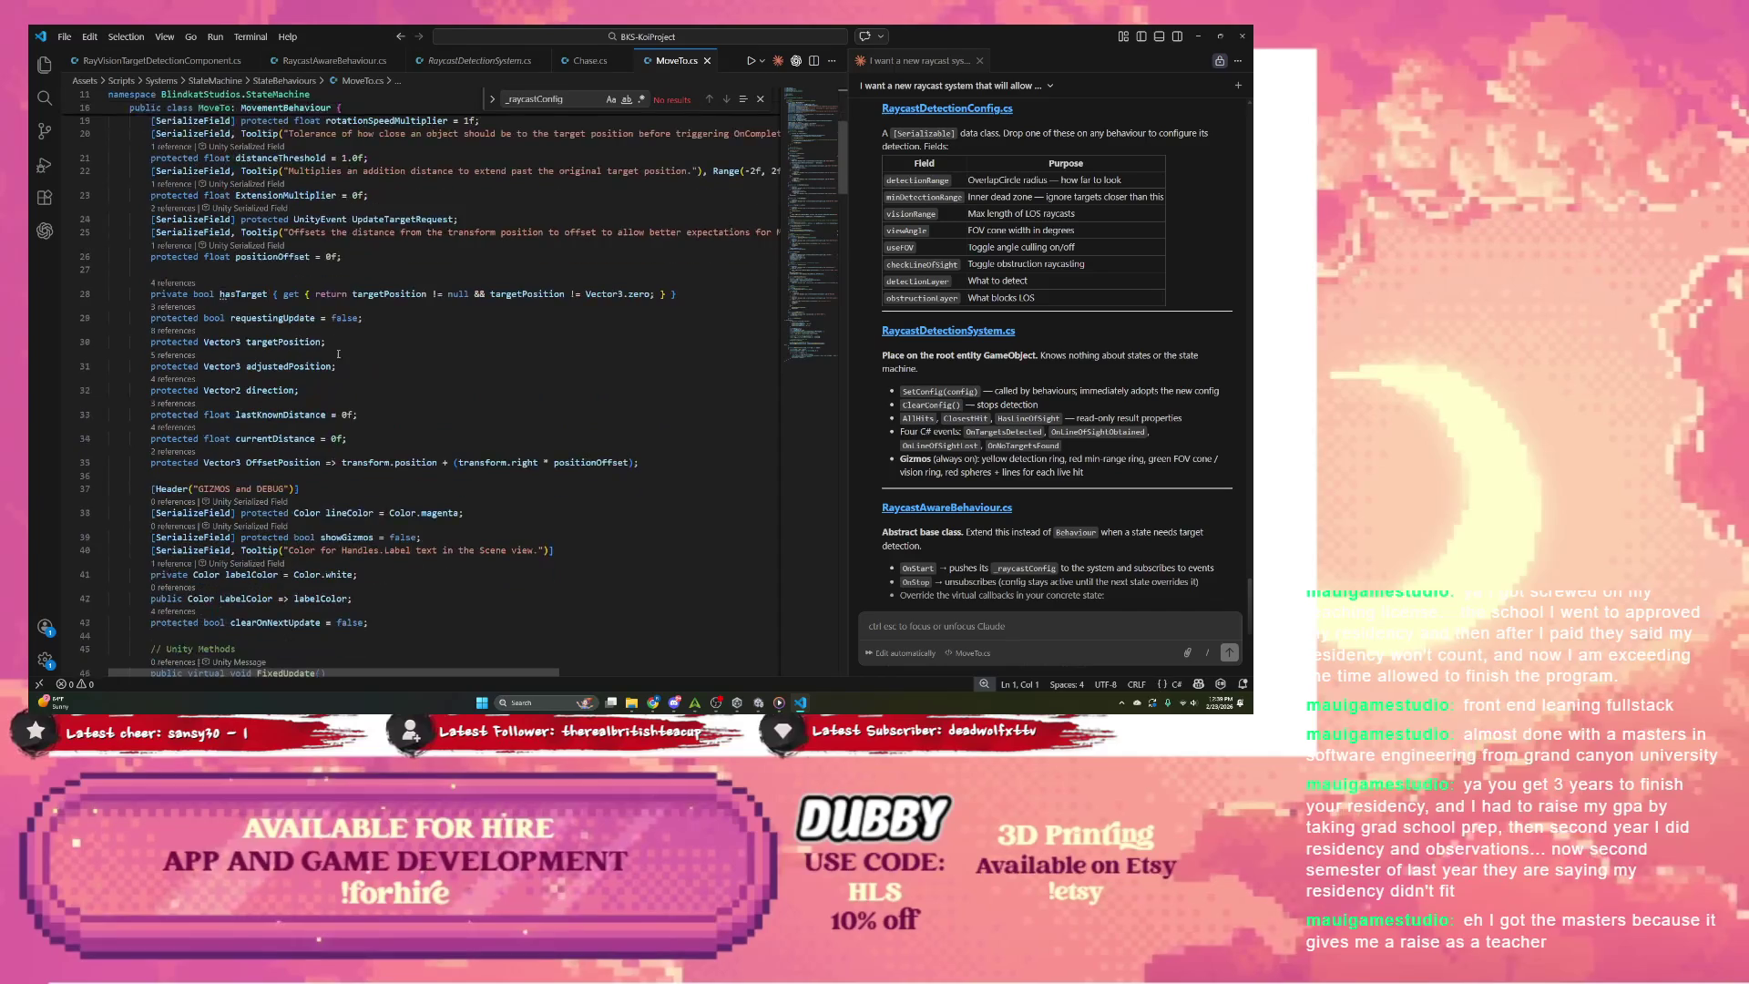
{"action": "scroll", "coordinate": [339, 354], "scroll_direction": "down", "scroll_amount": 4}
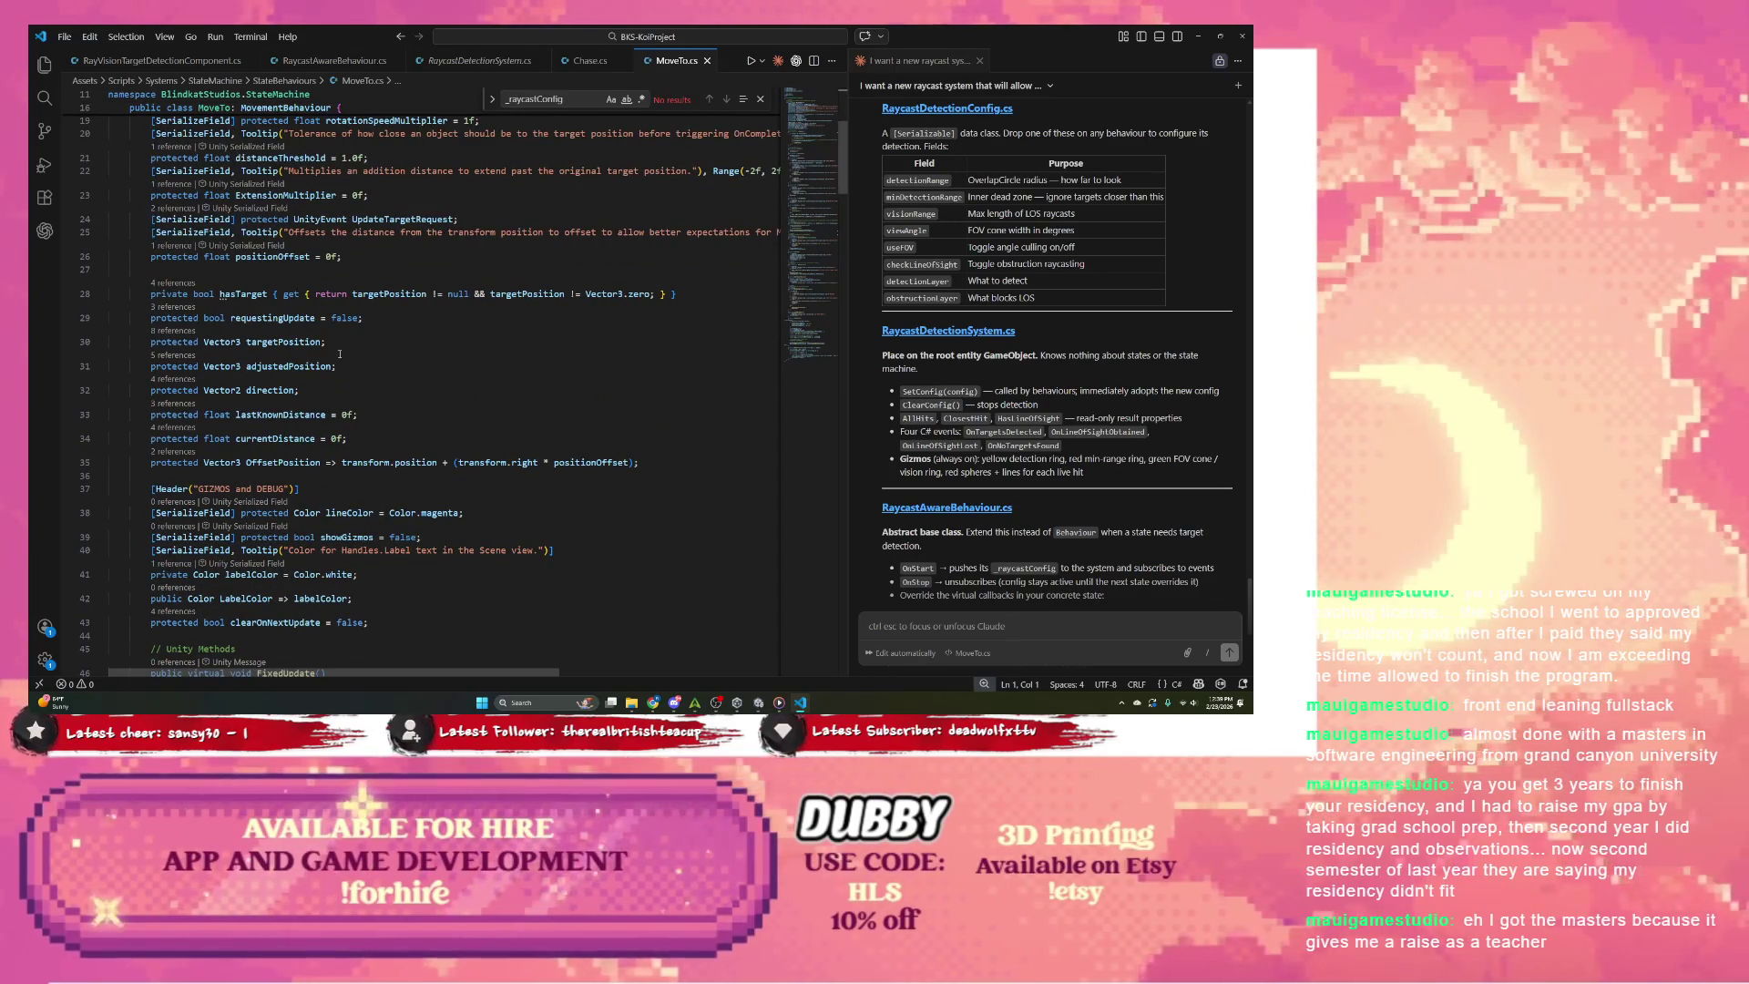
{"action": "scroll", "coordinate": [339, 354], "scroll_direction": "up", "scroll_amount": 4}
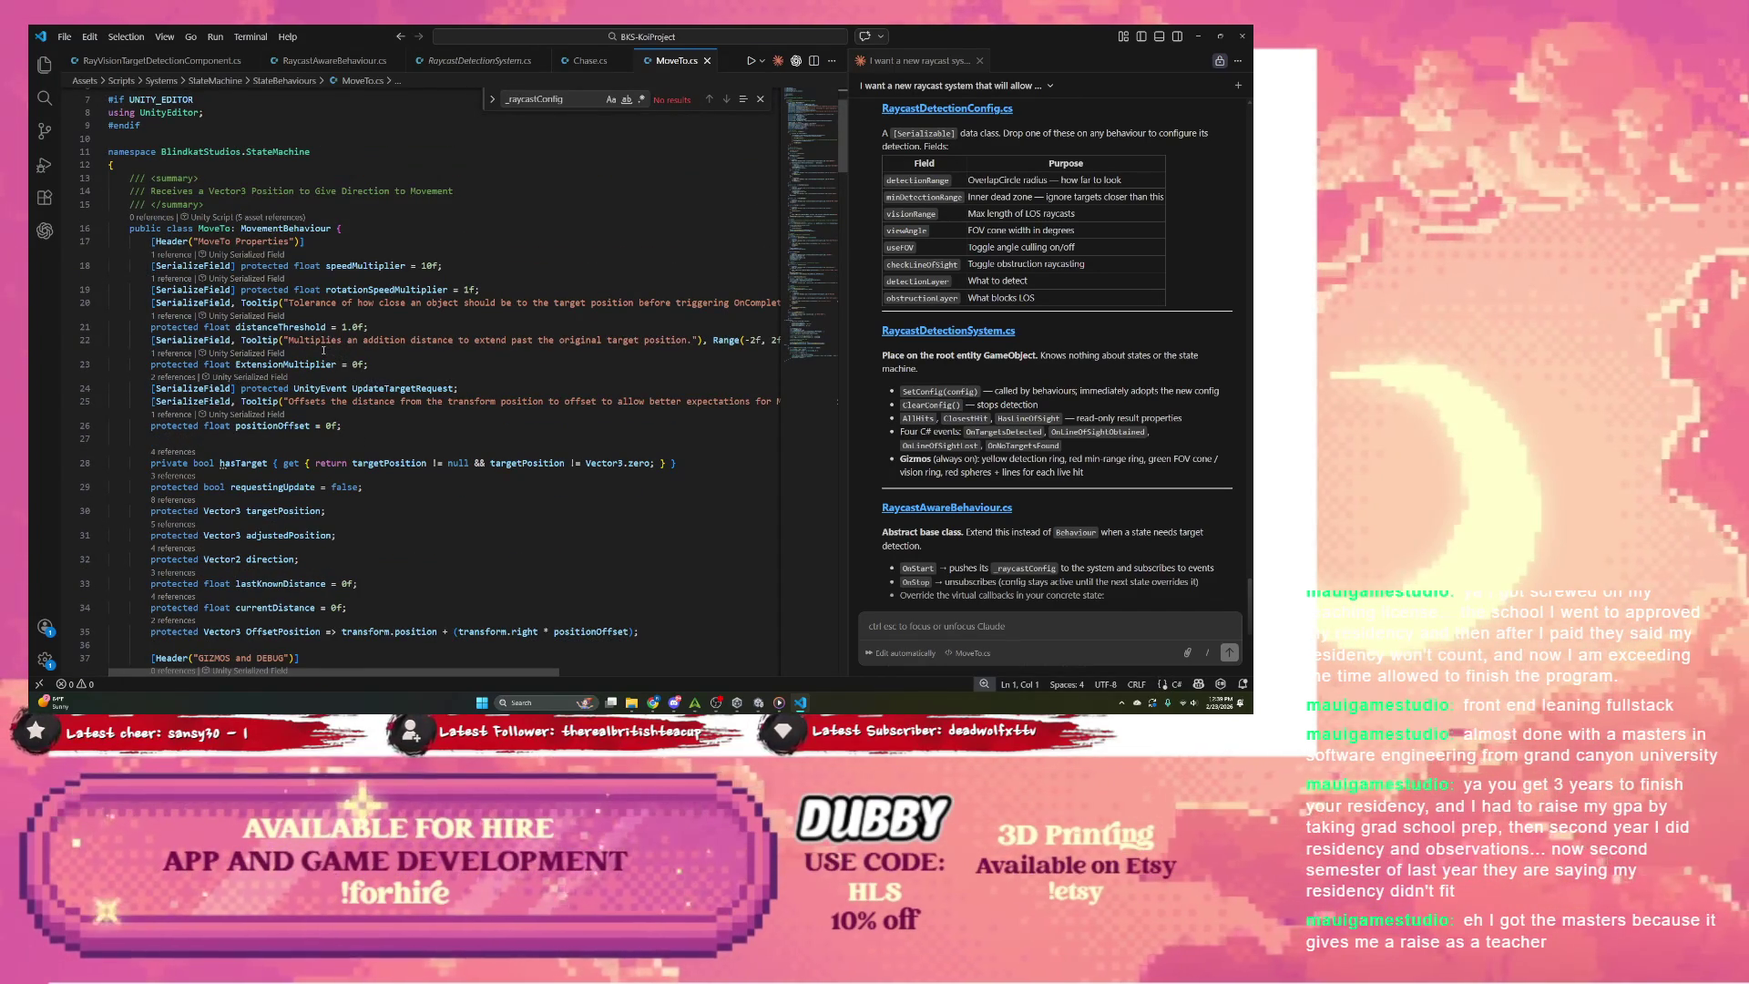
{"action": "scroll", "coordinate": [323, 349], "scroll_direction": "down", "scroll_amount": 4}
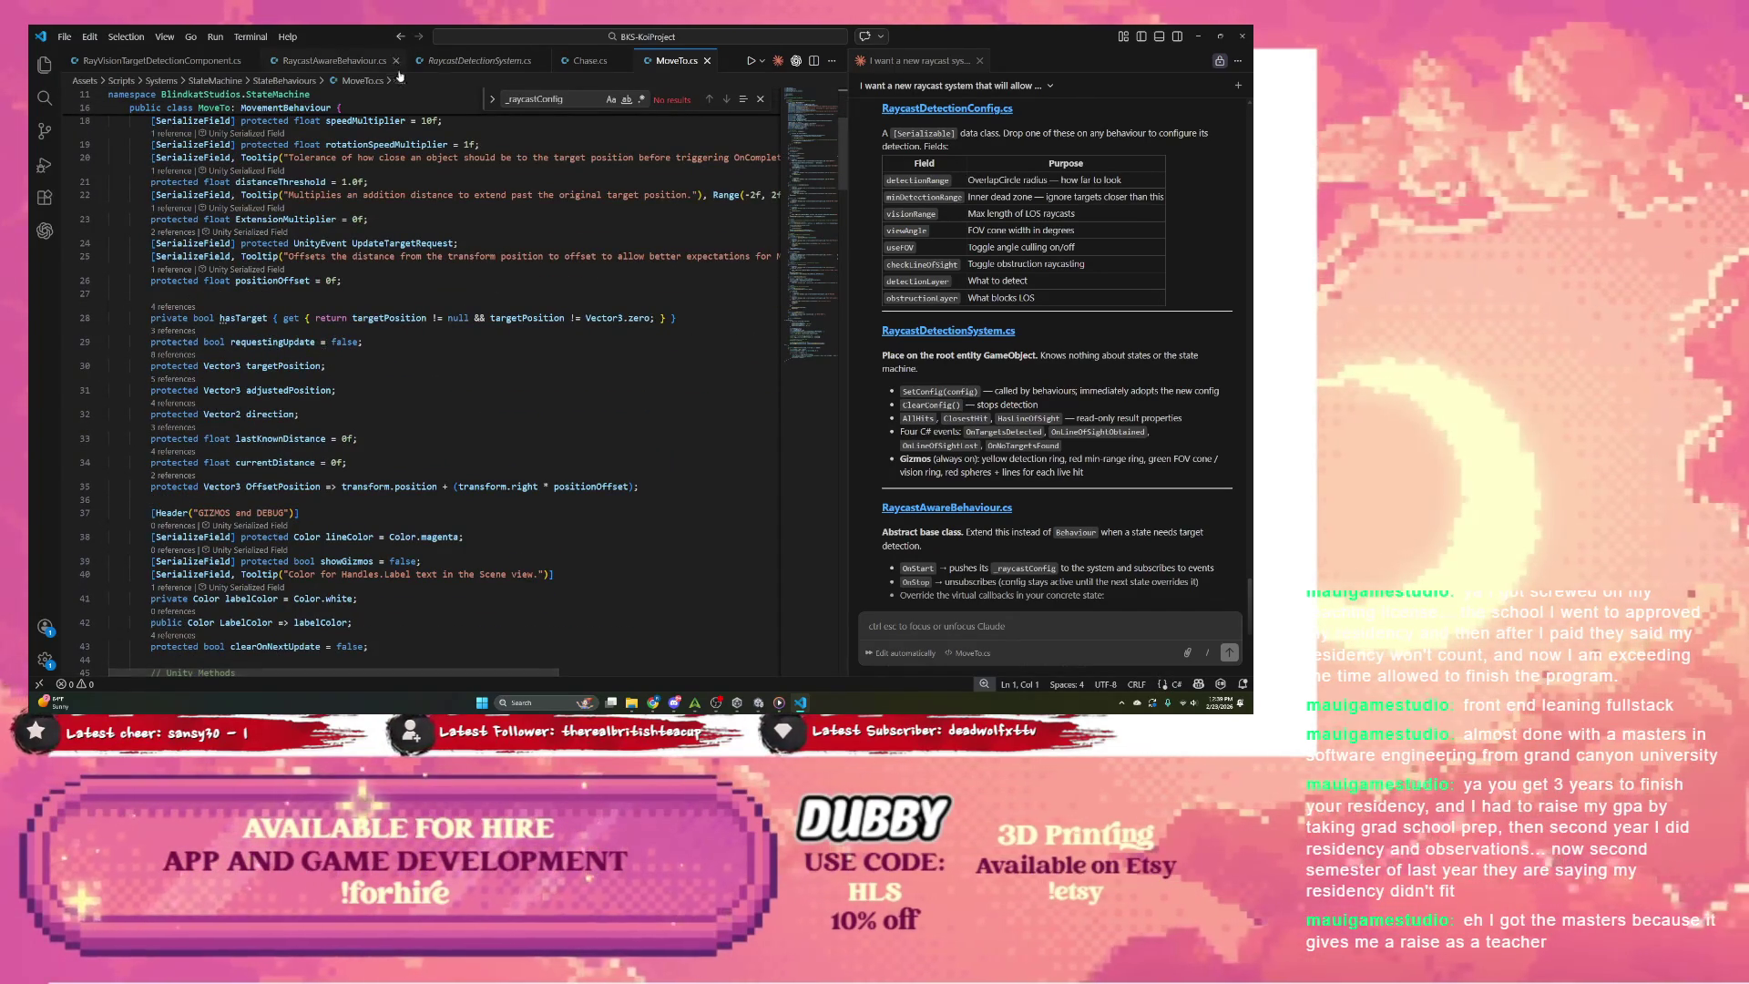
{"action": "left_click", "coordinate": [583, 65]}
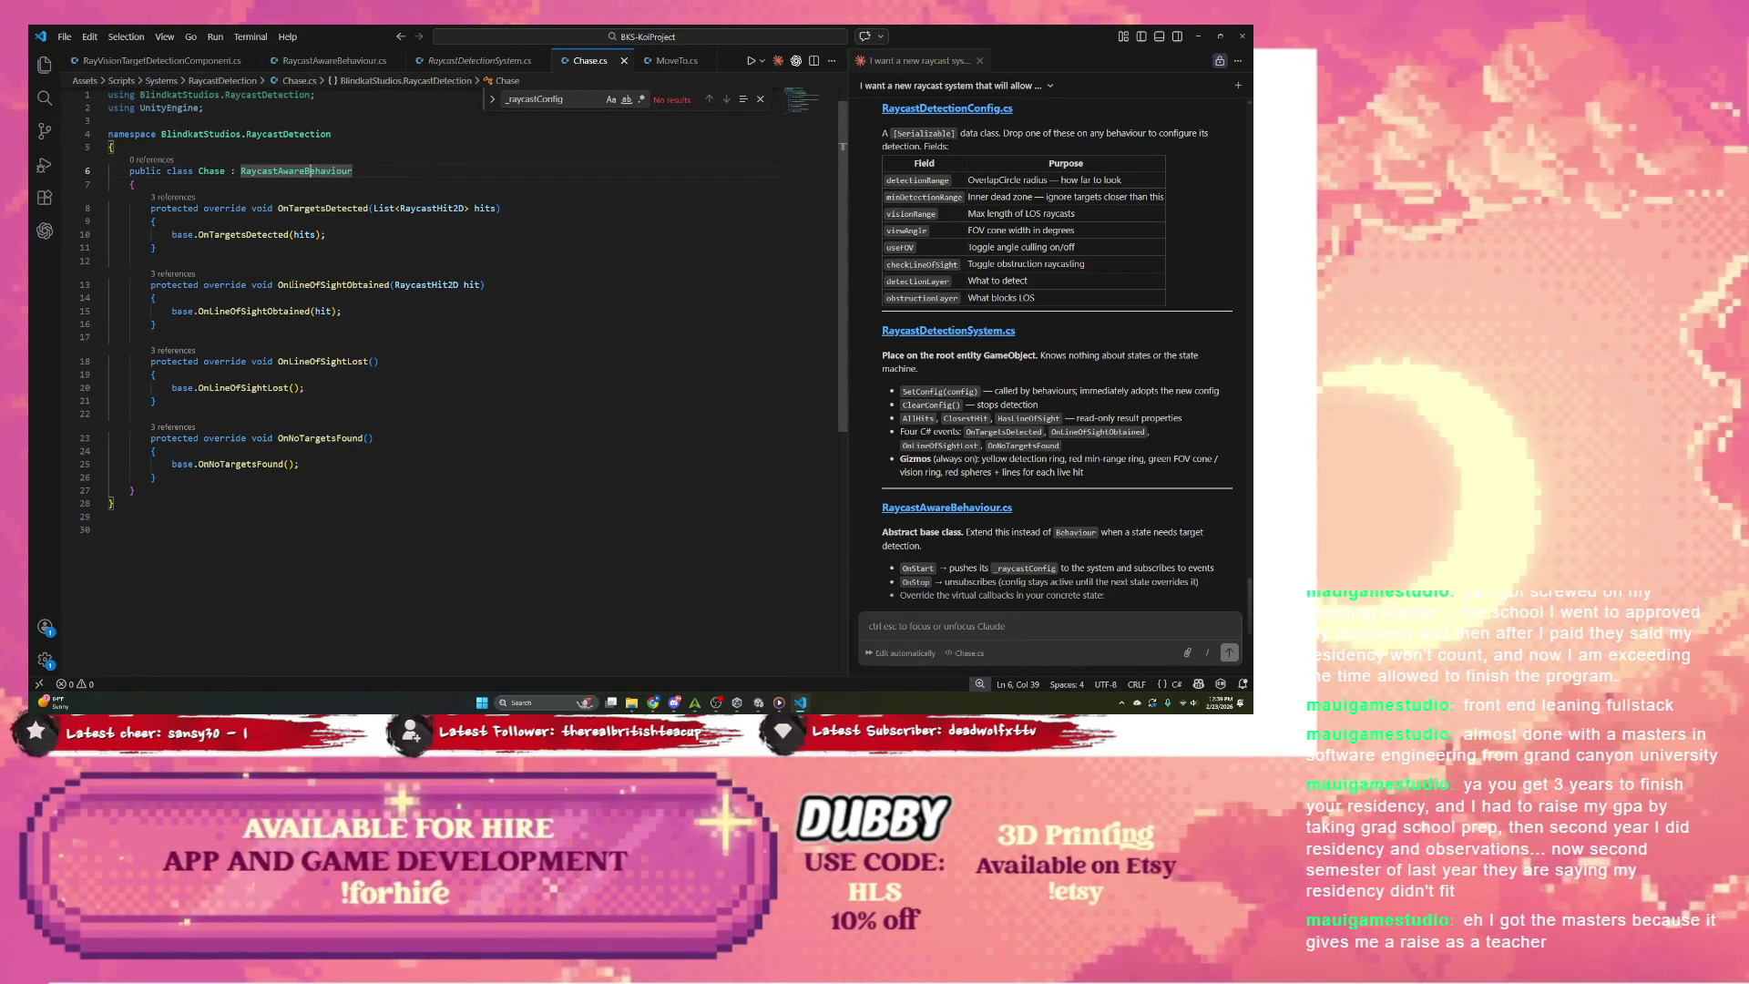
Step: Go to the RaycastAwareBehaviour definition from Chase.cs
{"action": "mouse_move", "coordinate": [293, 284]}
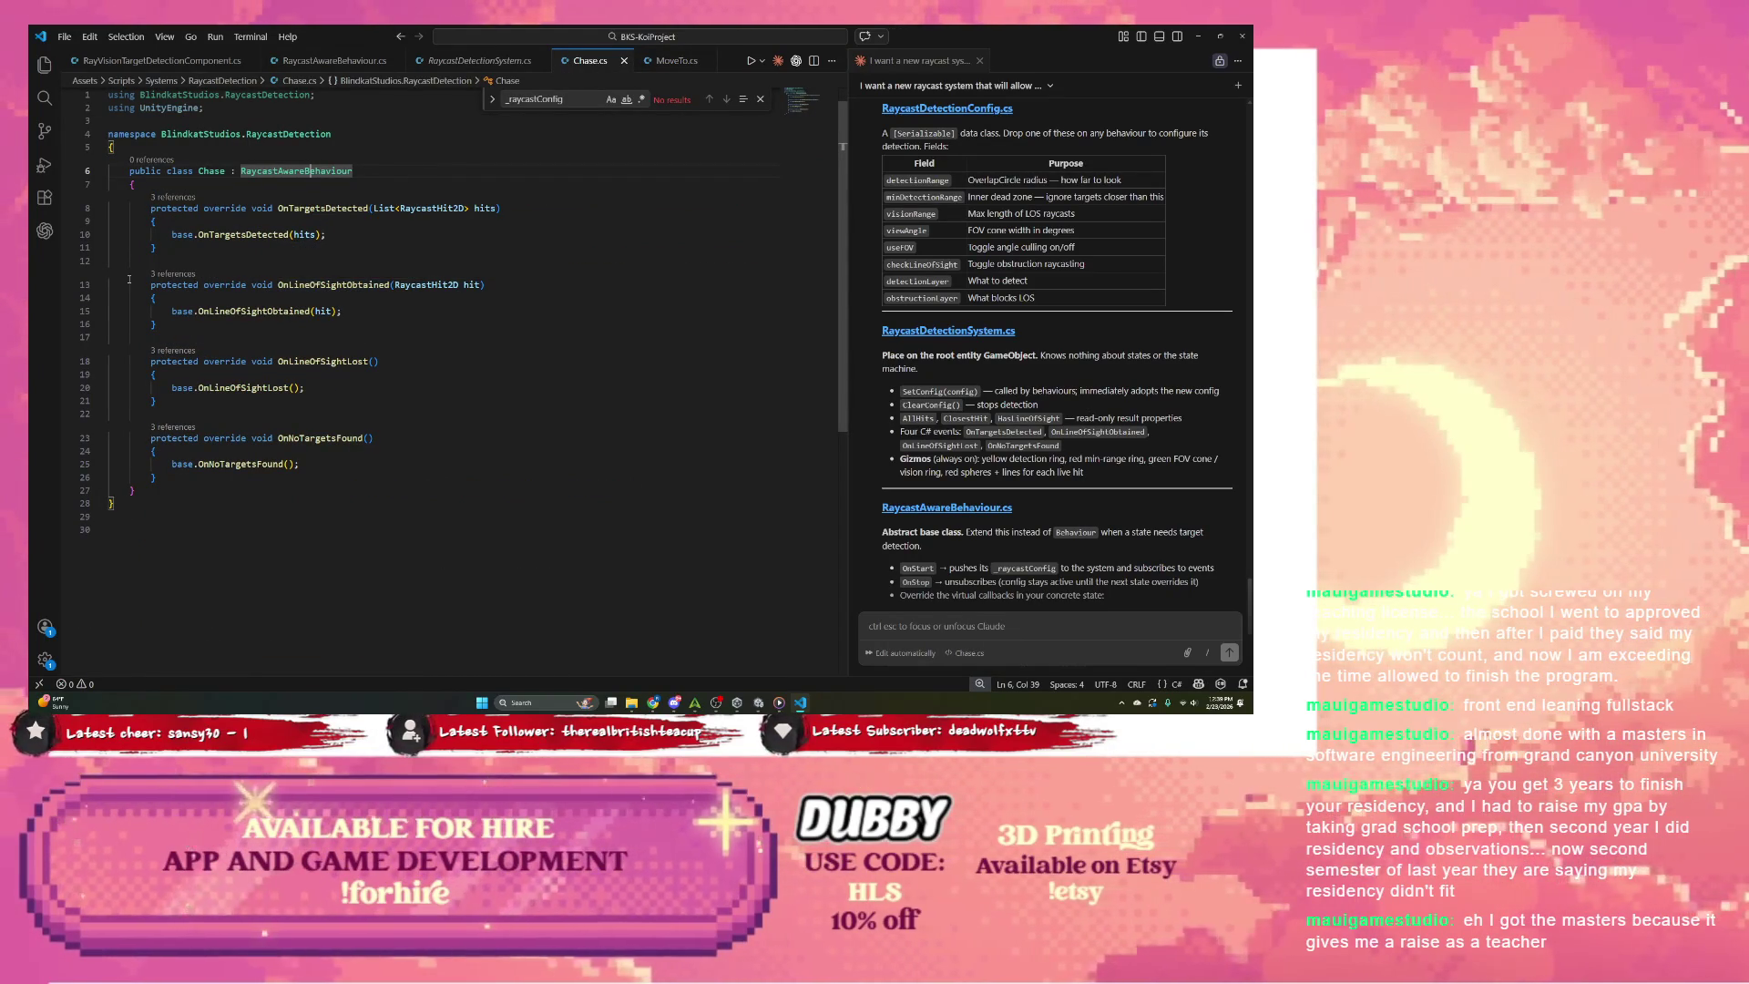
{"action": "mouse_move", "coordinate": [279, 171]}
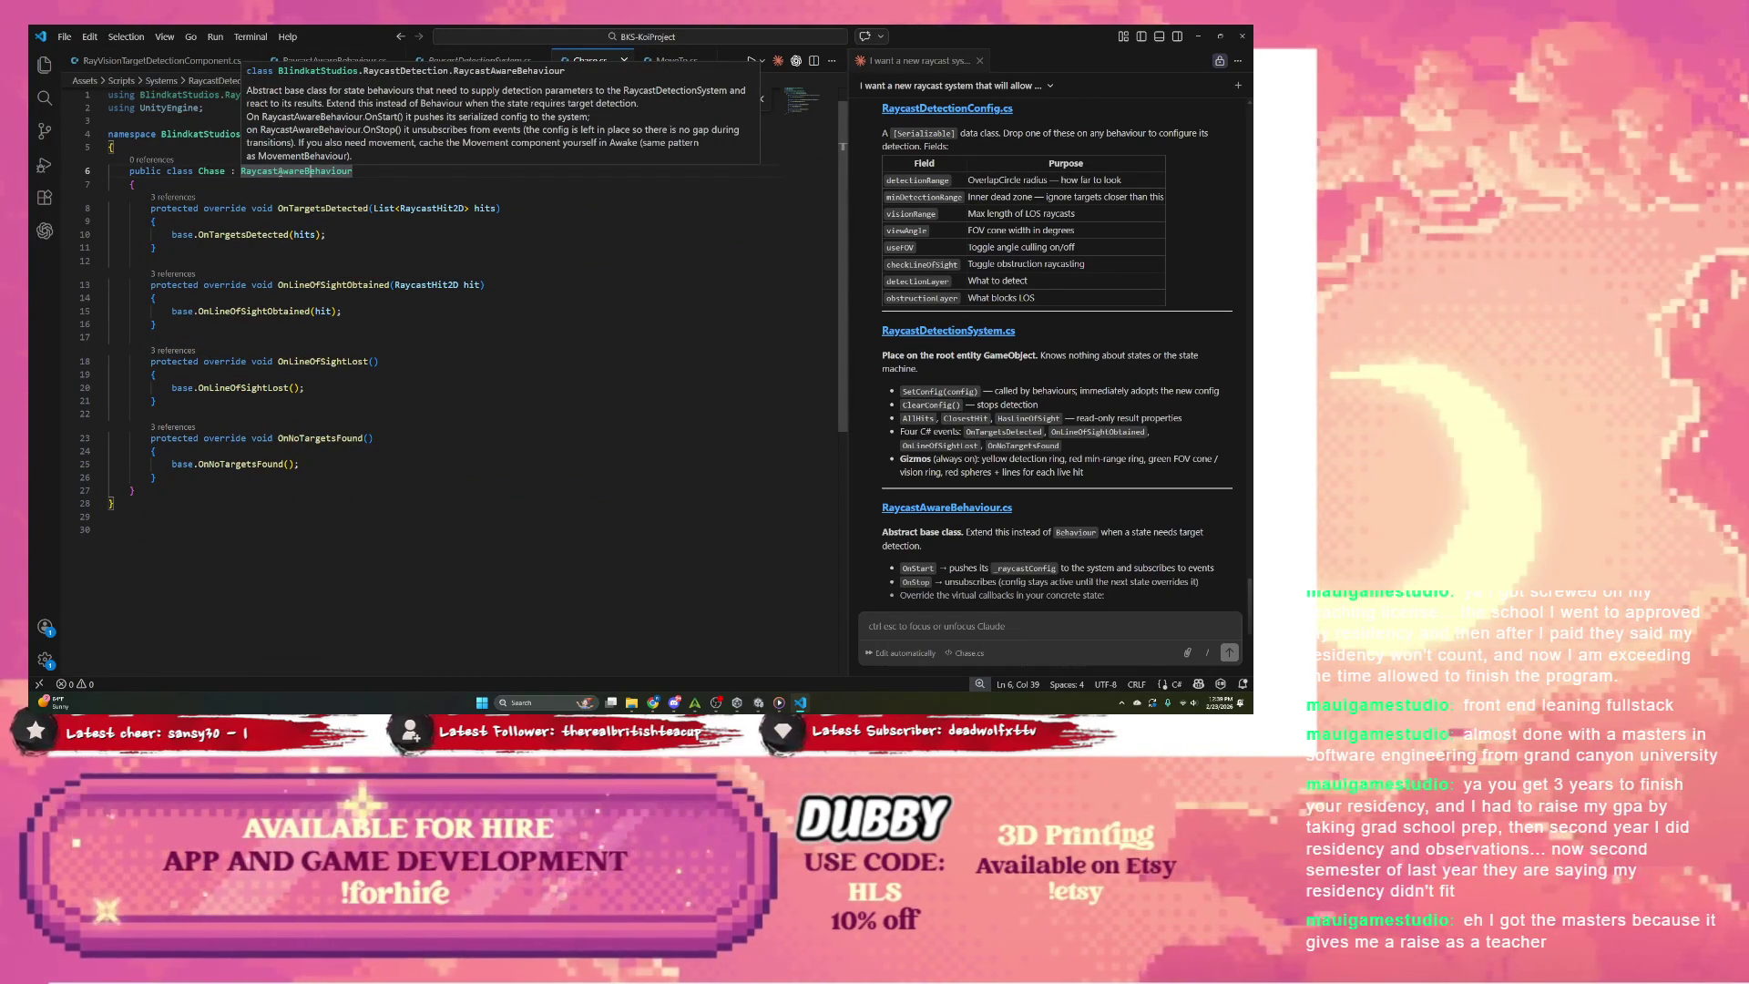
{"action": "right_click", "coordinate": [307, 172]}
{"action": "left_click", "coordinate": [319, 183]}
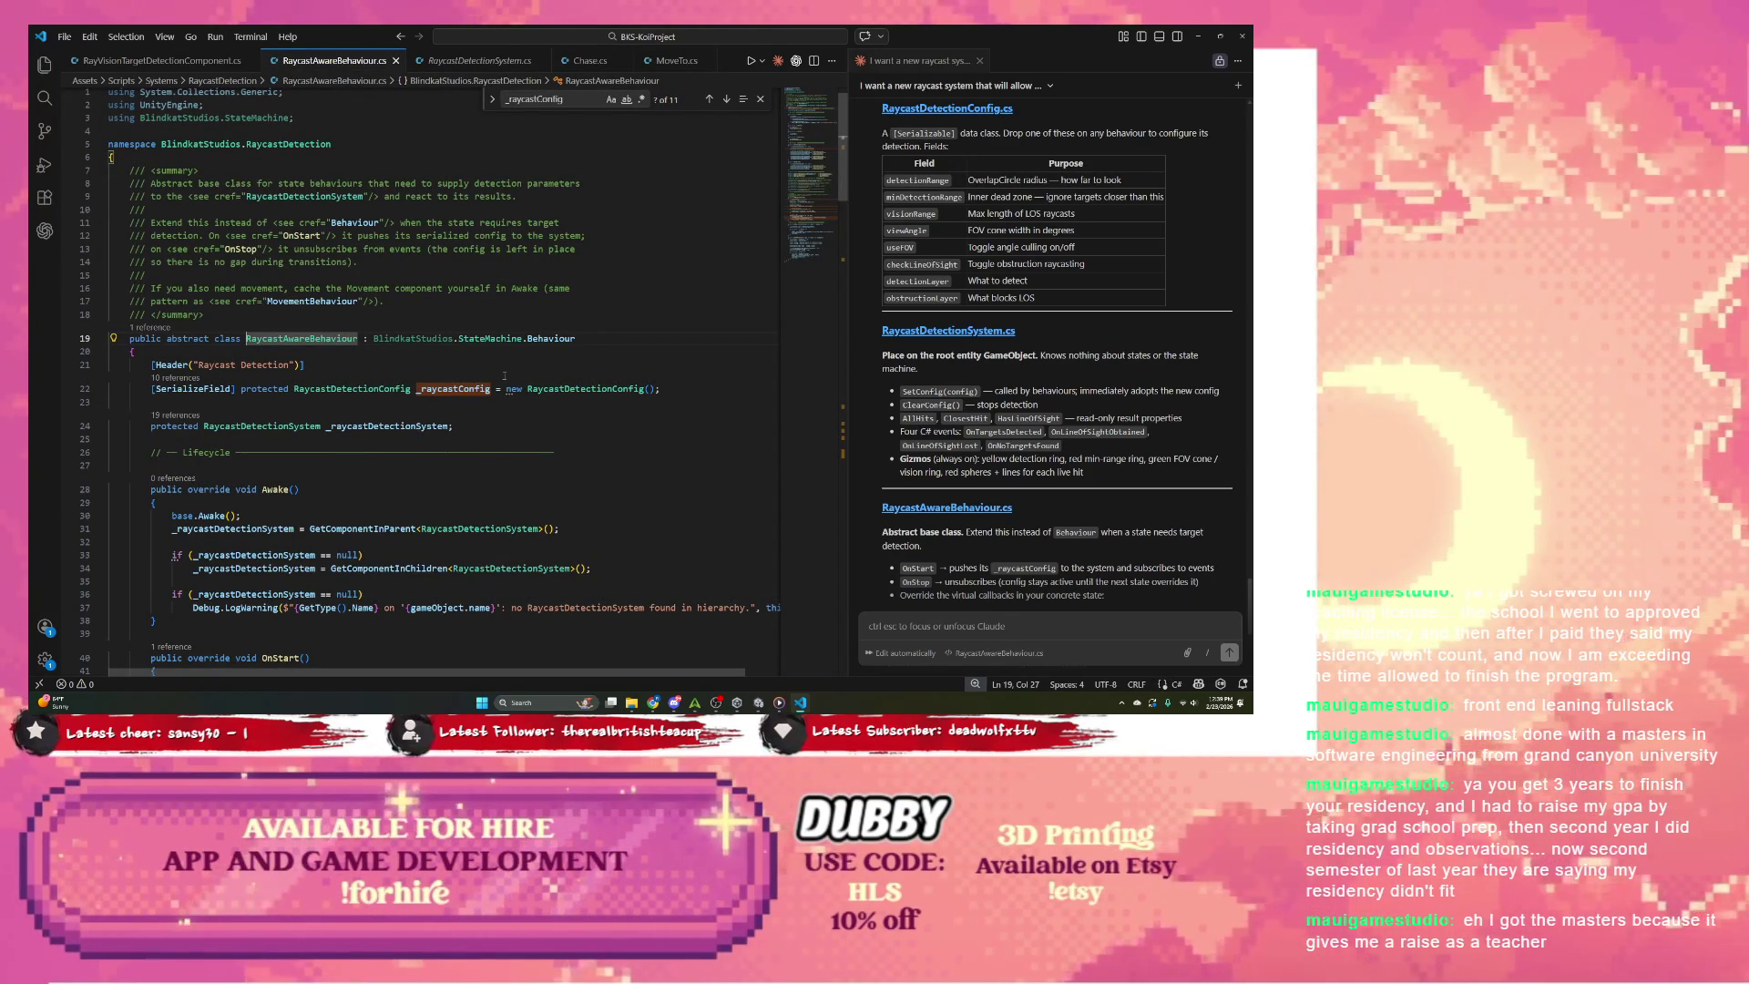
Step: Scroll through RaycastAwareBehaviour.cs and select the RaycastDetectionSystem type on line 24
{"action": "scroll", "coordinate": [504, 375], "scroll_direction": "down", "scroll_amount": 5}
{"action": "scroll", "coordinate": [503, 375], "scroll_direction": "down", "scroll_amount": 1}
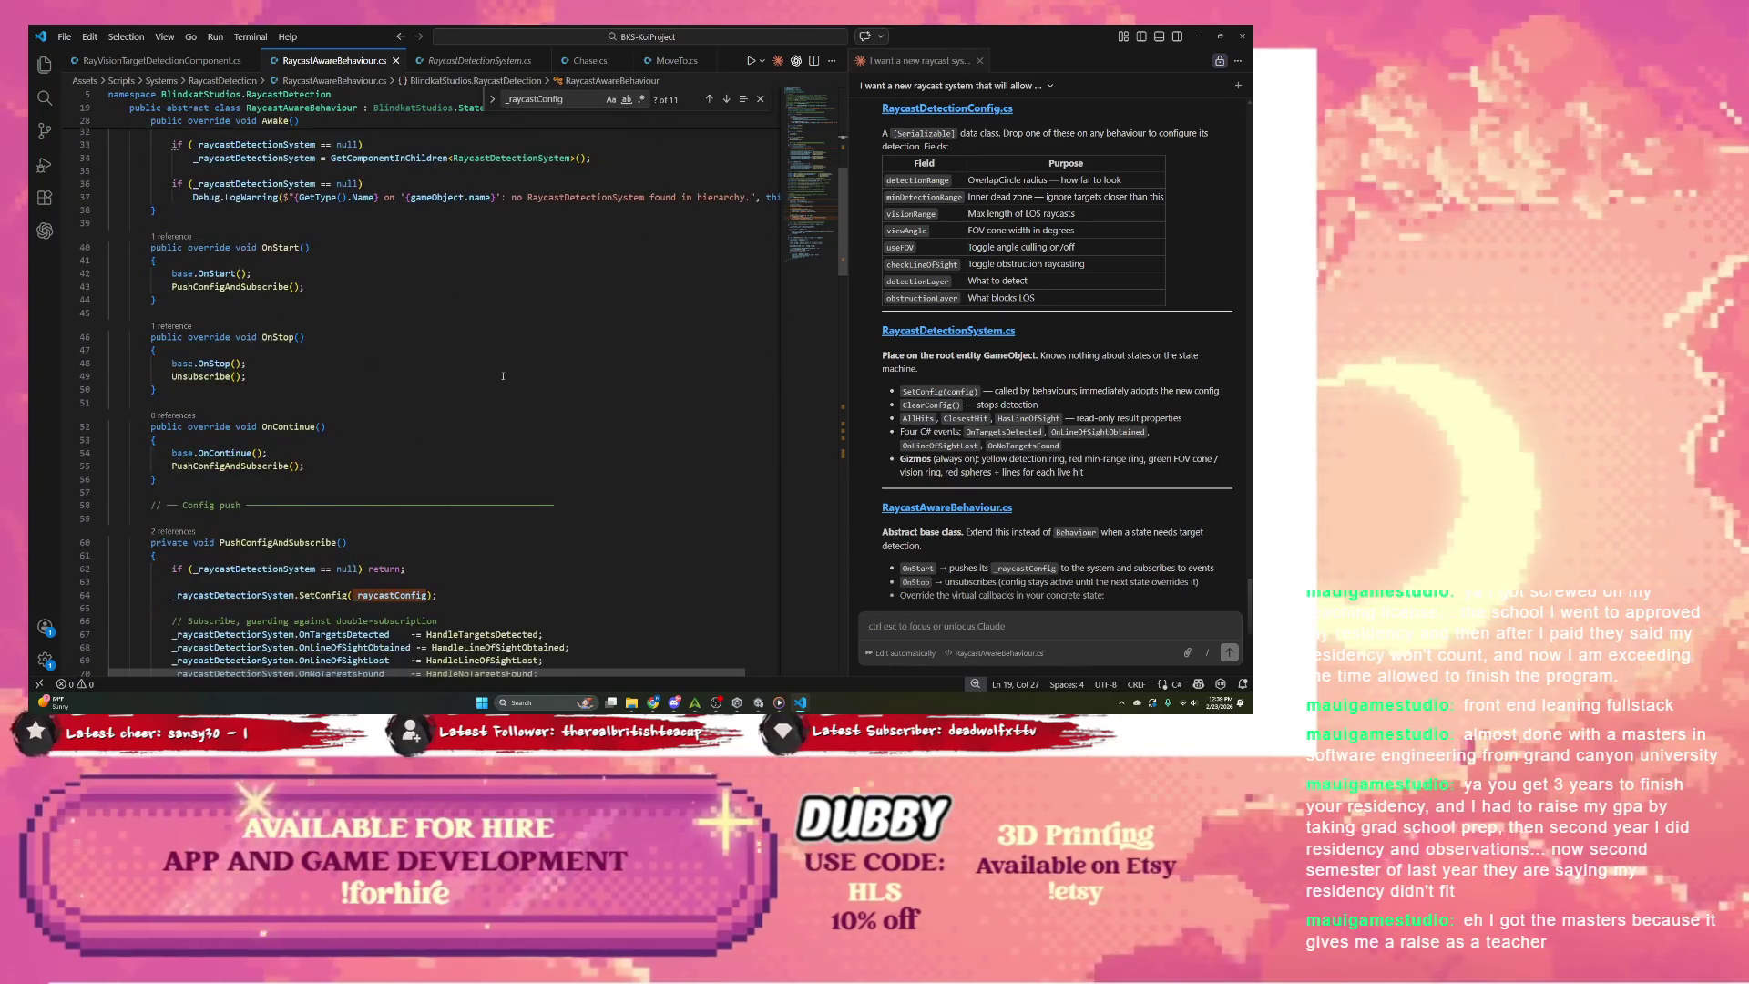
{"action": "scroll", "coordinate": [496, 373], "scroll_direction": "up", "scroll_amount": 10}
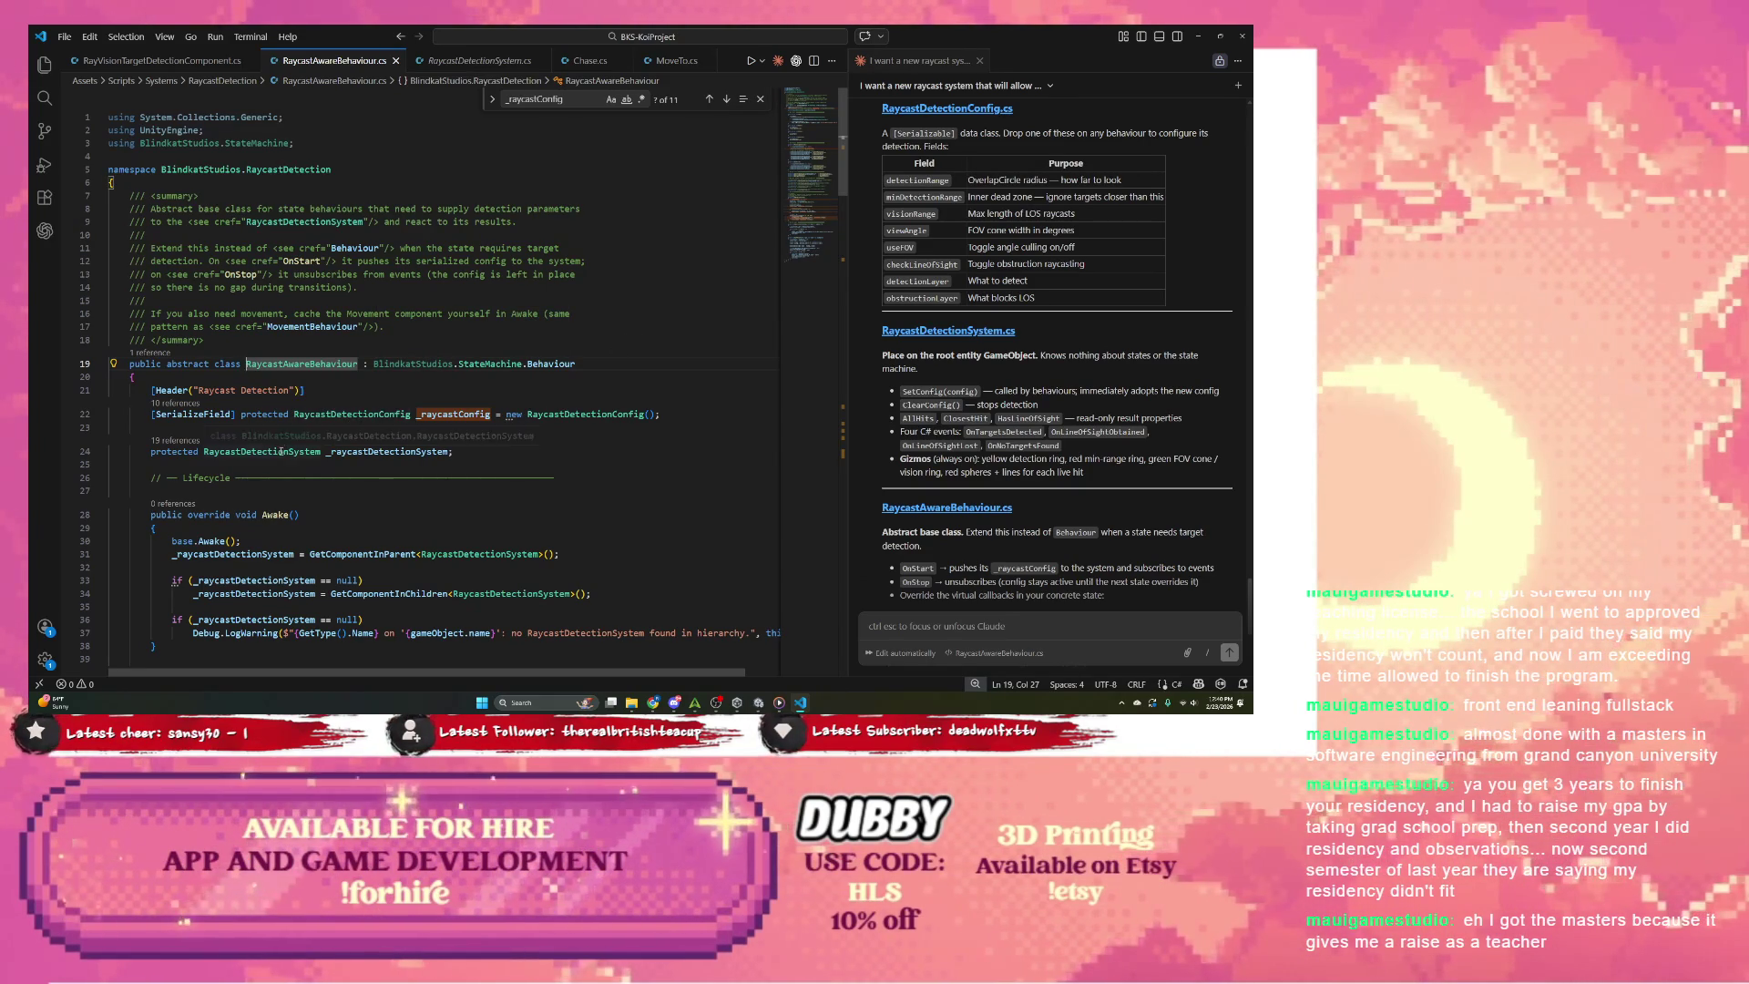
{"action": "right_click", "coordinate": [278, 451]}
{"action": "double_click", "coordinate": [269, 452]}
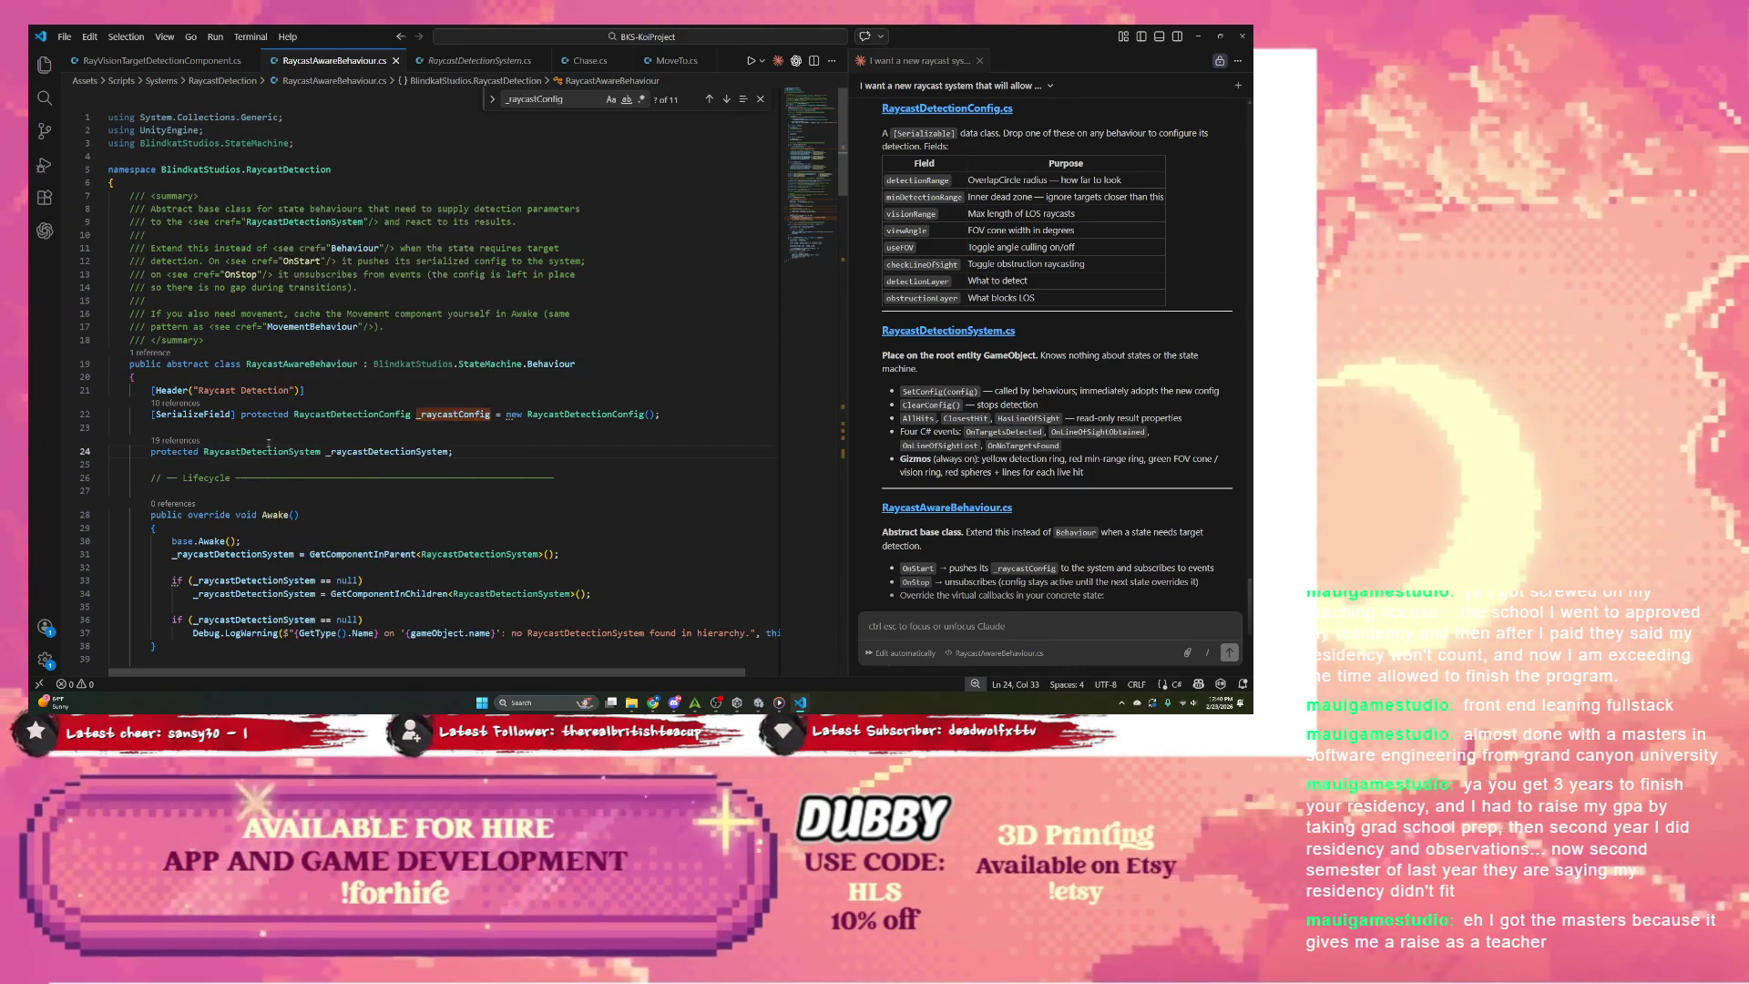
{"action": "scroll", "coordinate": [298, 442], "scroll_direction": "down", "scroll_amount": 3}
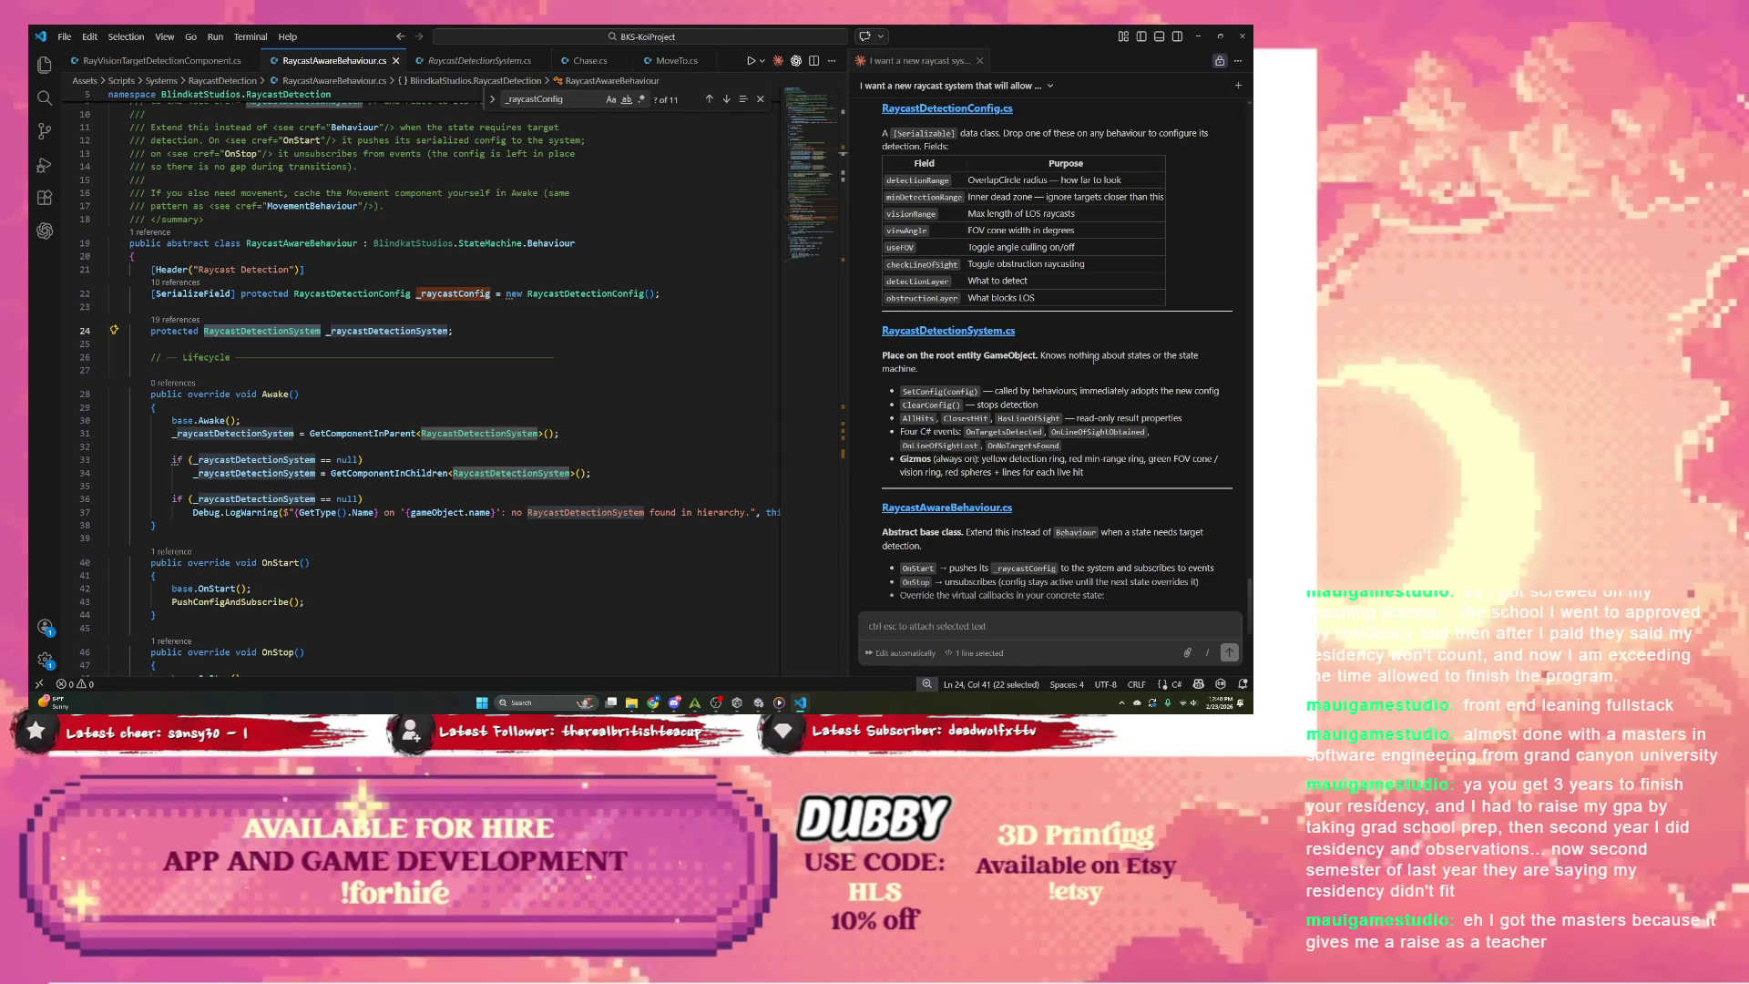
{"action": "scroll", "coordinate": [943, 378], "scroll_direction": "down", "scroll_amount": 2}
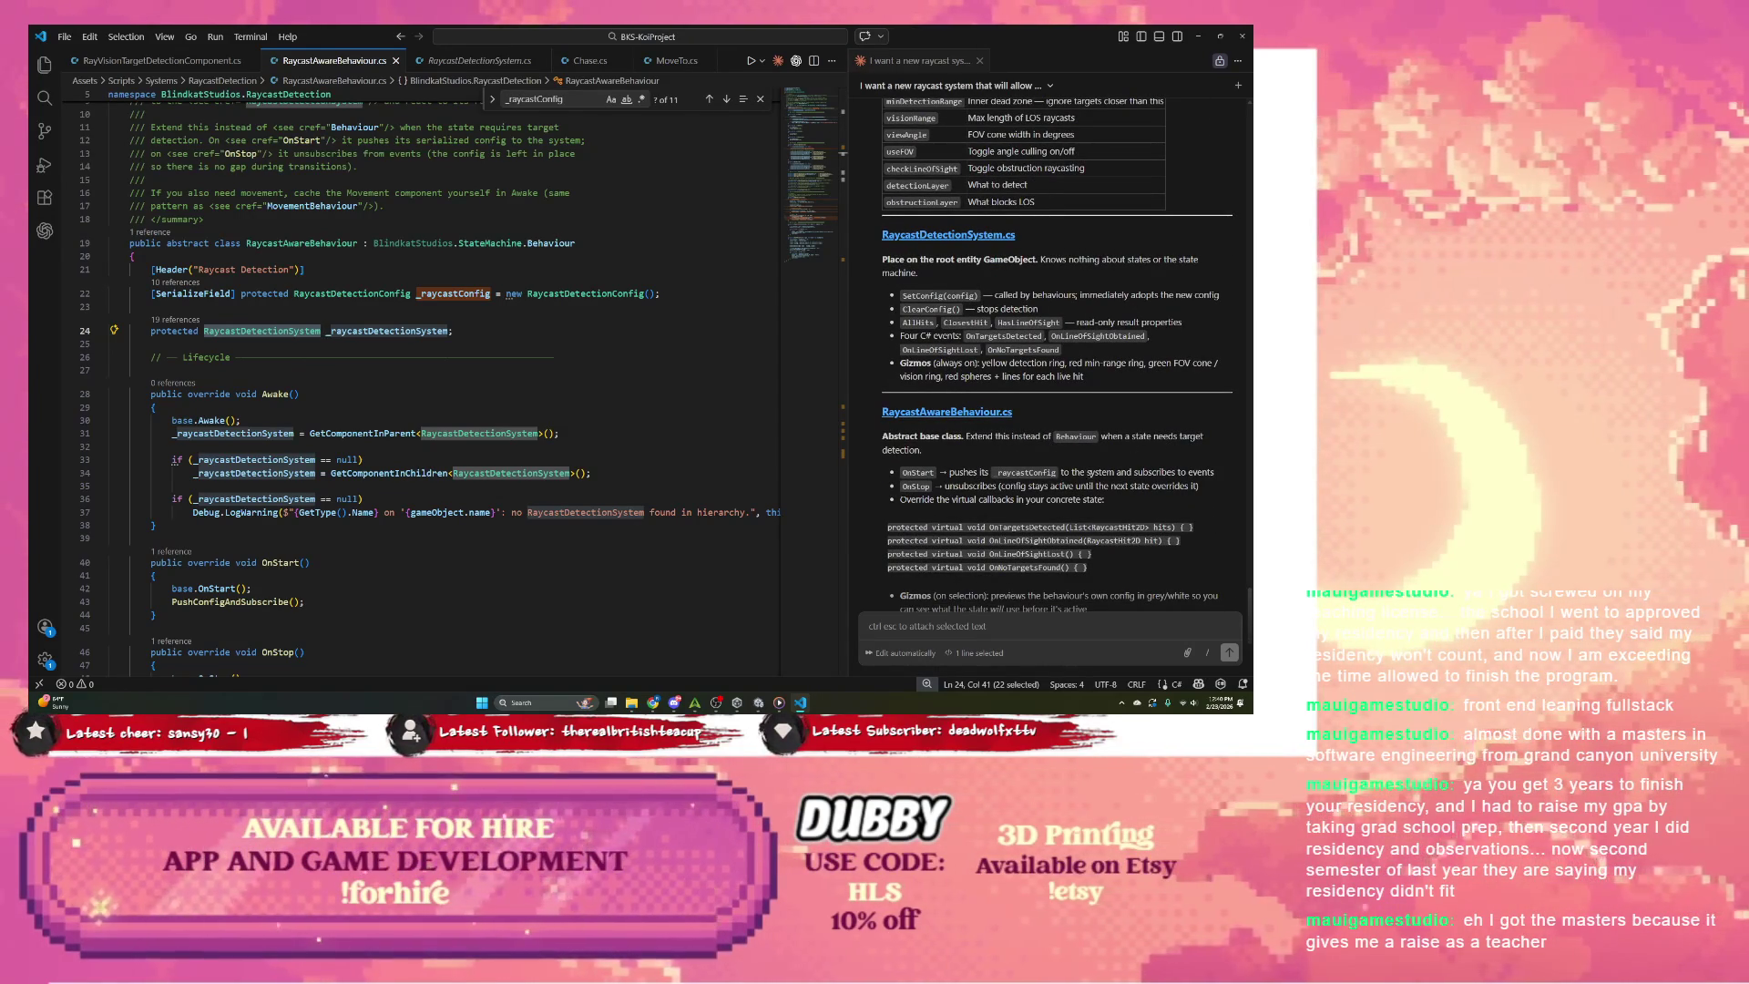
{"action": "scroll", "coordinate": [952, 468], "scroll_direction": "down", "scroll_amount": 1}
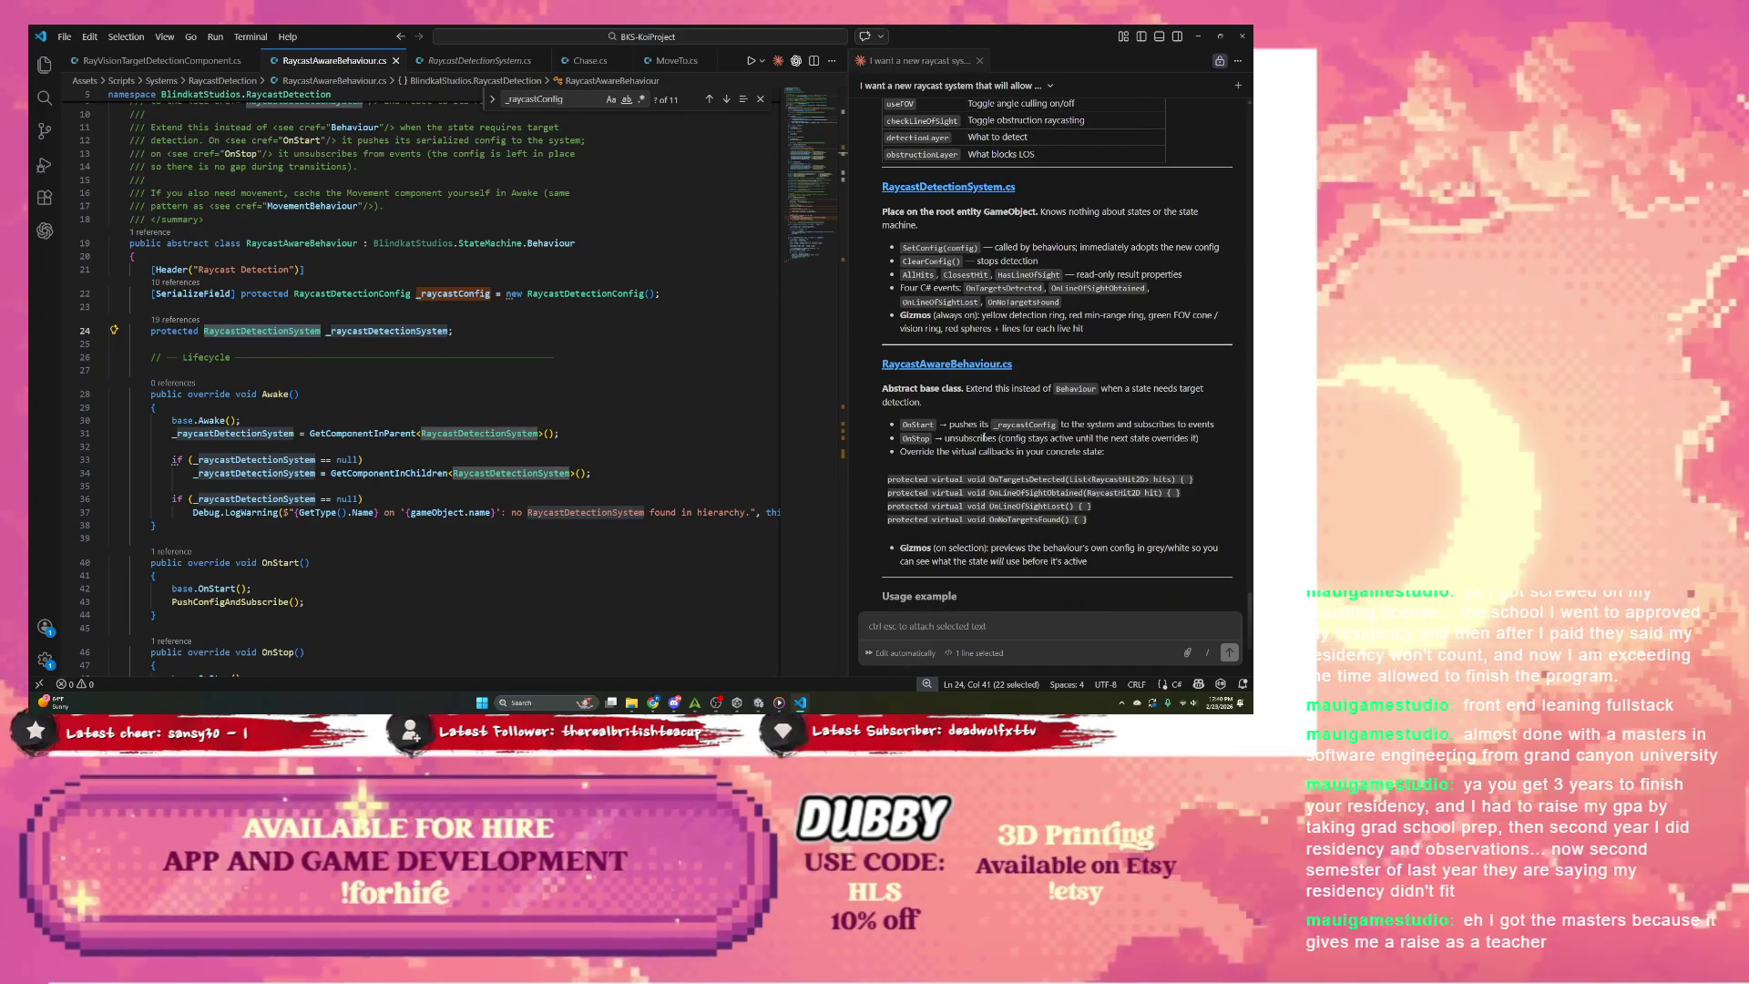
{"action": "scroll", "coordinate": [983, 438], "scroll_direction": "down", "scroll_amount": 2}
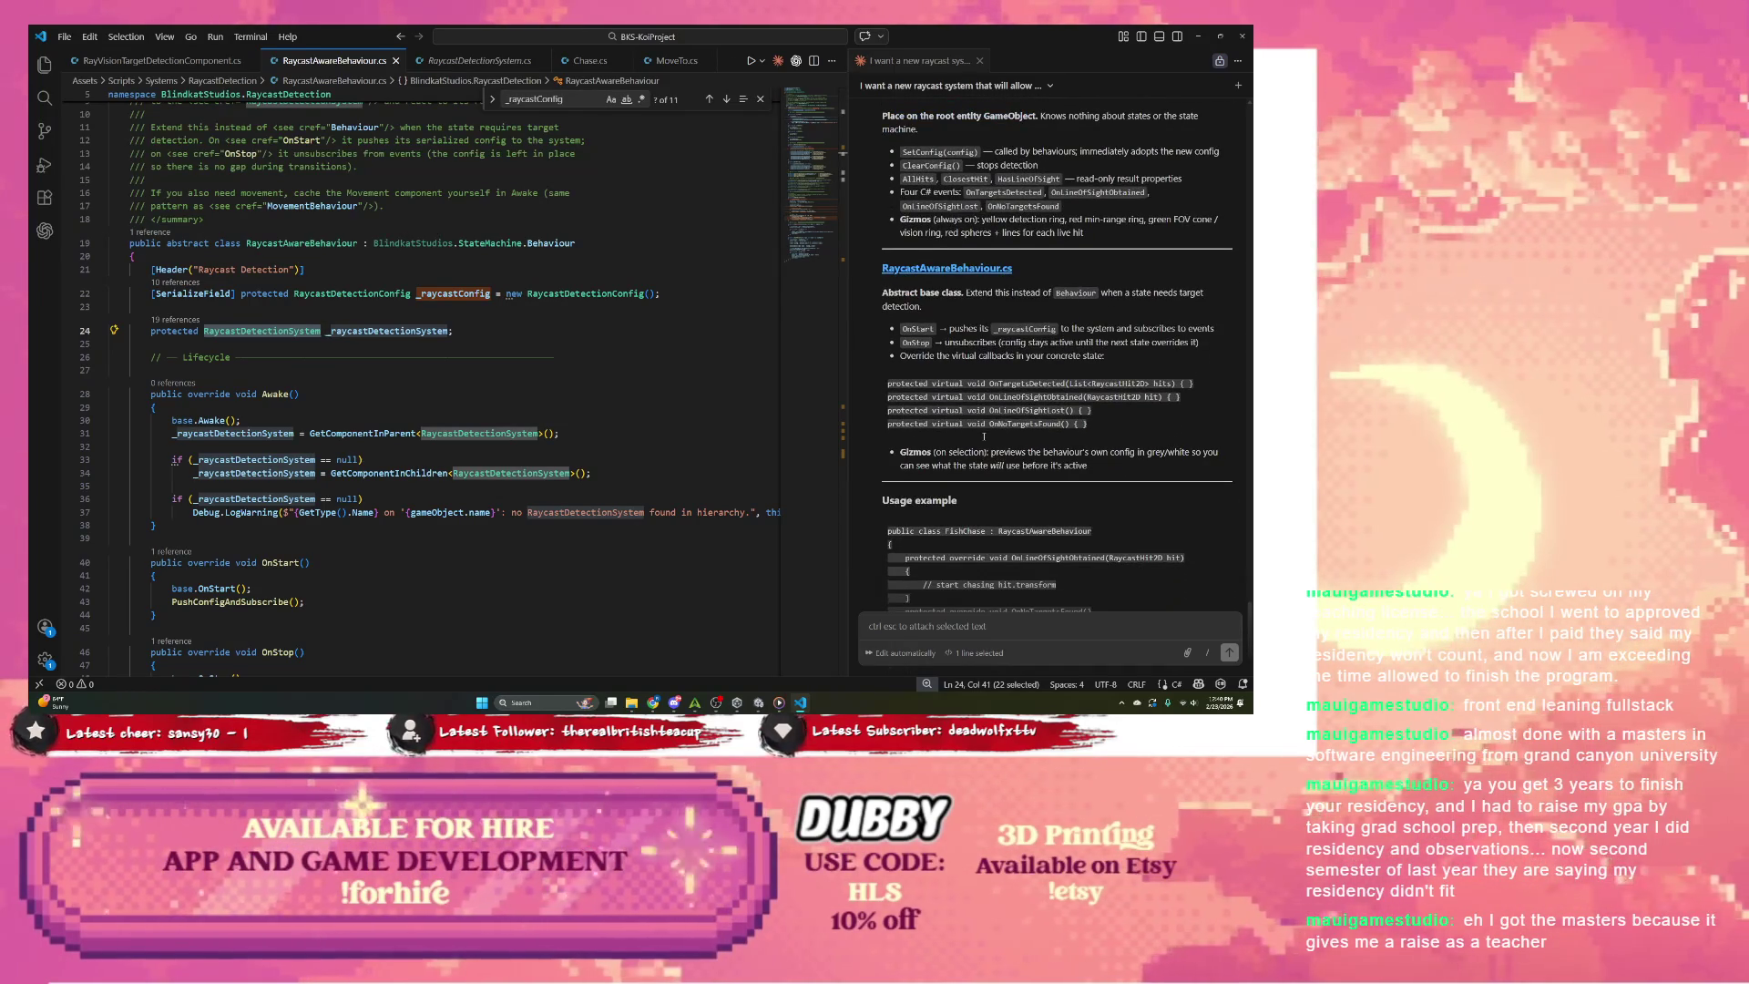
{"action": "scroll", "coordinate": [984, 438], "scroll_direction": "down", "scroll_amount": 2}
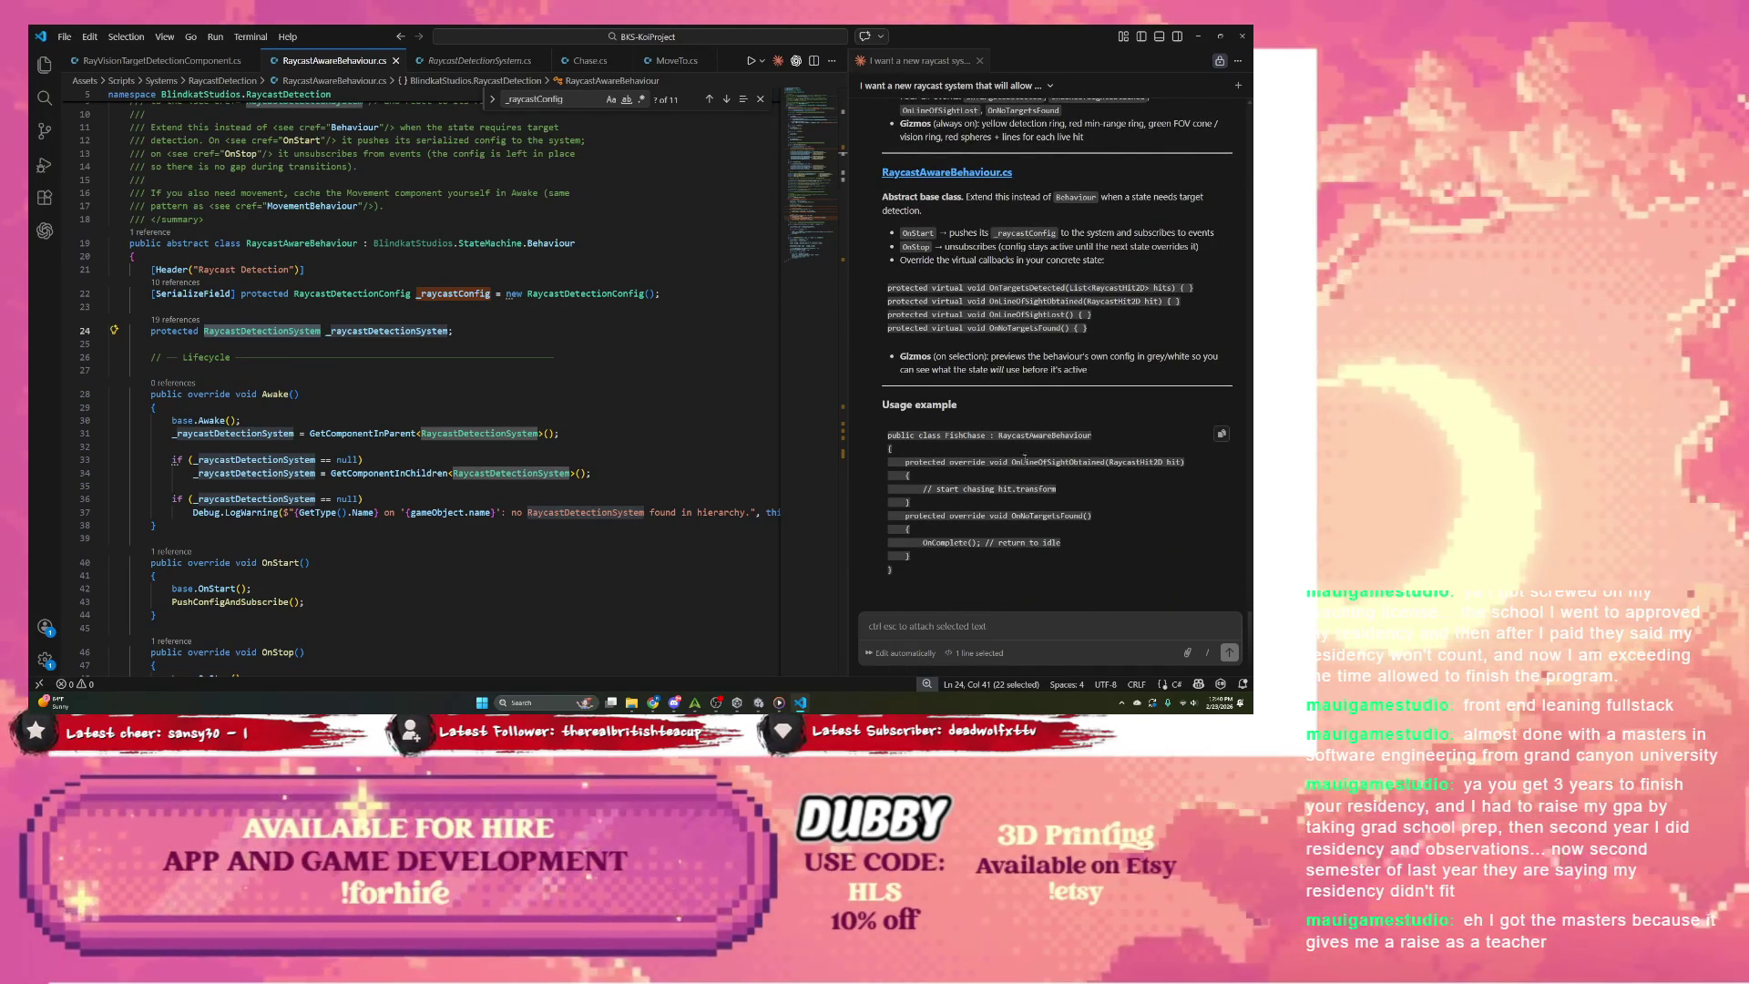
{"action": "scroll", "coordinate": [1013, 460], "scroll_direction": "up", "scroll_amount": 5}
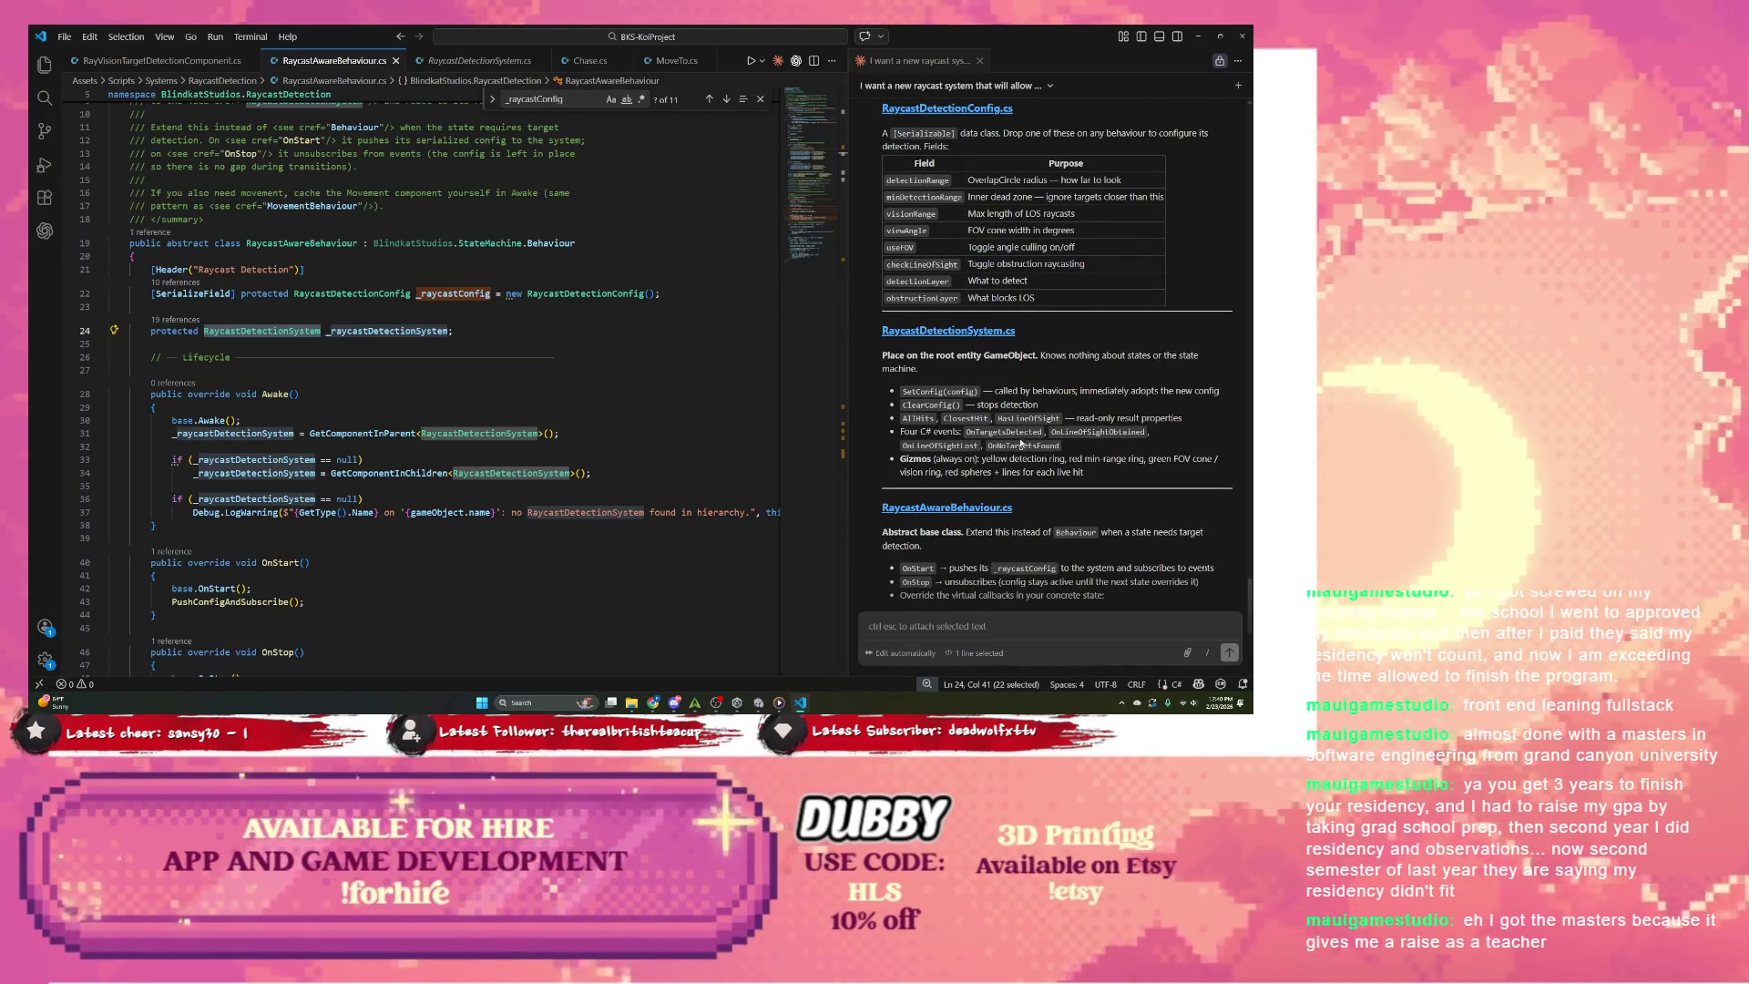
{"action": "scroll", "coordinate": [1020, 441], "scroll_direction": "up", "scroll_amount": 2}
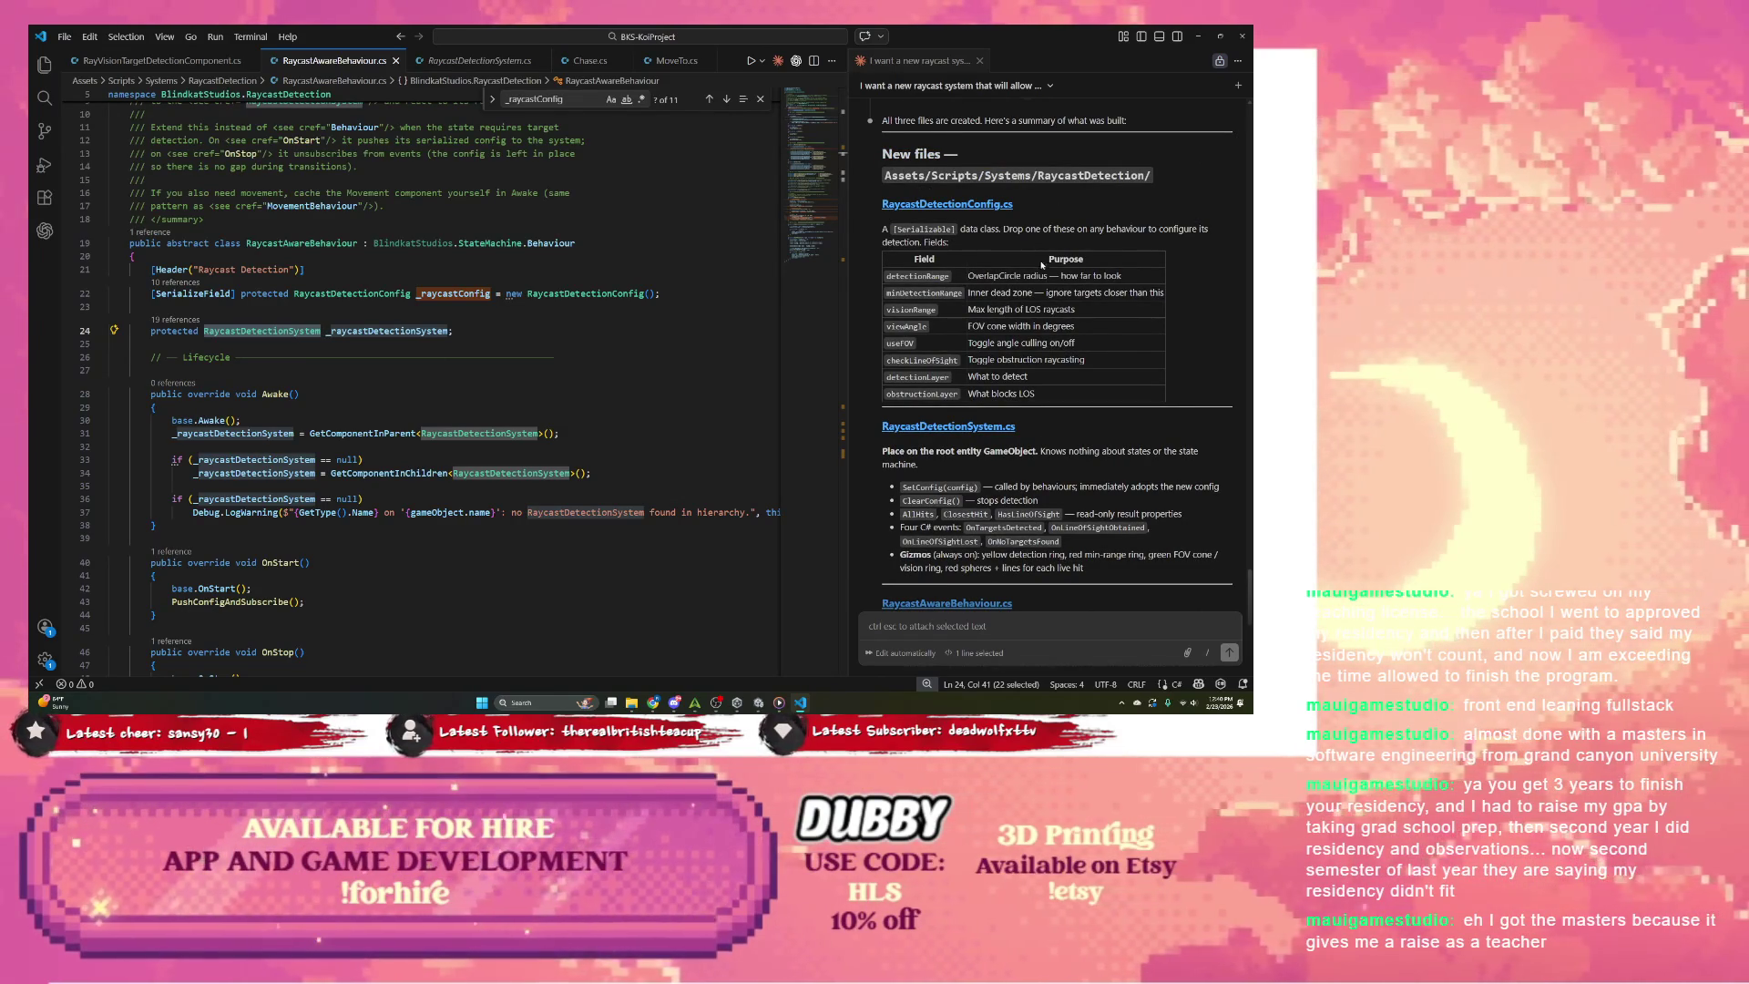
{"action": "scroll", "coordinate": [1051, 272], "scroll_direction": "up", "scroll_amount": 1}
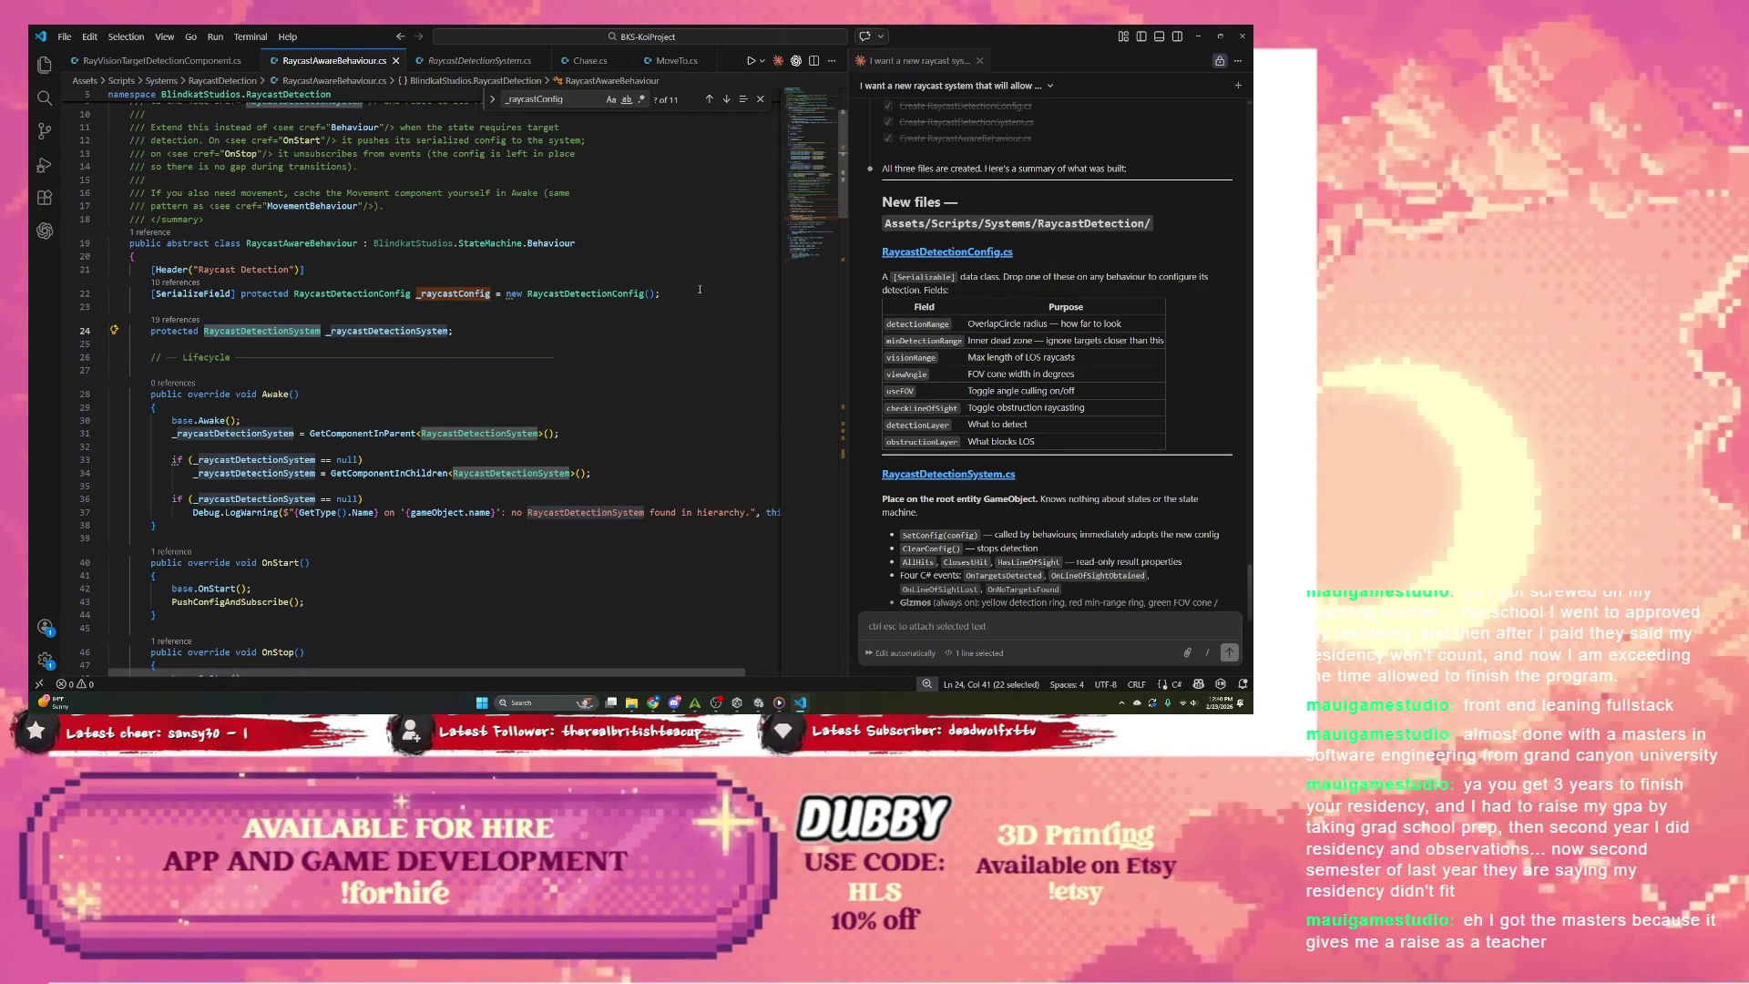
{"action": "double_click", "coordinate": [632, 294]}
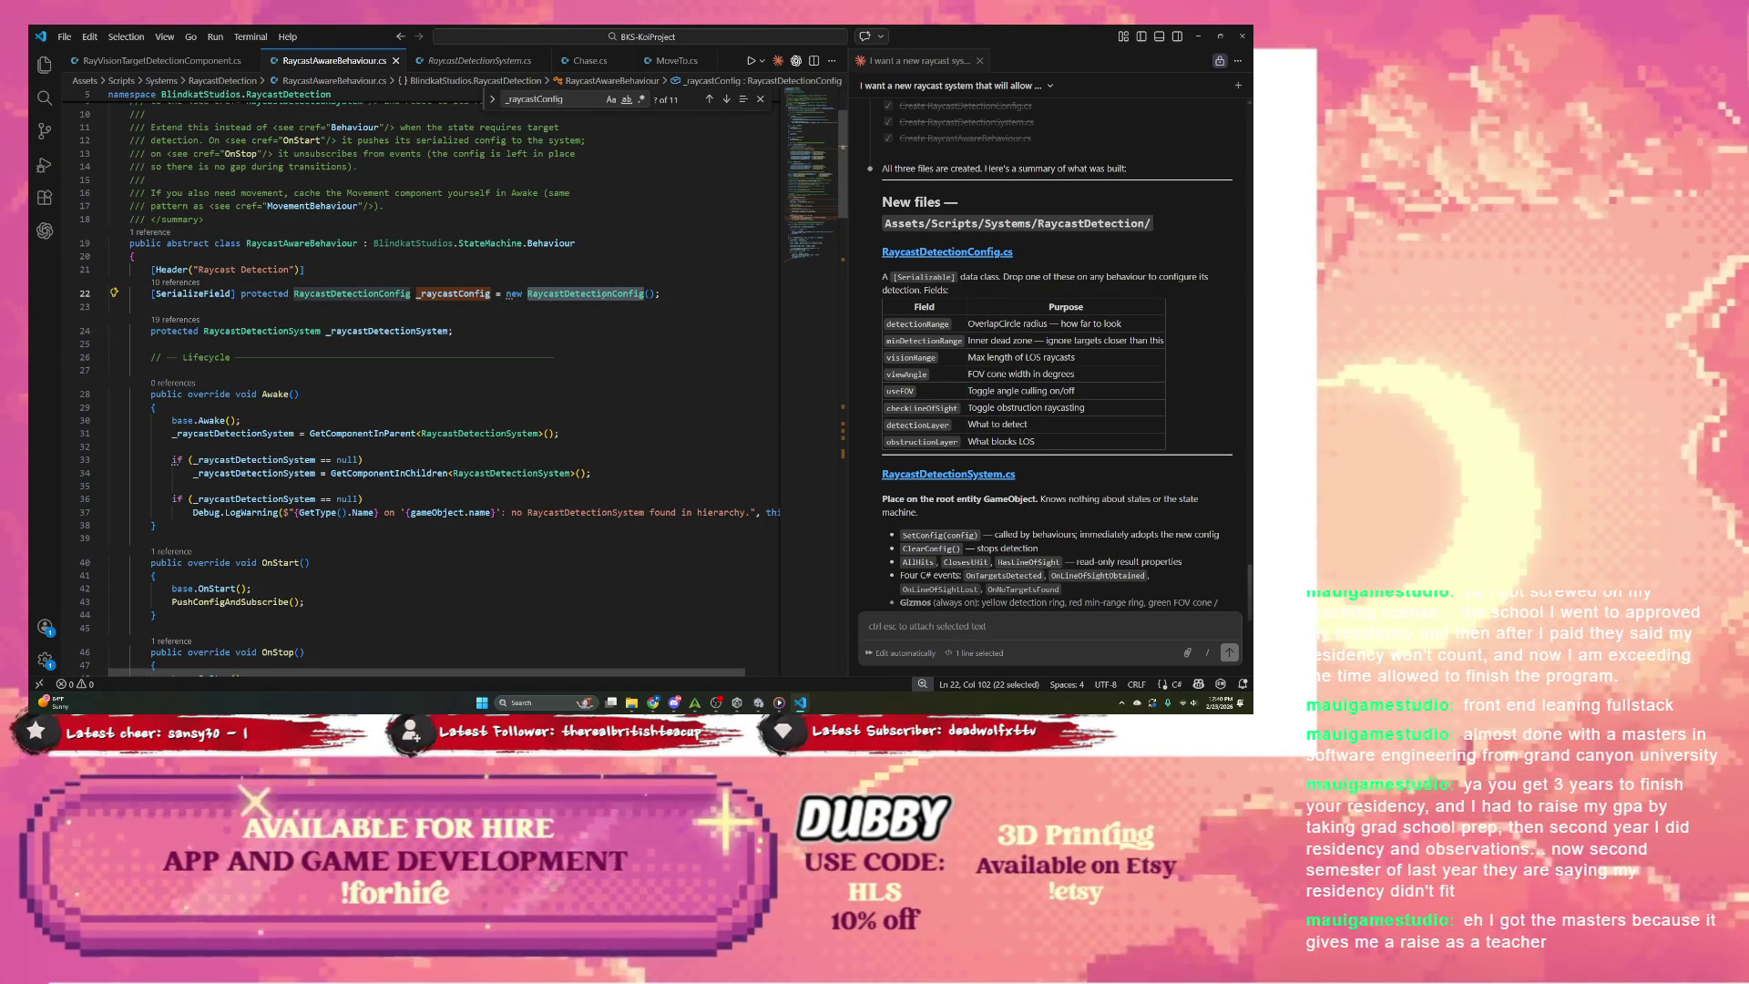
{"action": "scroll", "coordinate": [1045, 379], "scroll_direction": "down", "scroll_amount": 10}
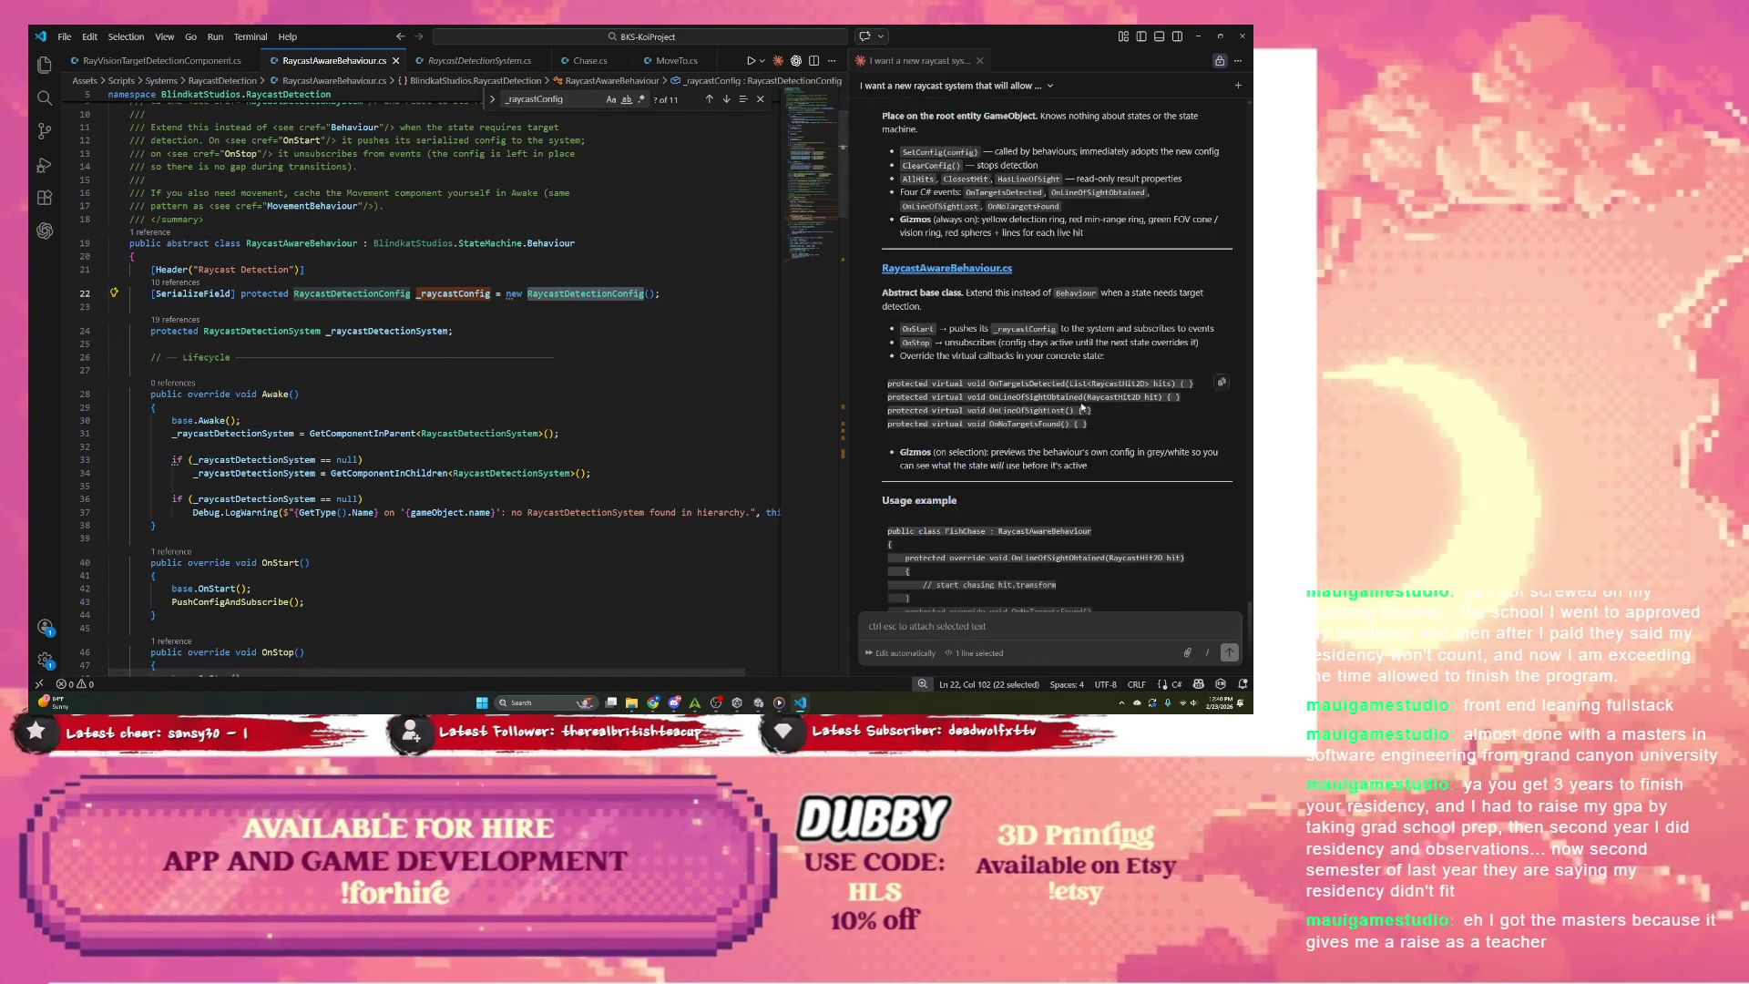
{"action": "left_click", "coordinate": [964, 621]}
{"action": "scroll", "coordinate": [982, 365], "scroll_direction": "up", "scroll_amount": 6}
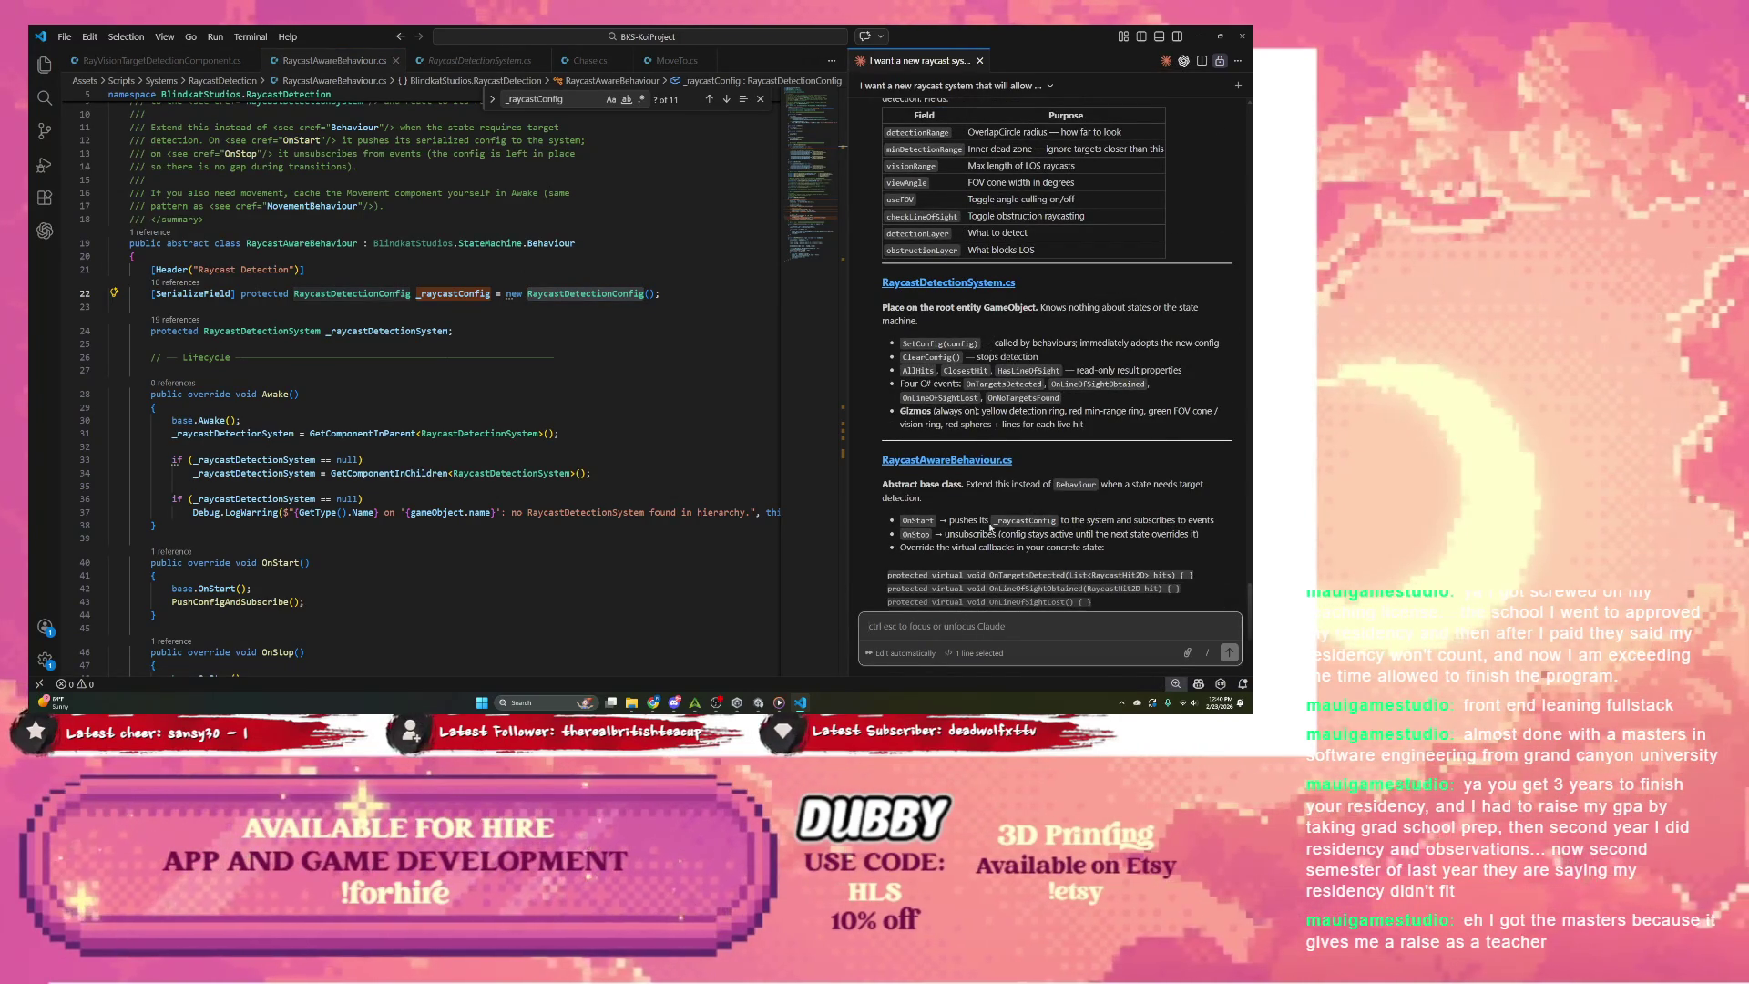
Step: Ask Claude how to configure RaycastDetectionConfig: for the entity use or behaviour use
{"action": "type", "text": "how do "}
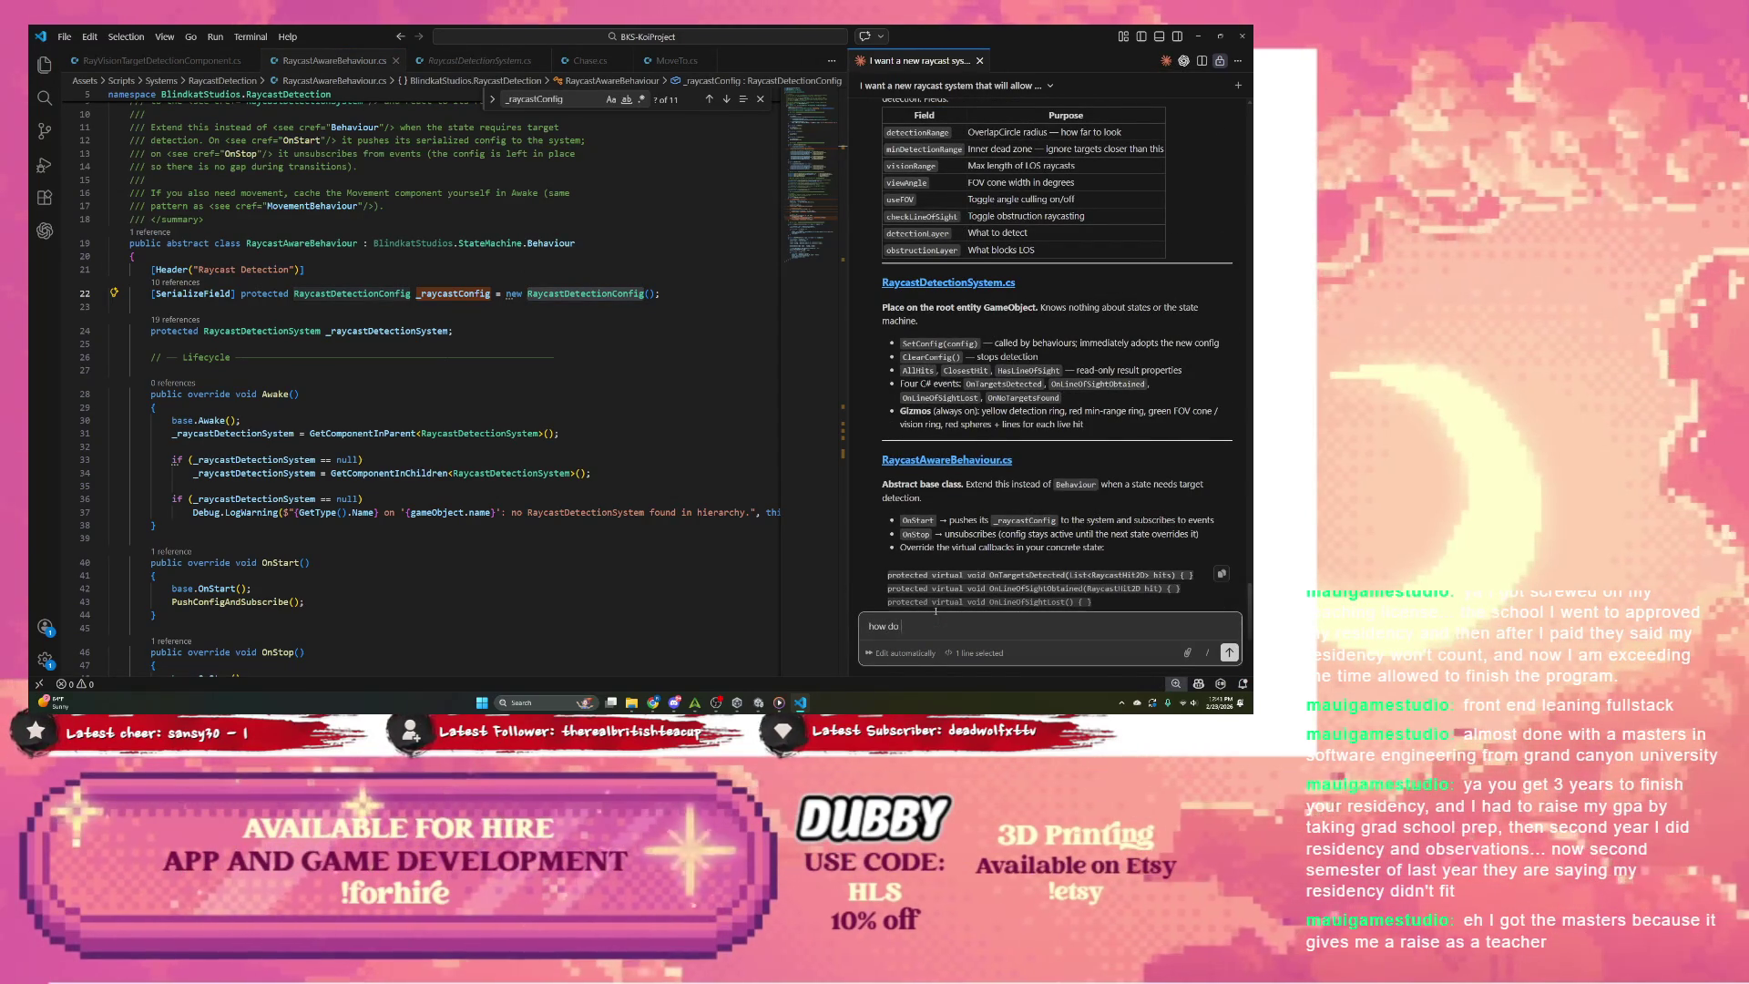
{"action": "type", "text": "I com"}
{"action": "type", "text": "nfigur"}
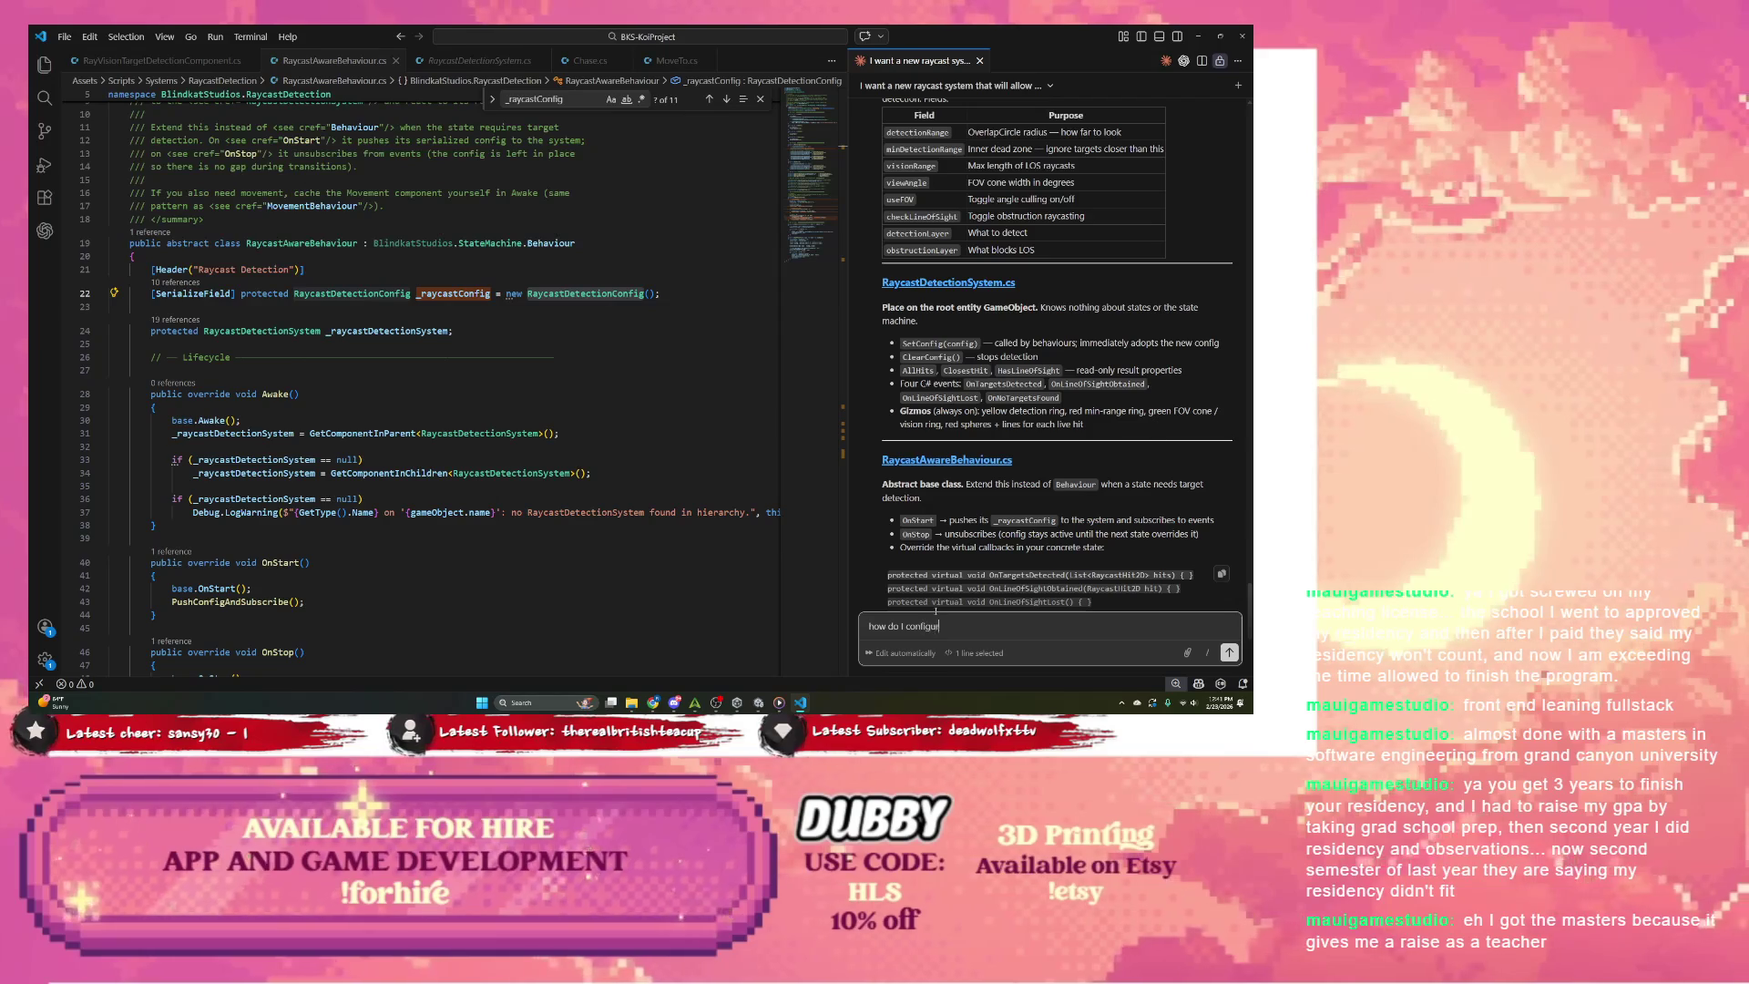
{"action": "type", "text": "athe"}
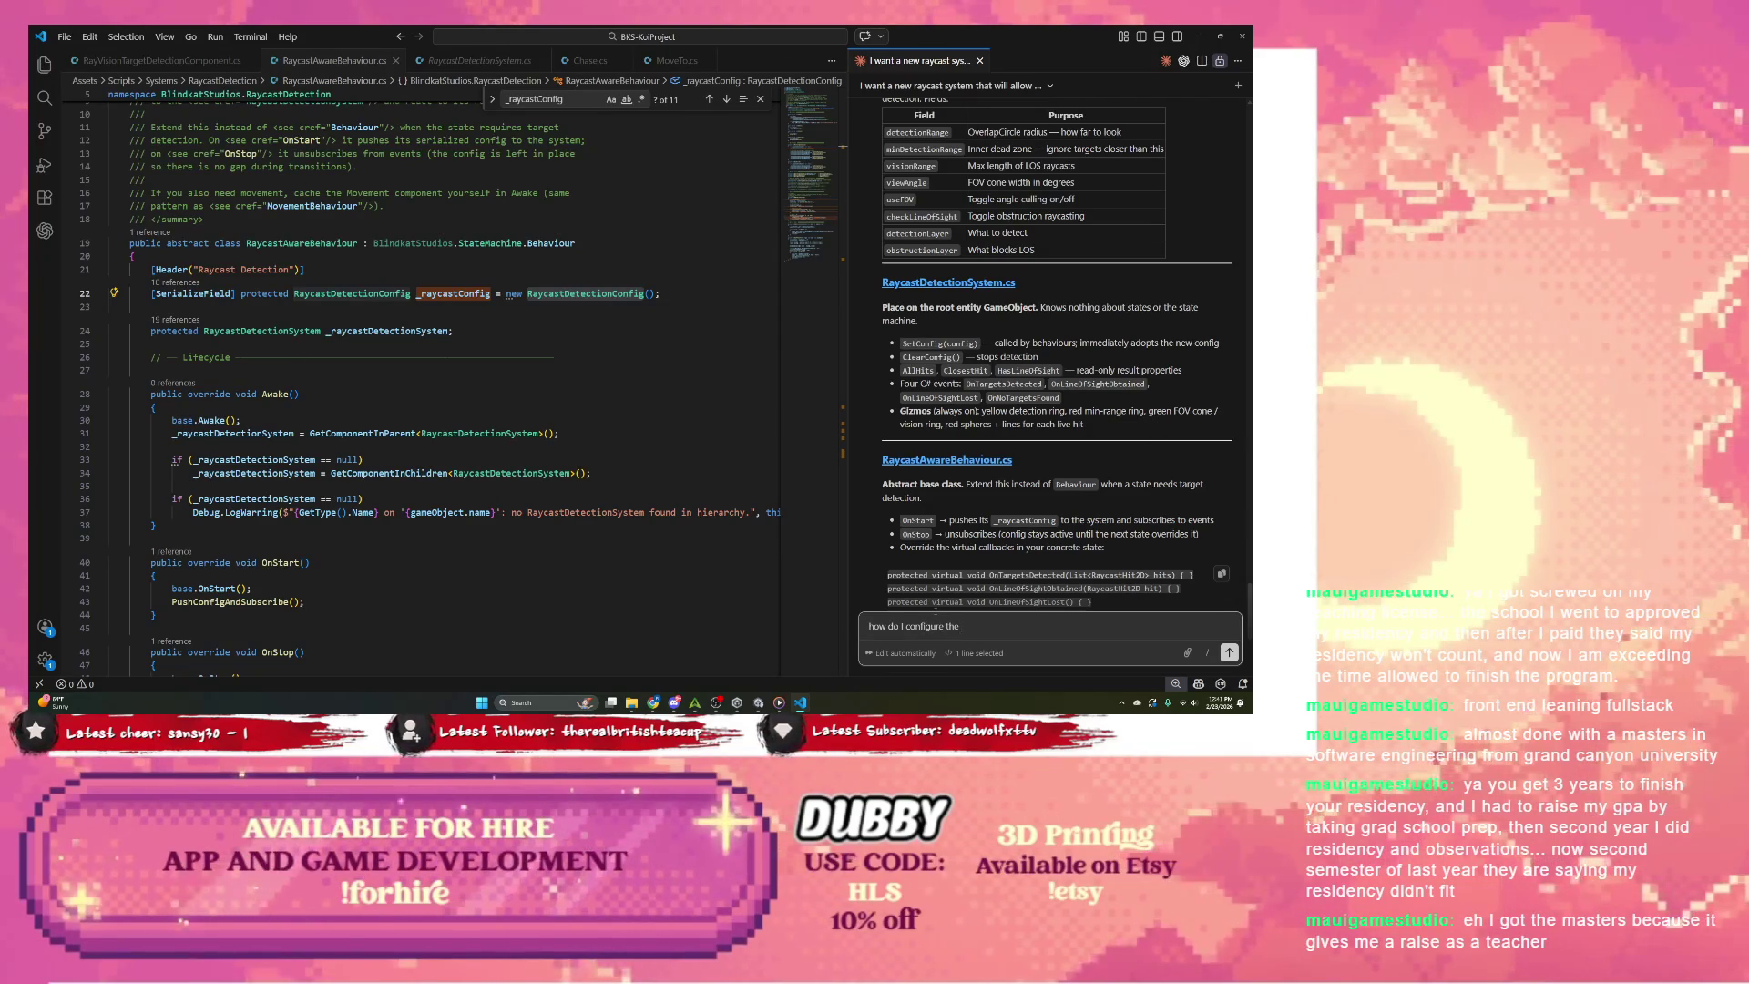
{"action": "scroll", "coordinate": [999, 500], "scroll_direction": "up", "scroll_amount": 4}
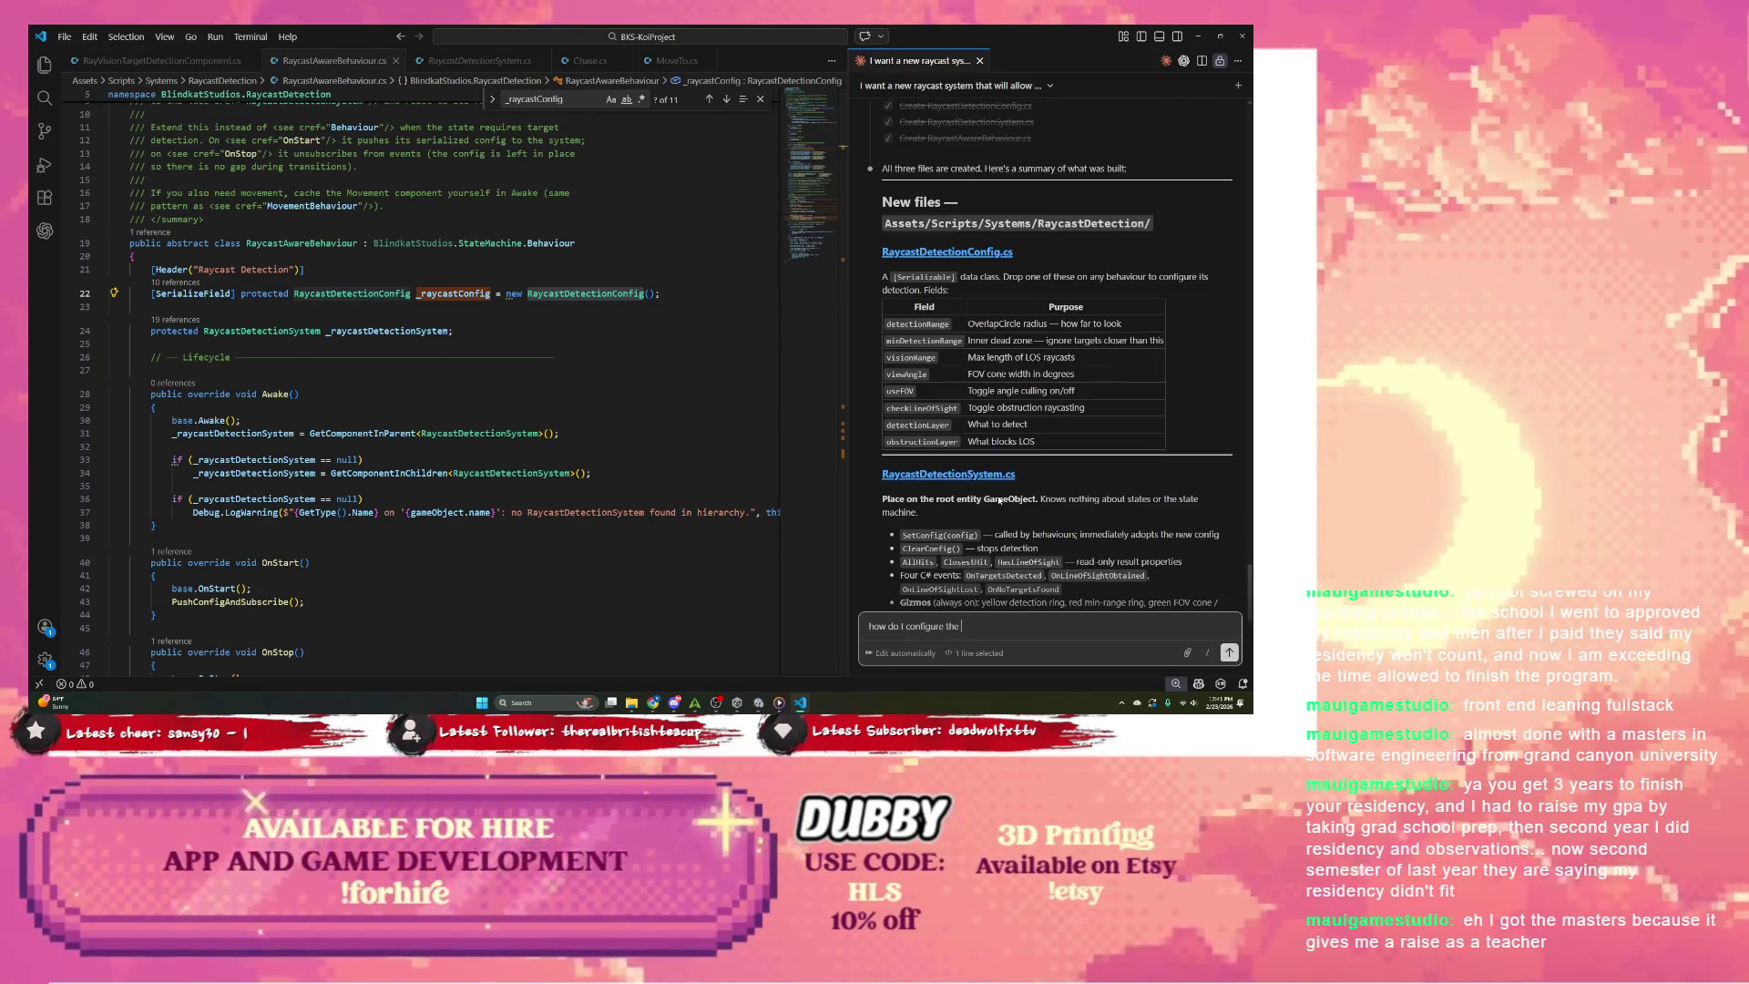
{"action": "type", "text": "Raycas"}
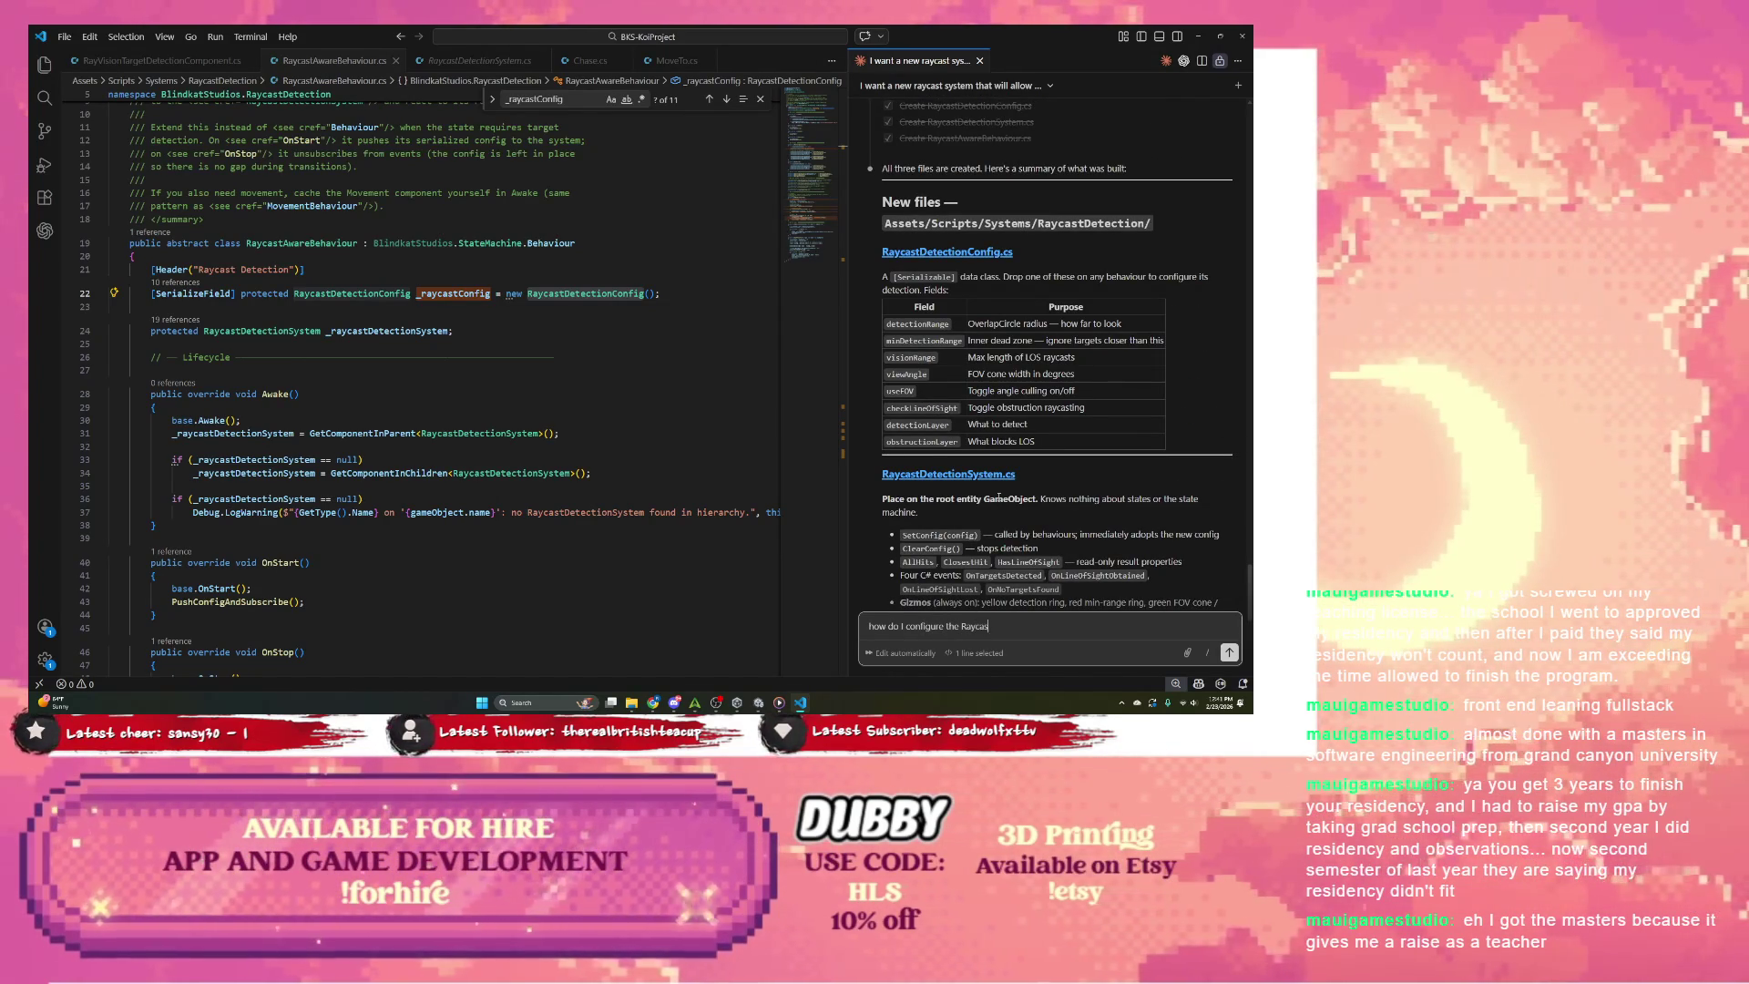
{"action": "type", "text": "tDetectionCon"}
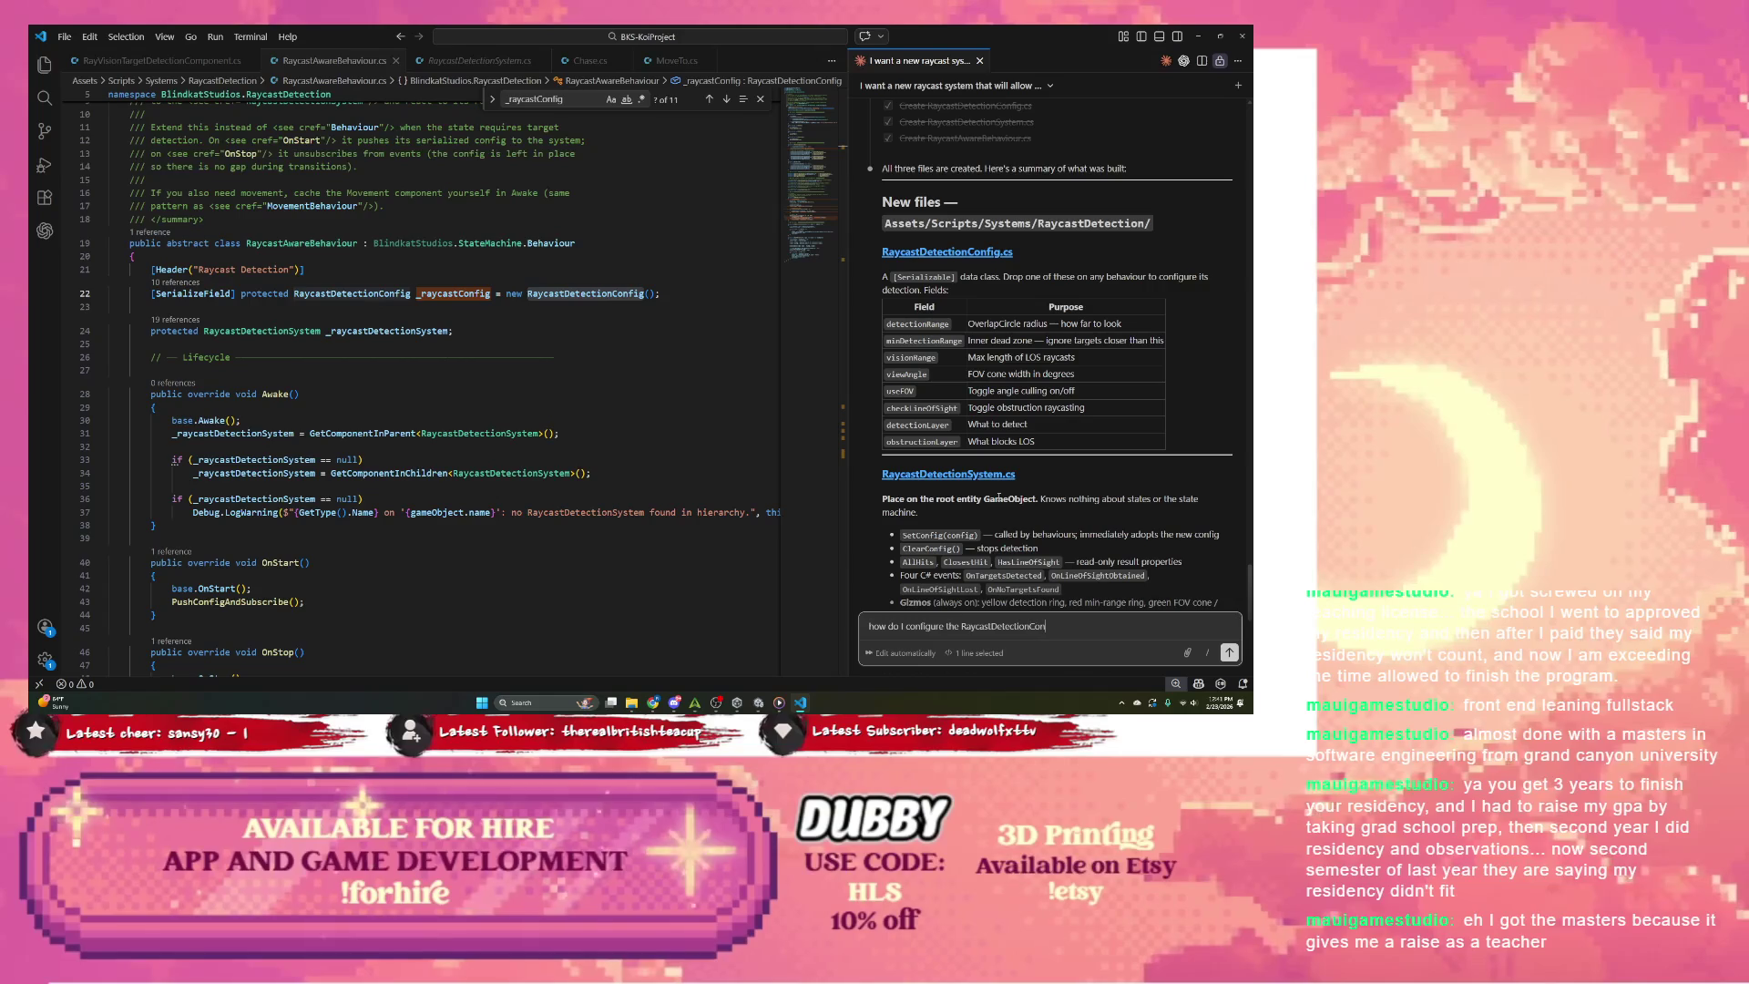
{"action": "type", "text": "fig for the"}
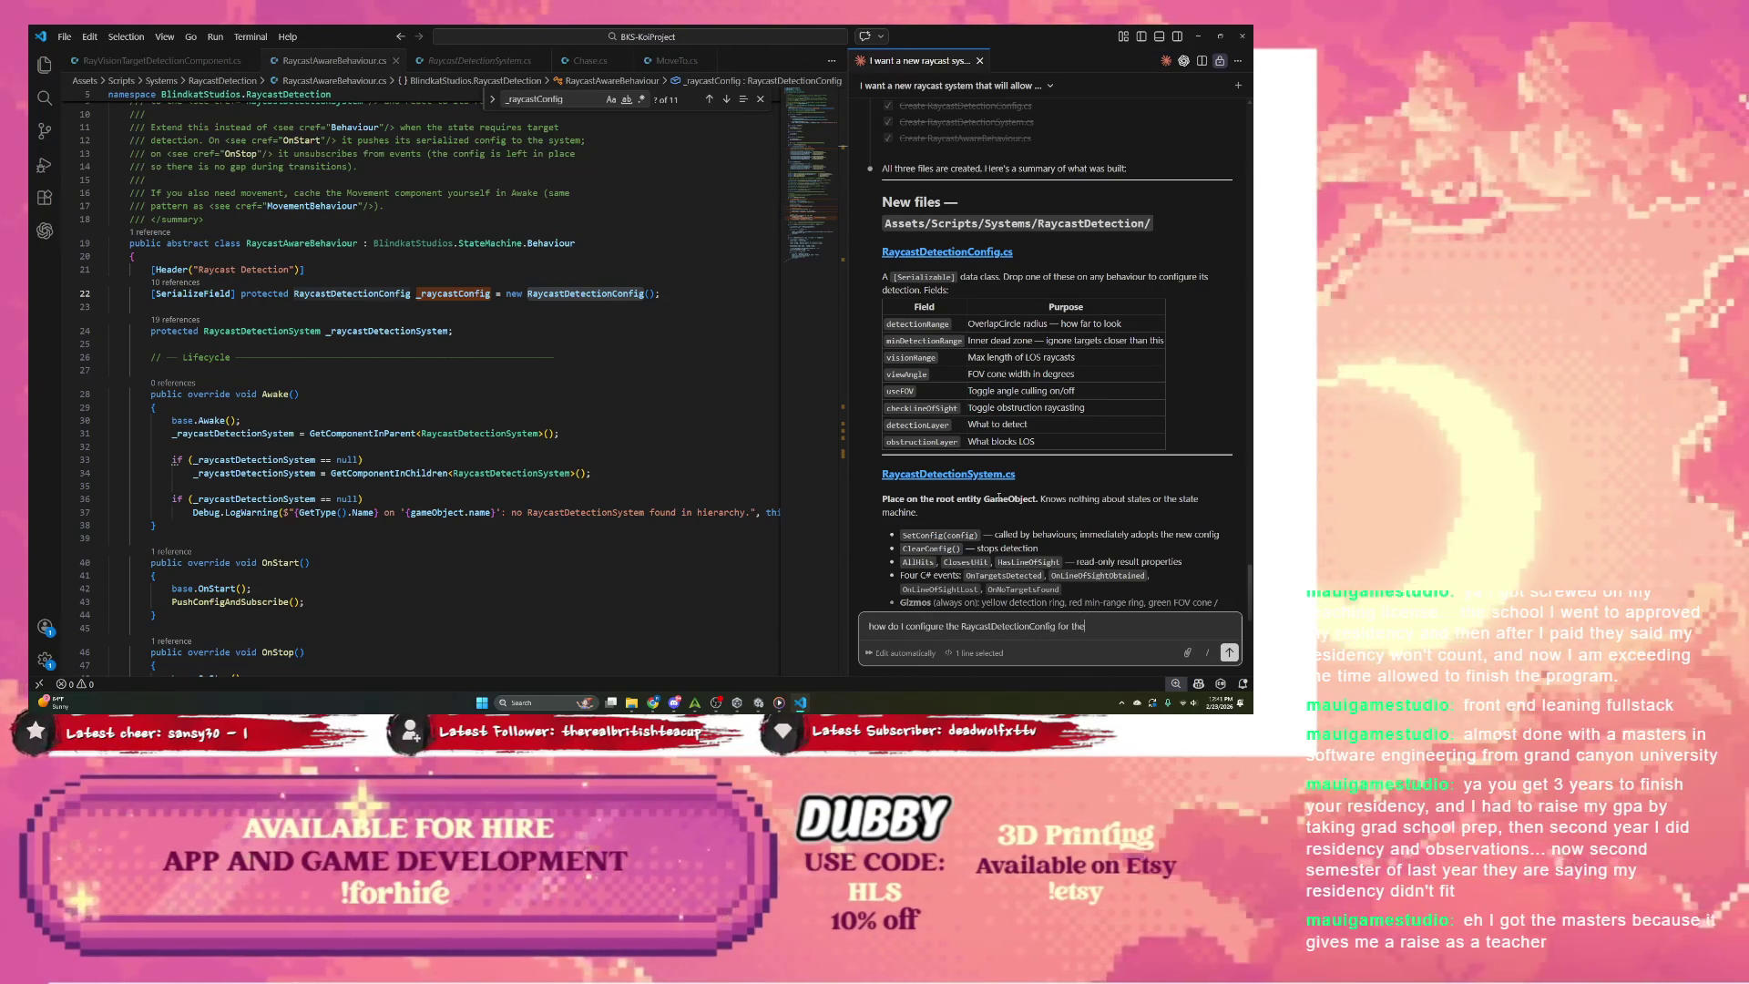
{"action": "type", "text": " entity"}
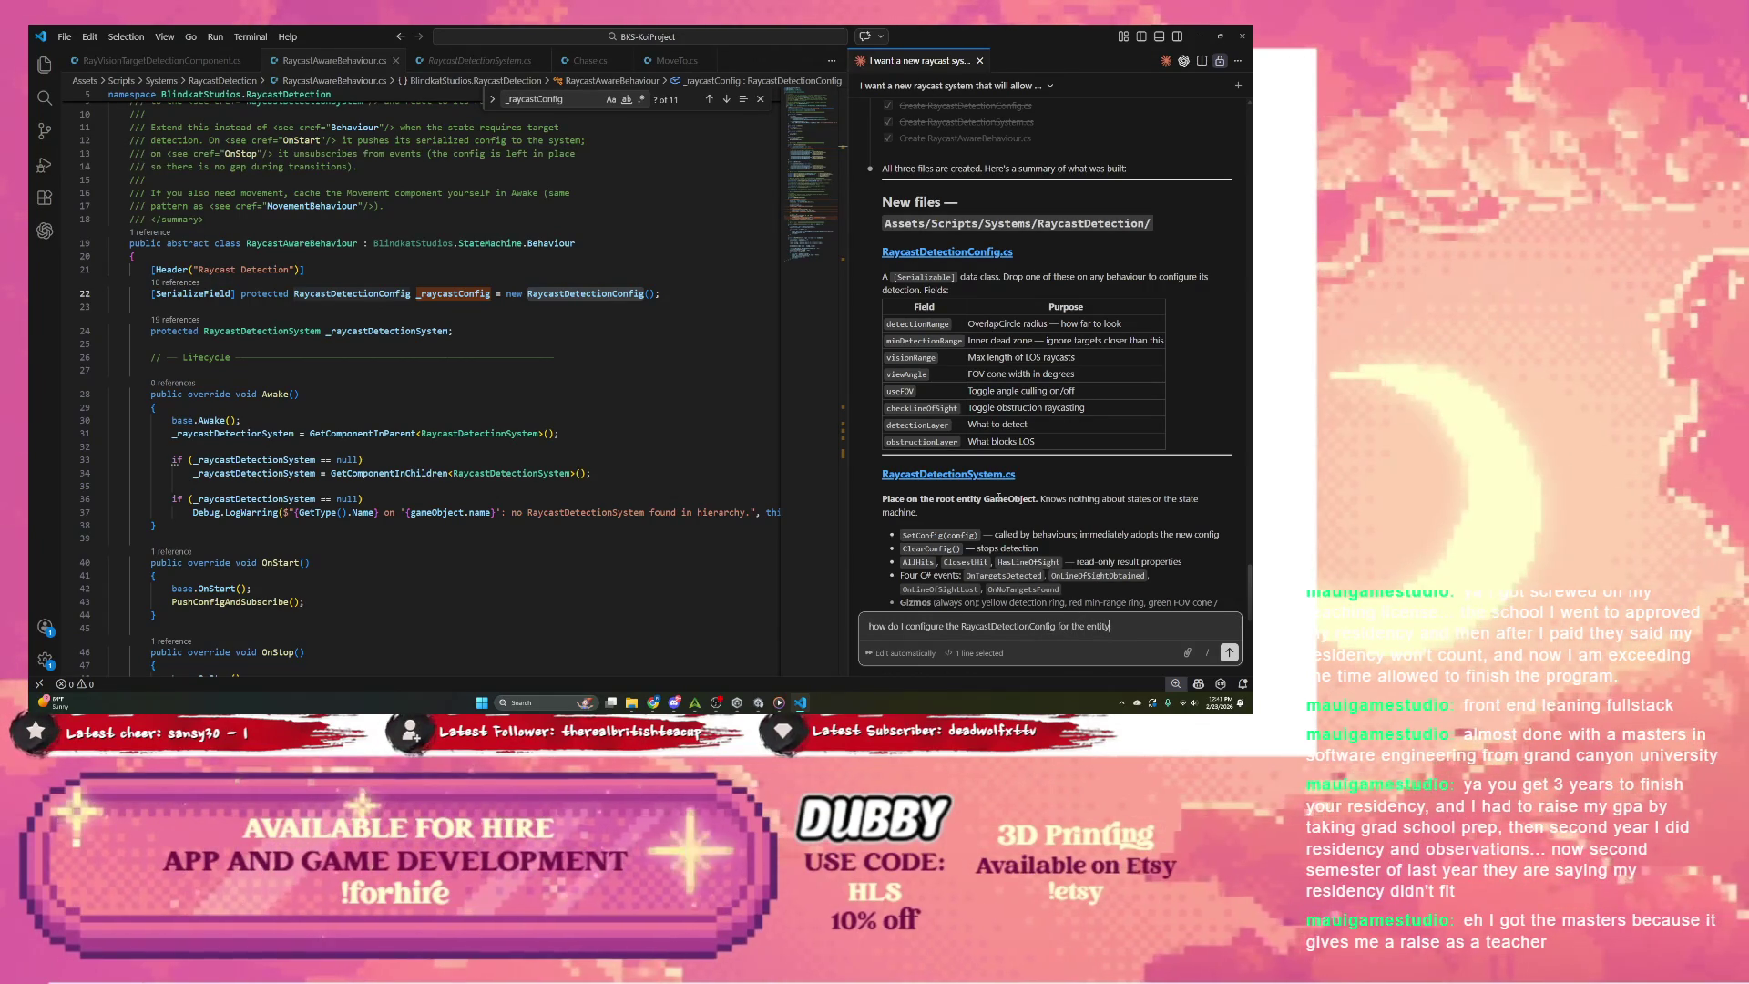
{"action": "type", "text": " use or behaviour use"}
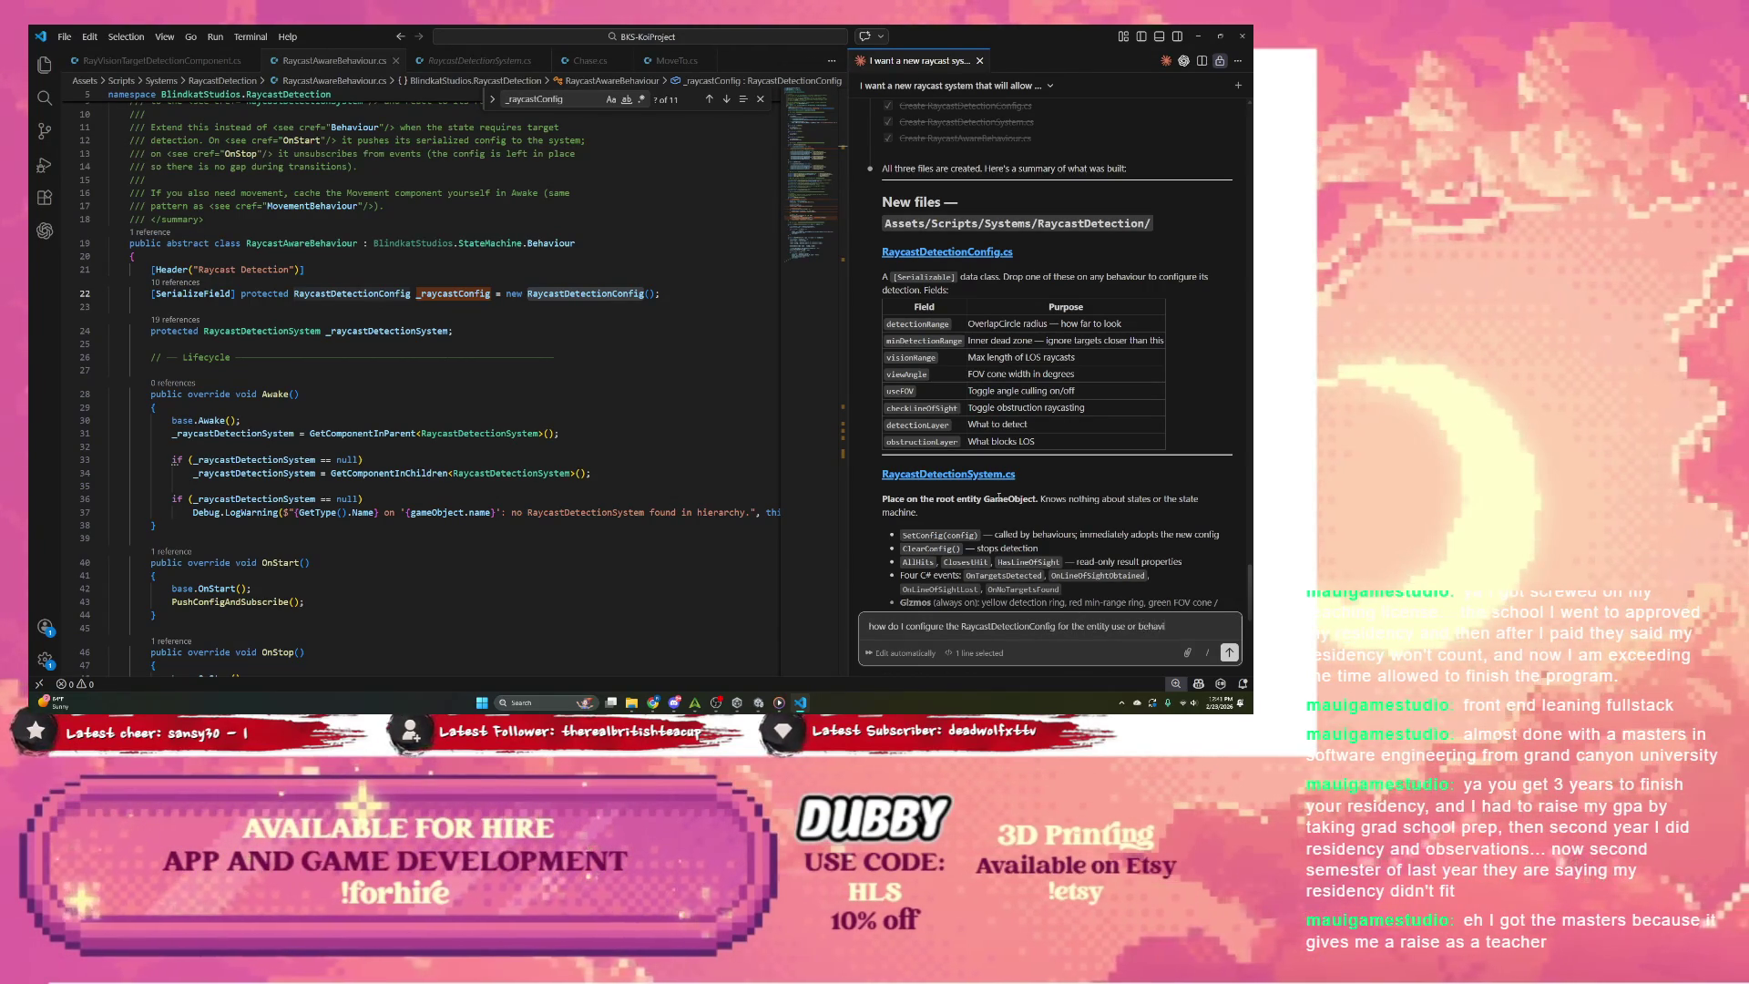
{"action": "key", "text": "Return"}
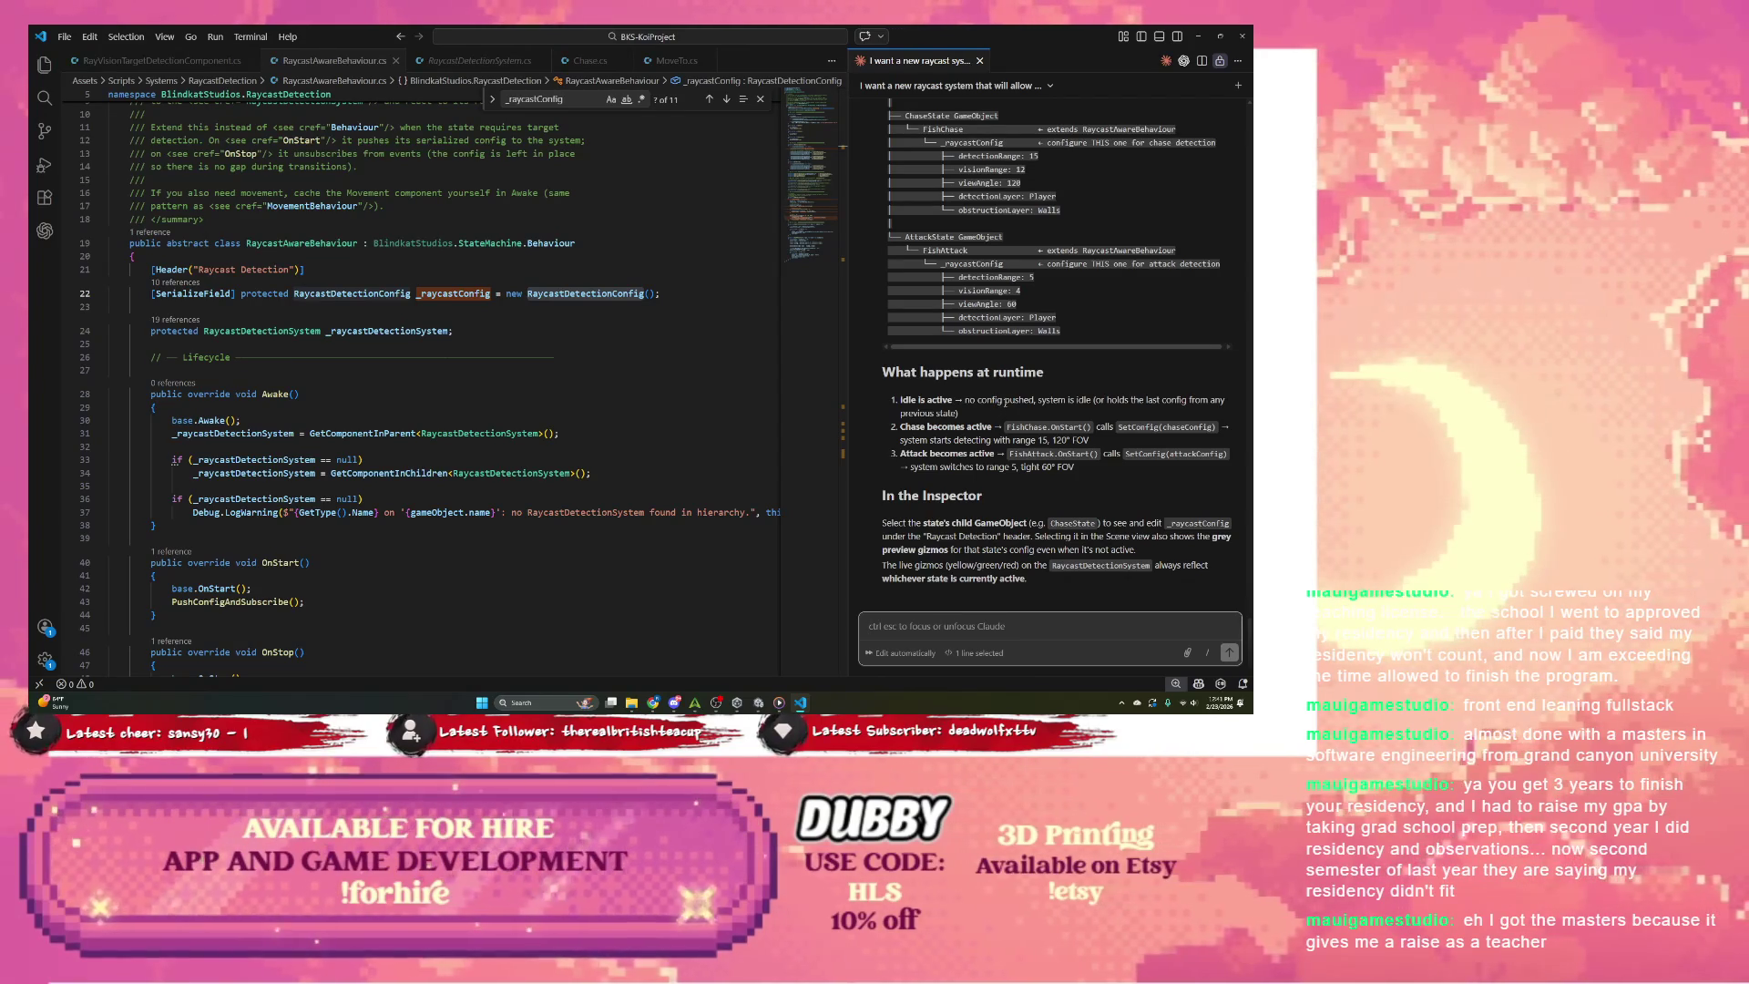
Step: In Claude's 'Where the config lives' answer, highlight RaycastDetectionSystem, IdleState and FishNavigation
{"action": "scroll", "coordinate": [1084, 365], "scroll_direction": "up", "scroll_amount": 5}
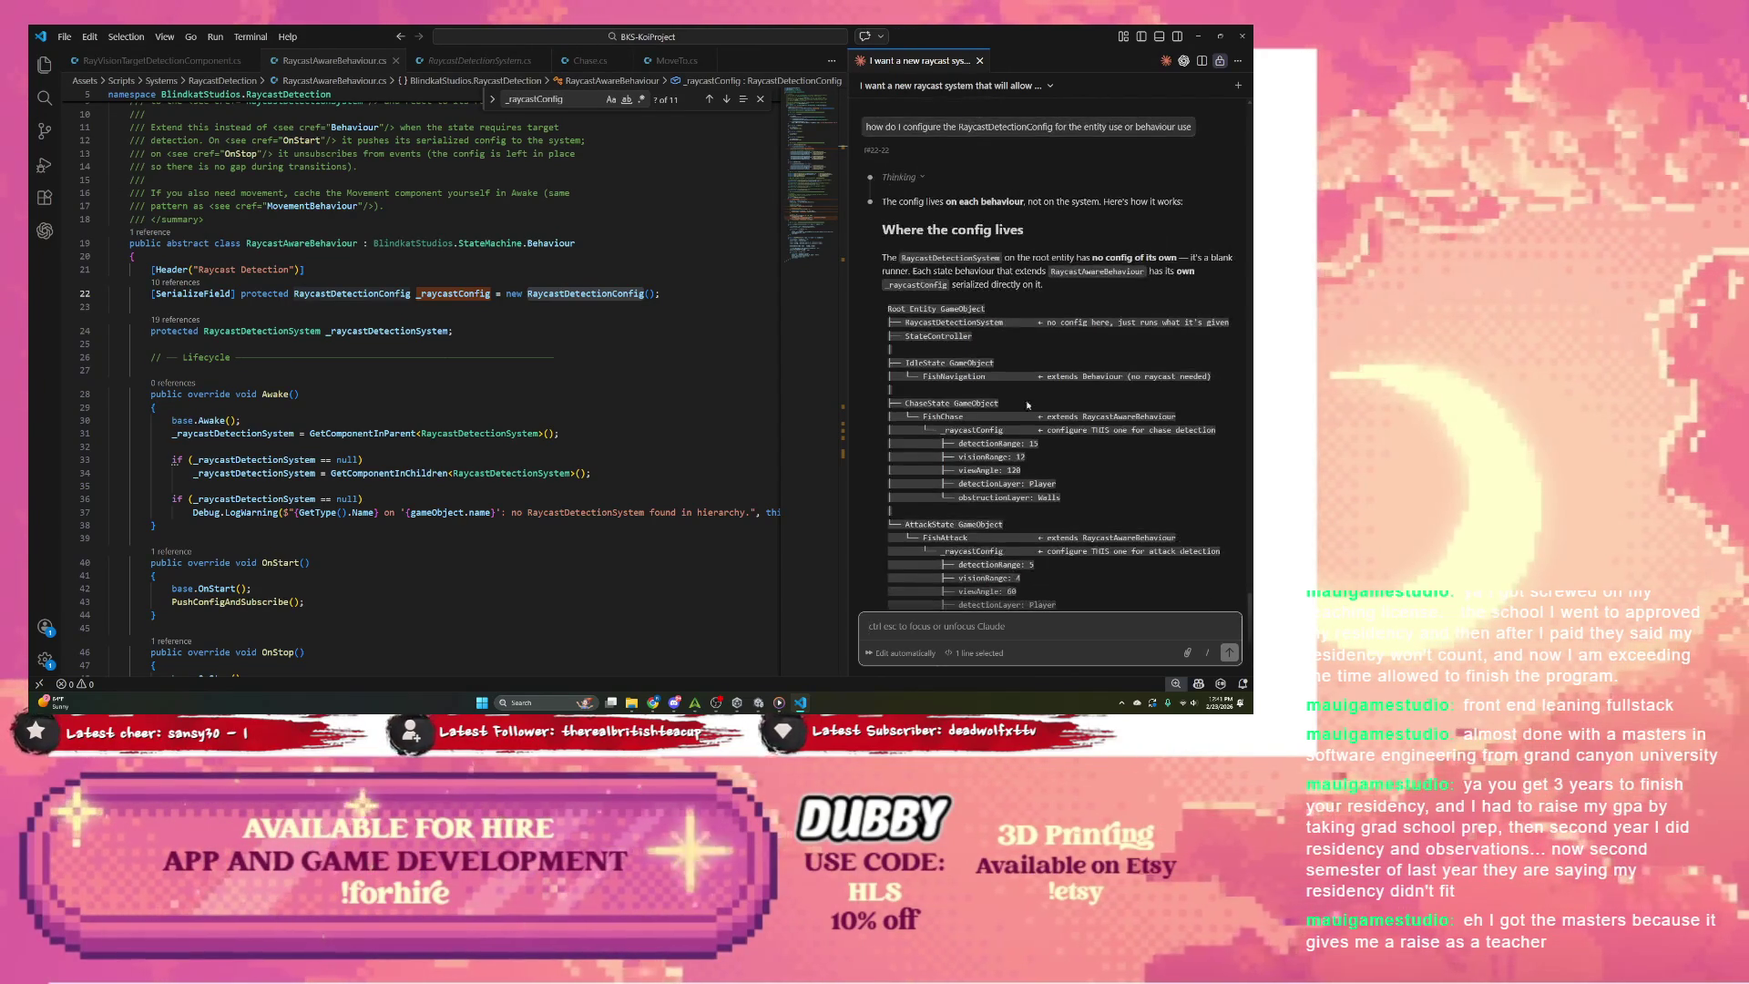
{"action": "left_click", "coordinate": [868, 626]}
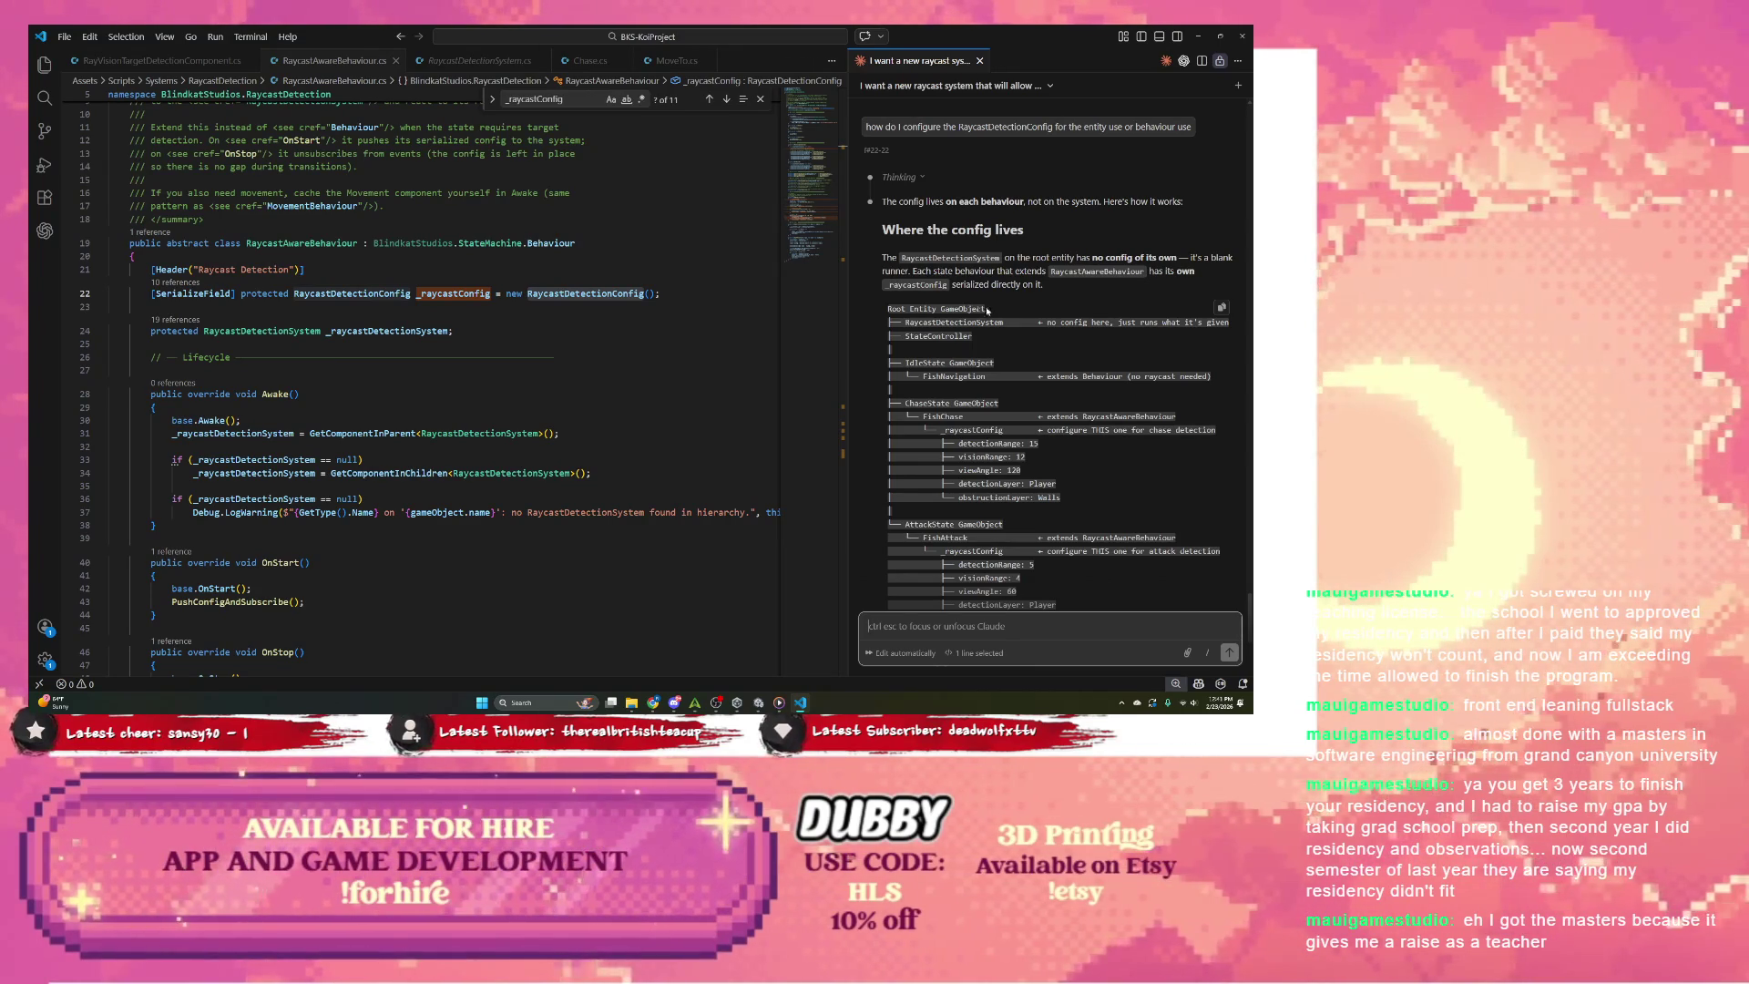
{"action": "left_click_drag", "start_coordinate": [906, 323], "coordinate": [1038, 323]}
{"action": "left_click", "coordinate": [943, 329]}
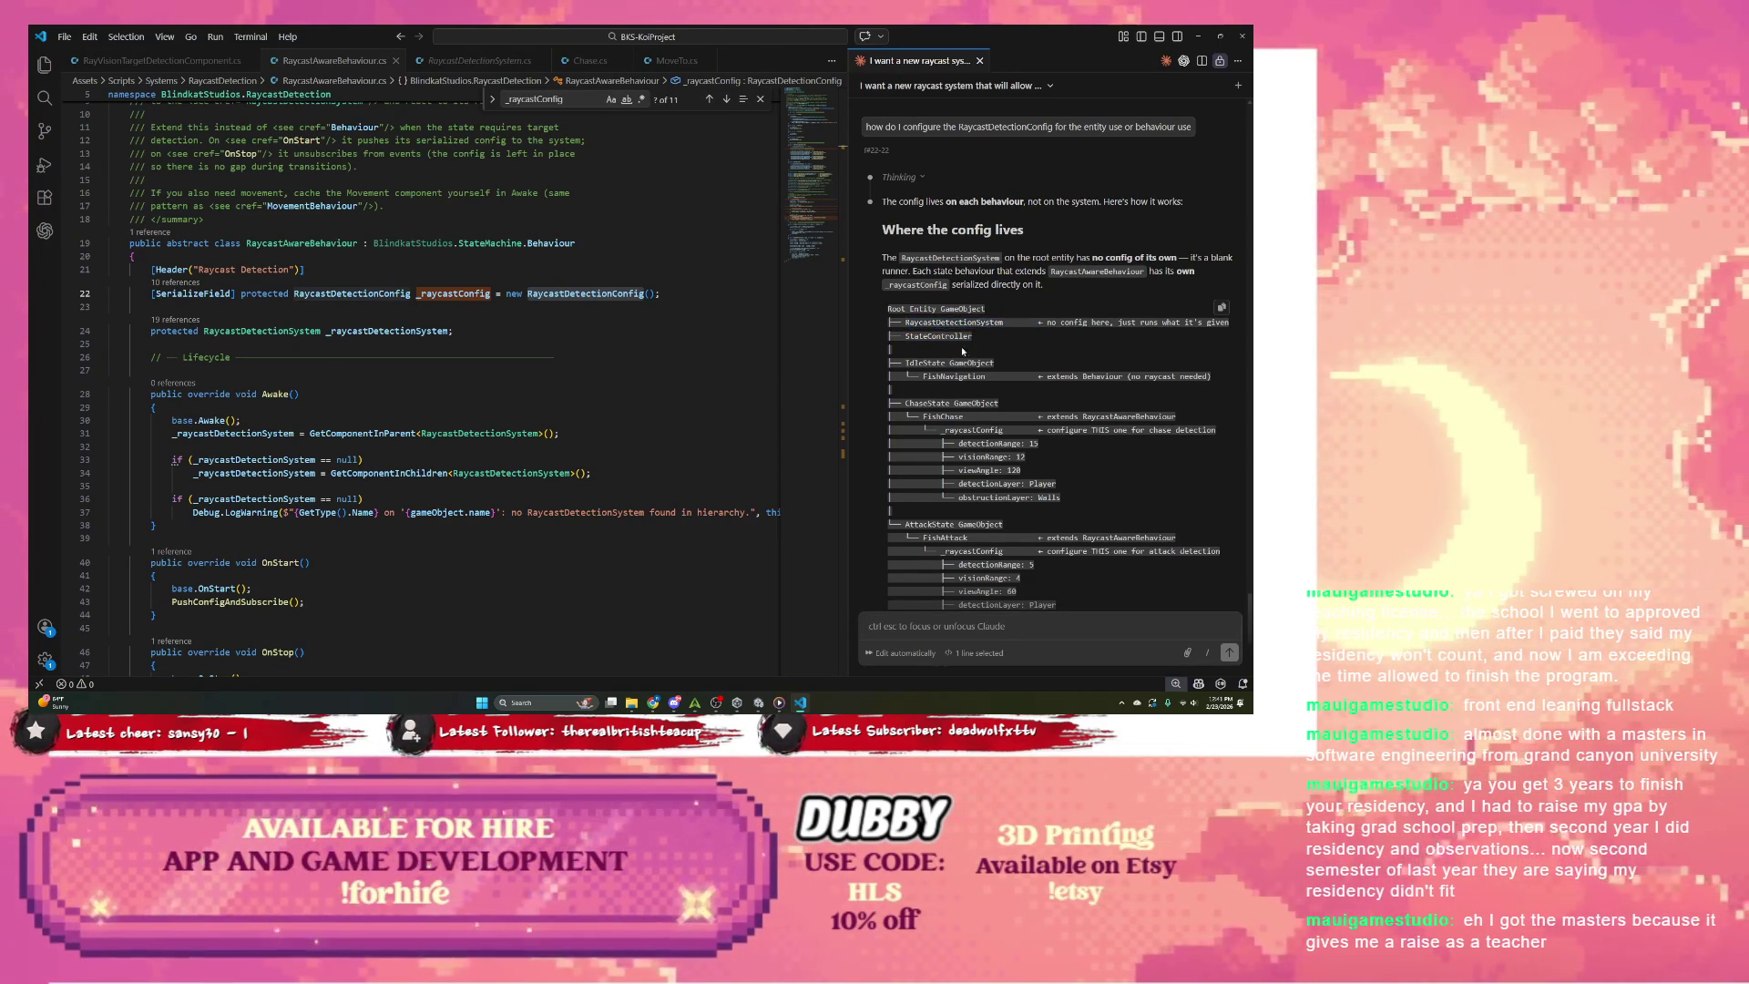
{"action": "scroll", "coordinate": [952, 349], "scroll_direction": "down", "scroll_amount": 1}
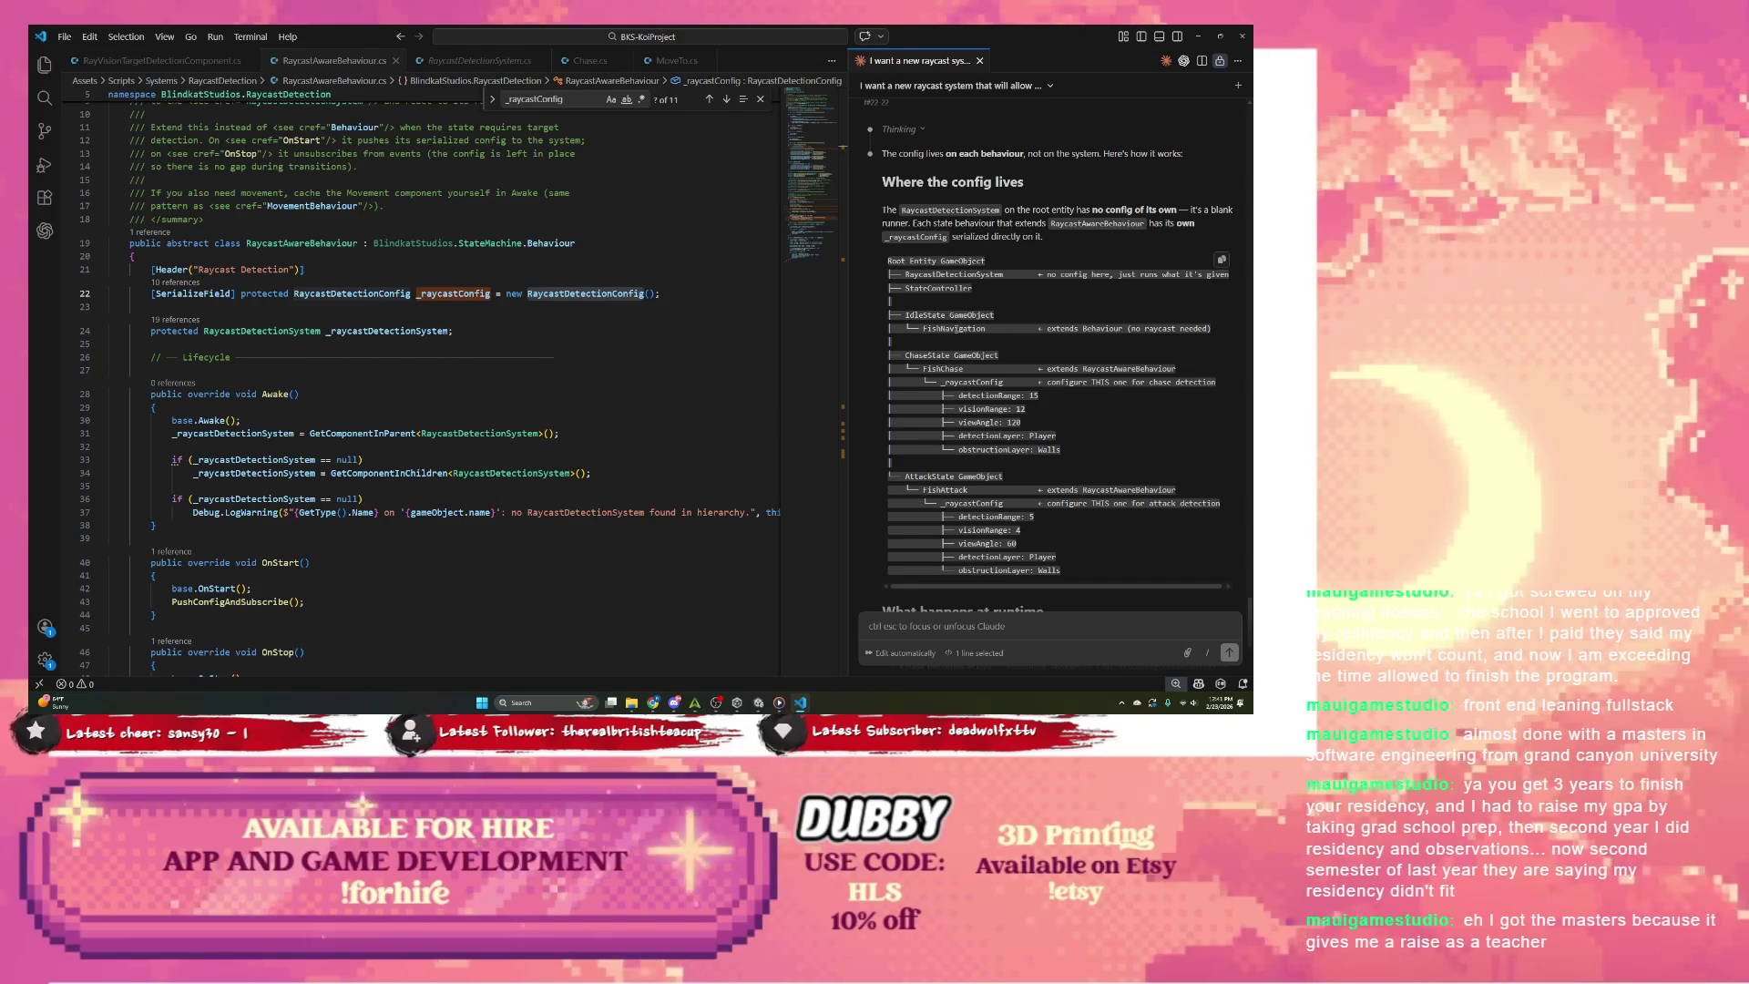
{"action": "double_click", "coordinate": [926, 314]}
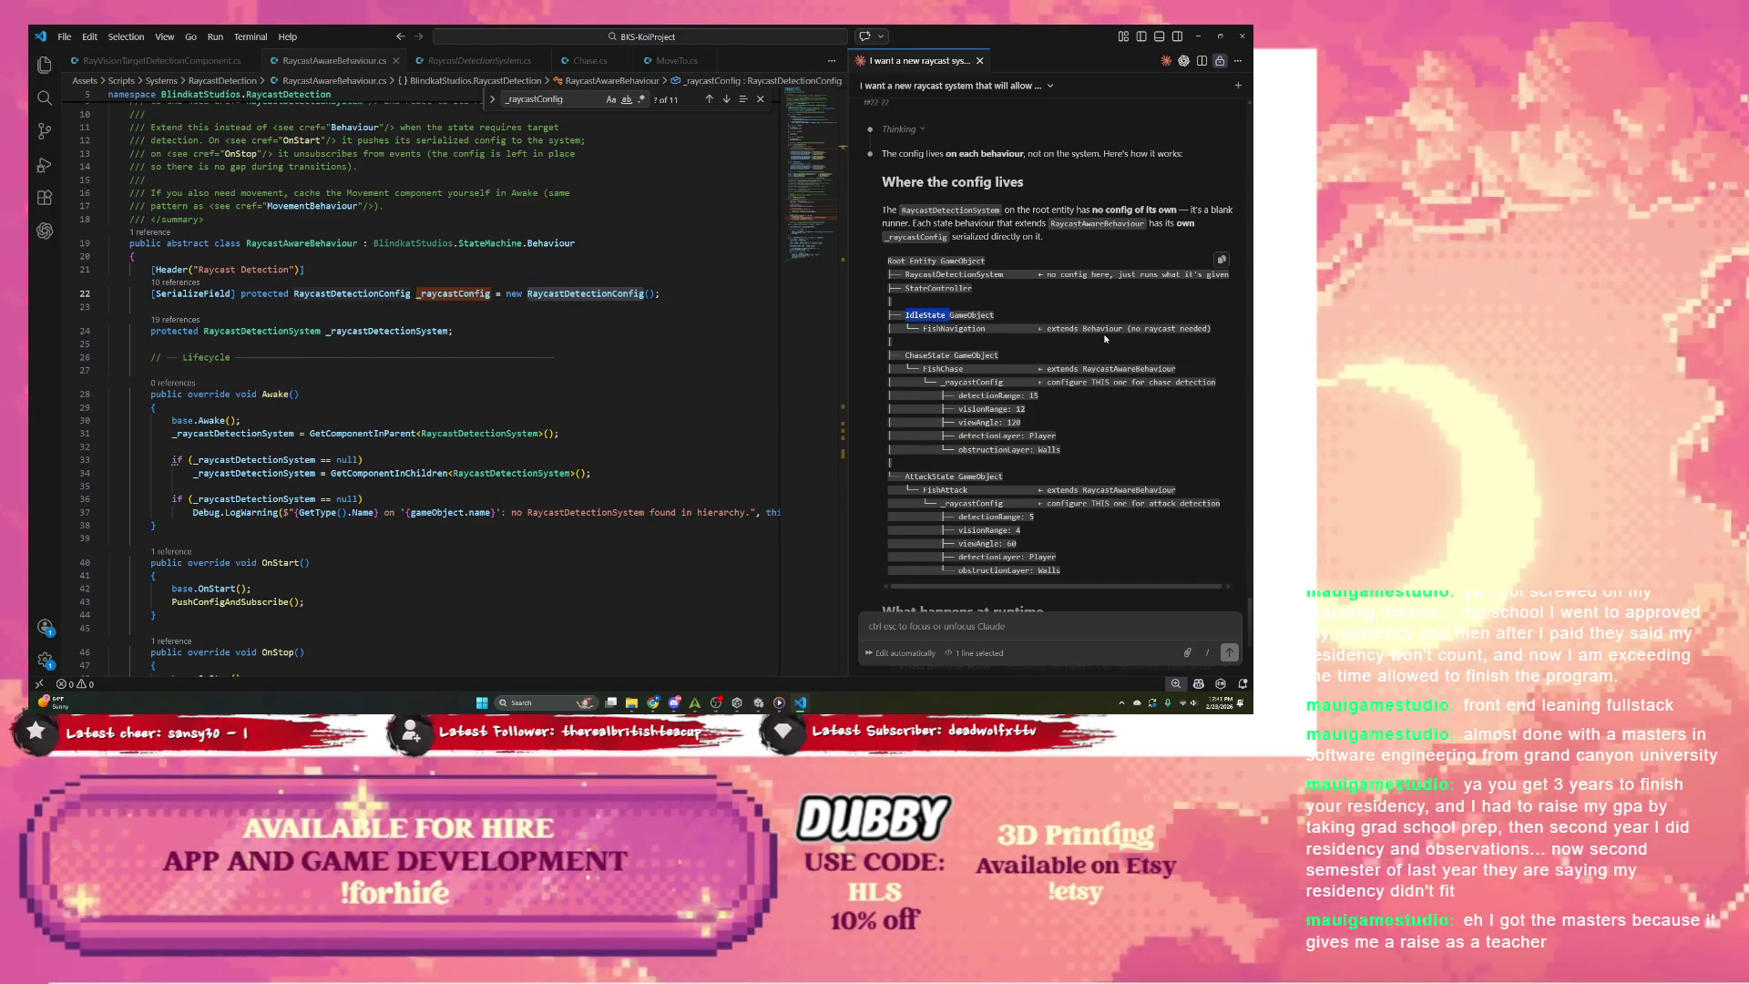
{"action": "left_click_drag", "start_coordinate": [923, 328], "coordinate": [1038, 328]}
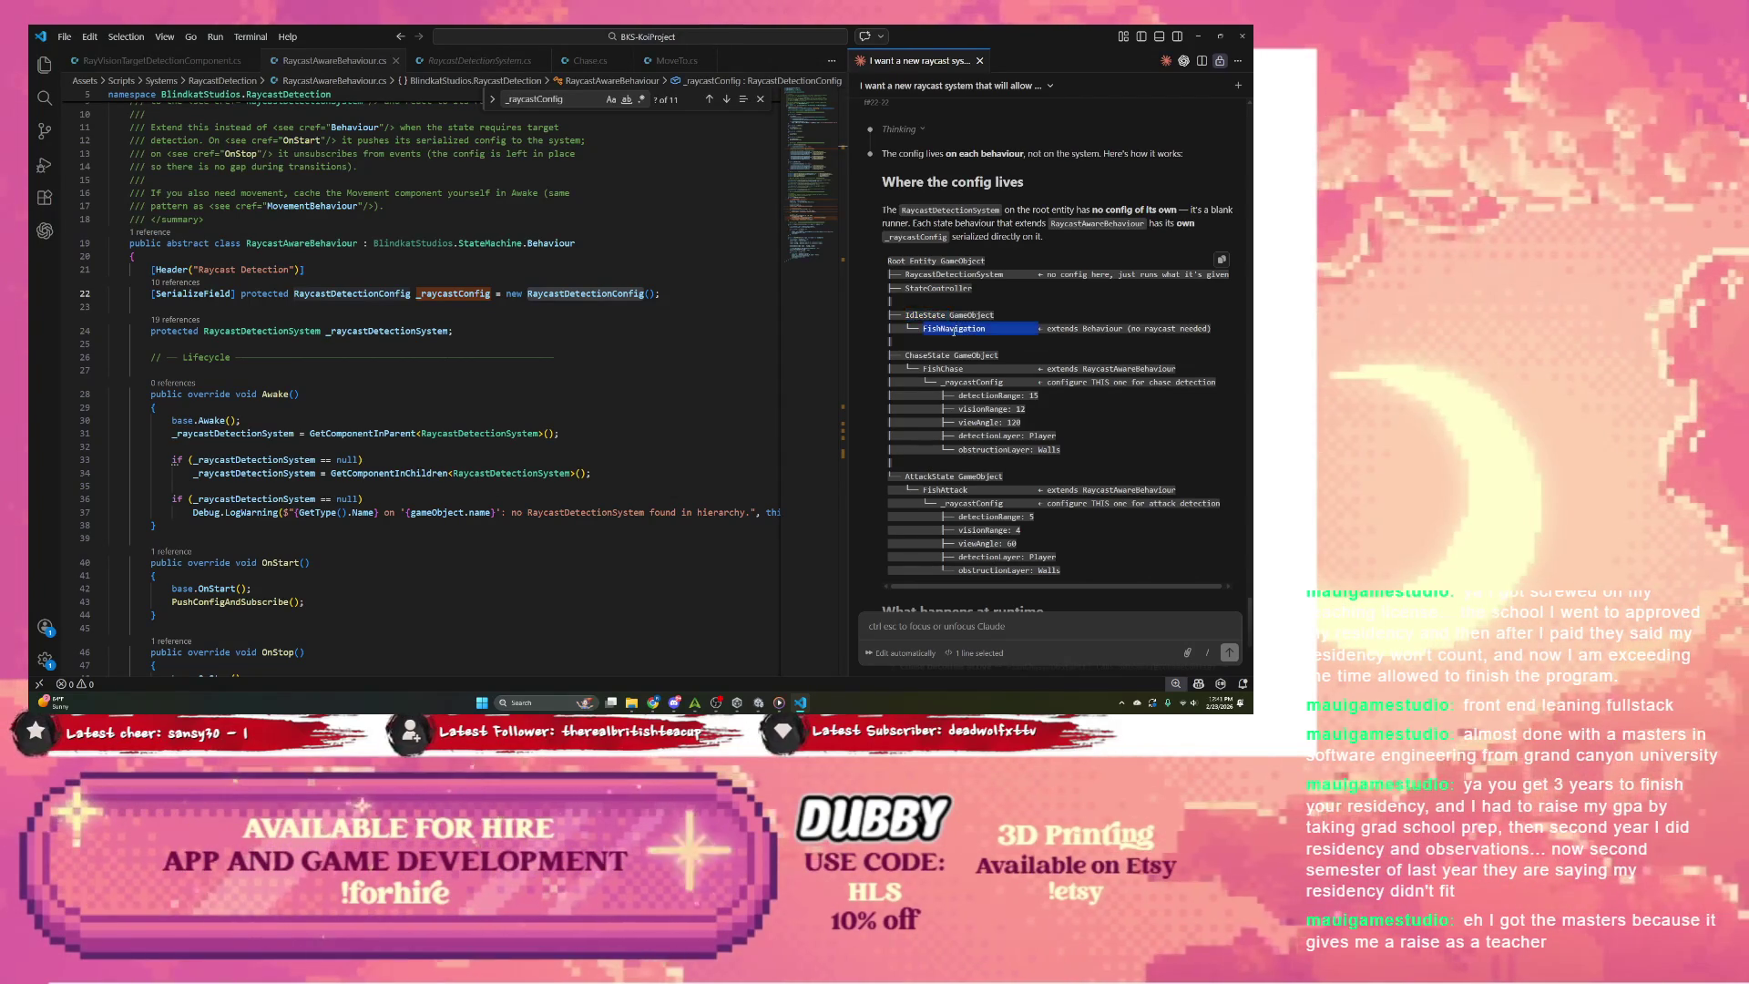
{"action": "left_click", "coordinate": [963, 339]}
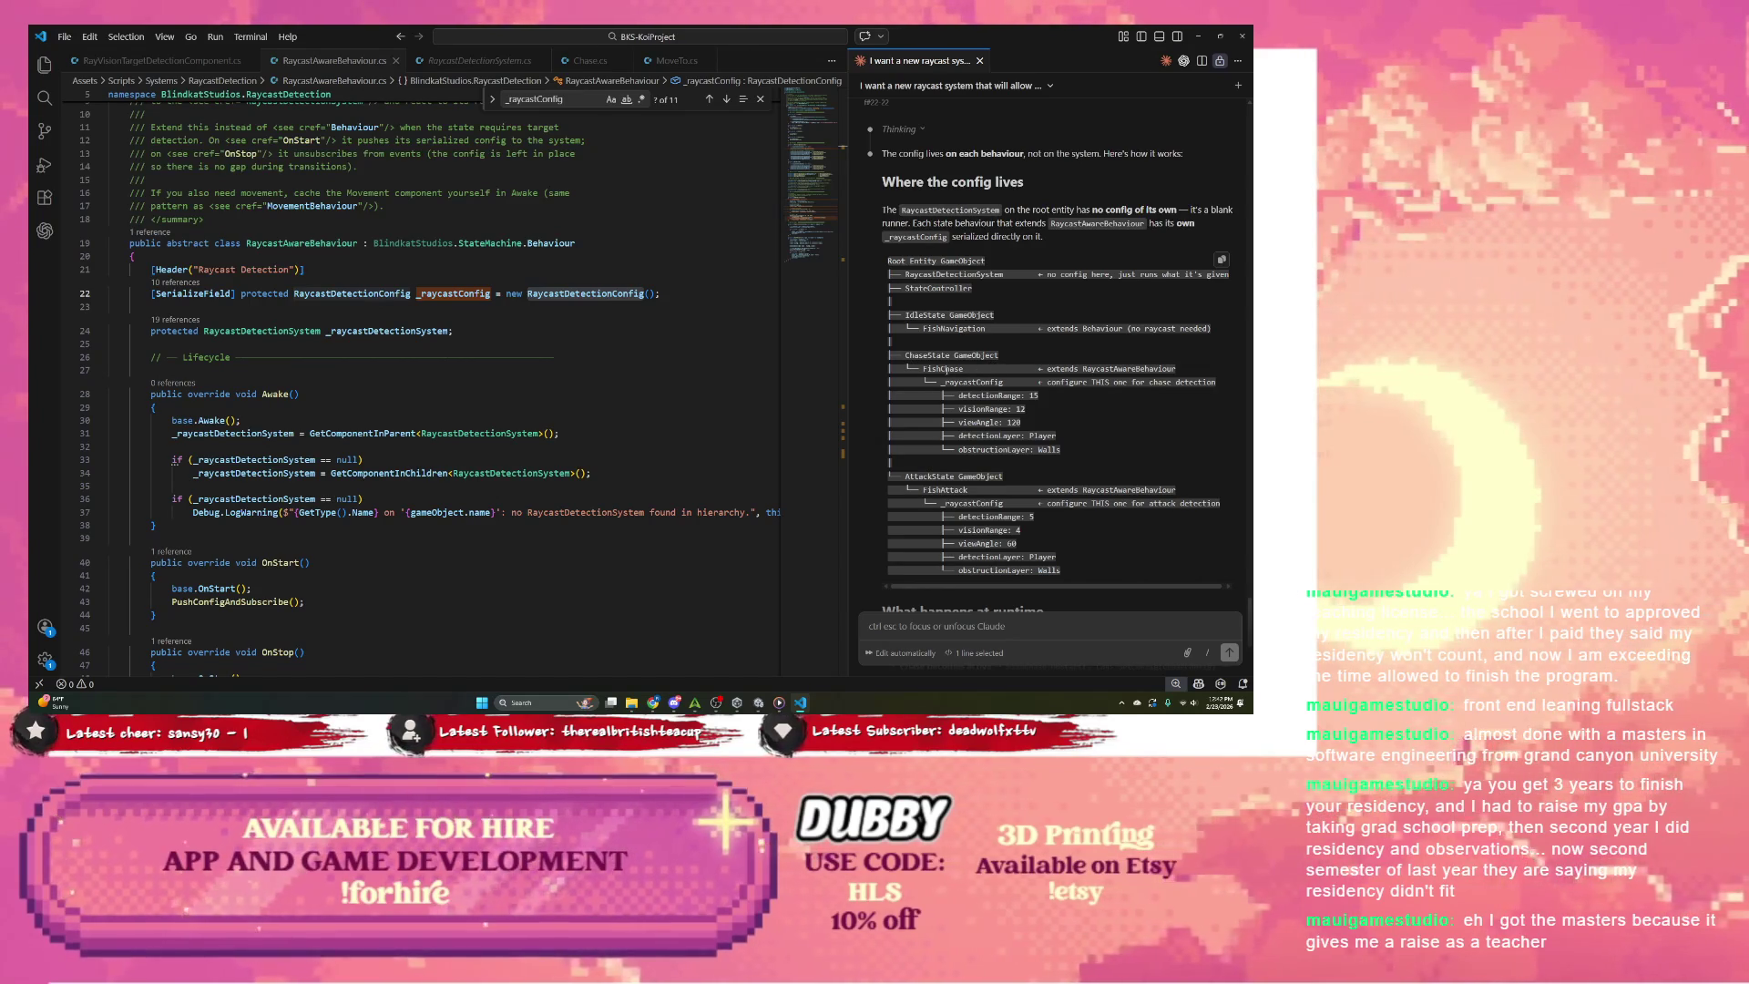
Step: Back in Unity, search 'castd' and open the RaycastDetectionConfig script asset in the code editor
{"action": "key", "text": "alt+Tab"}
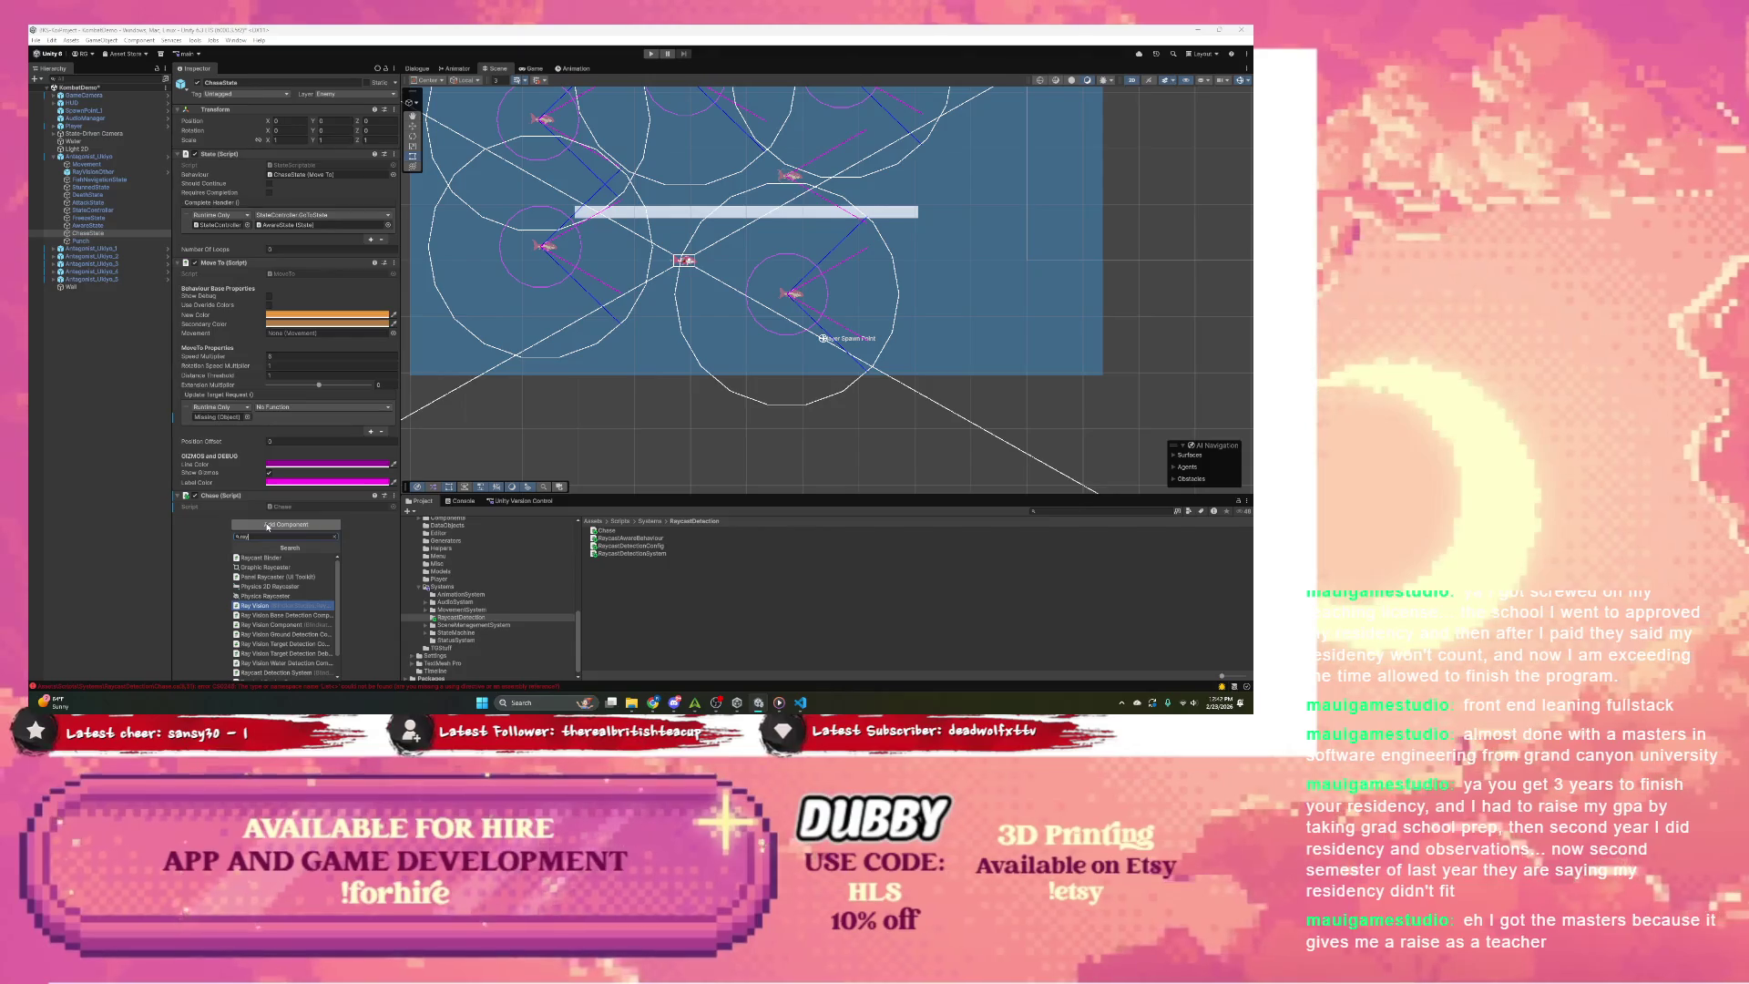
{"action": "type", "text": "cast"}
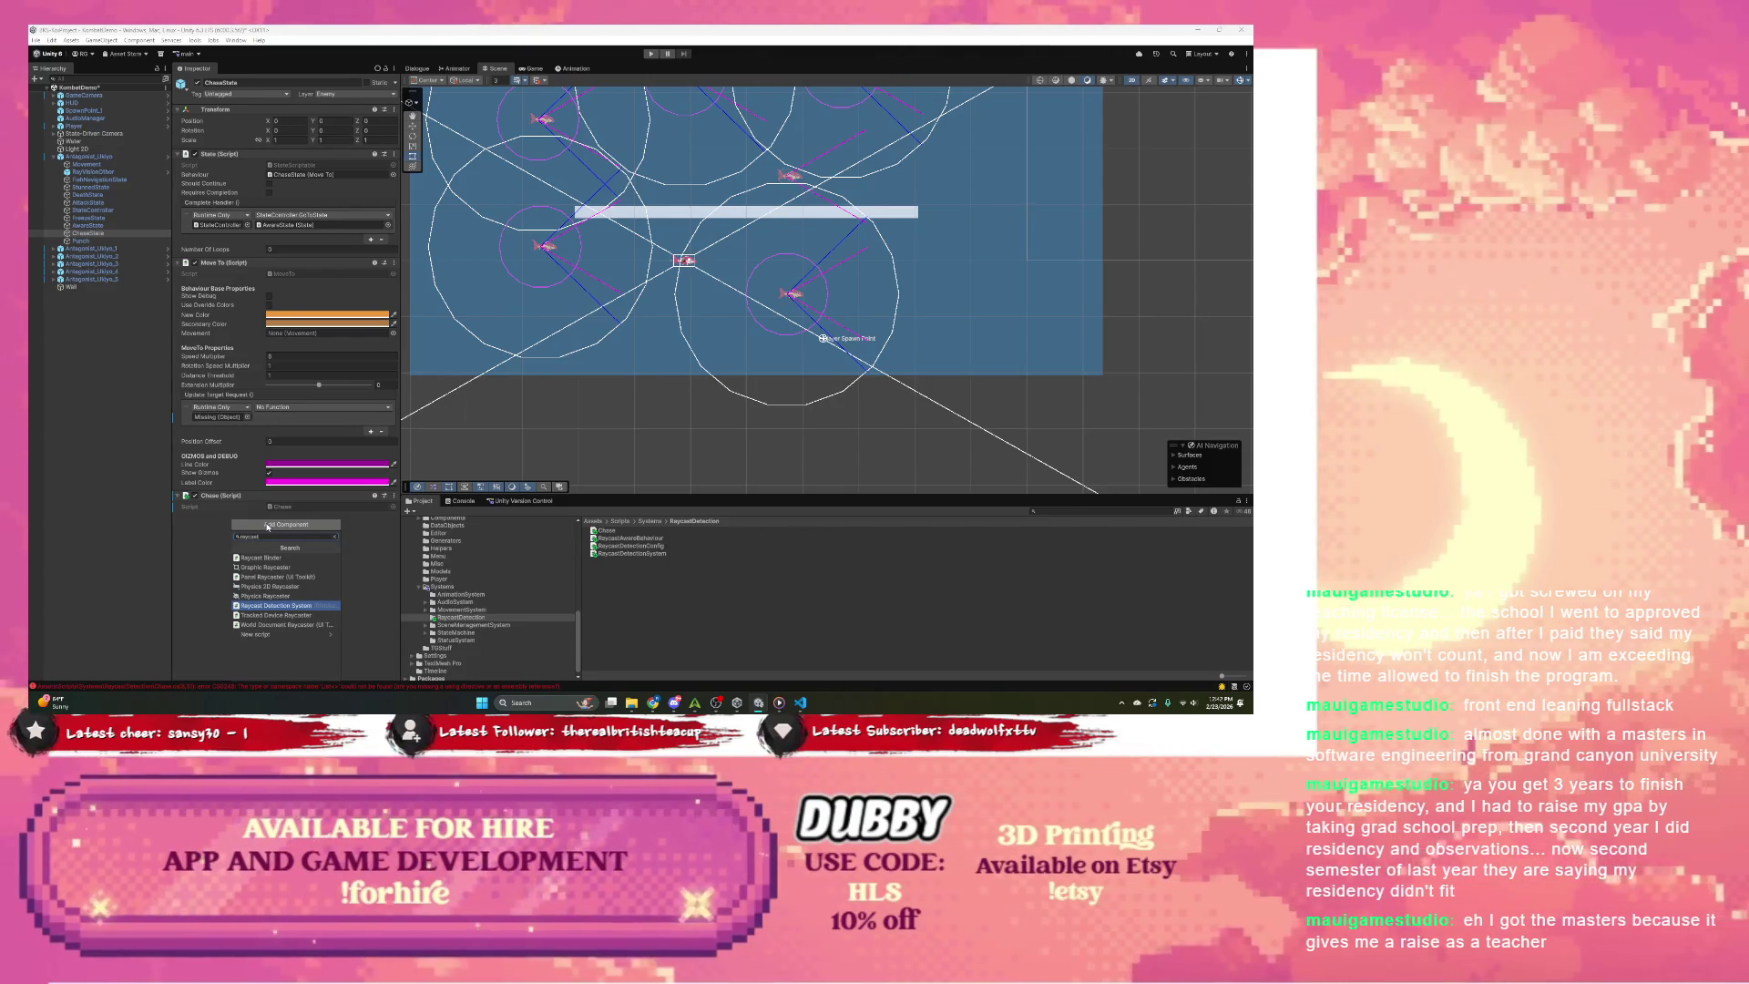
{"action": "type", "text": "dete"}
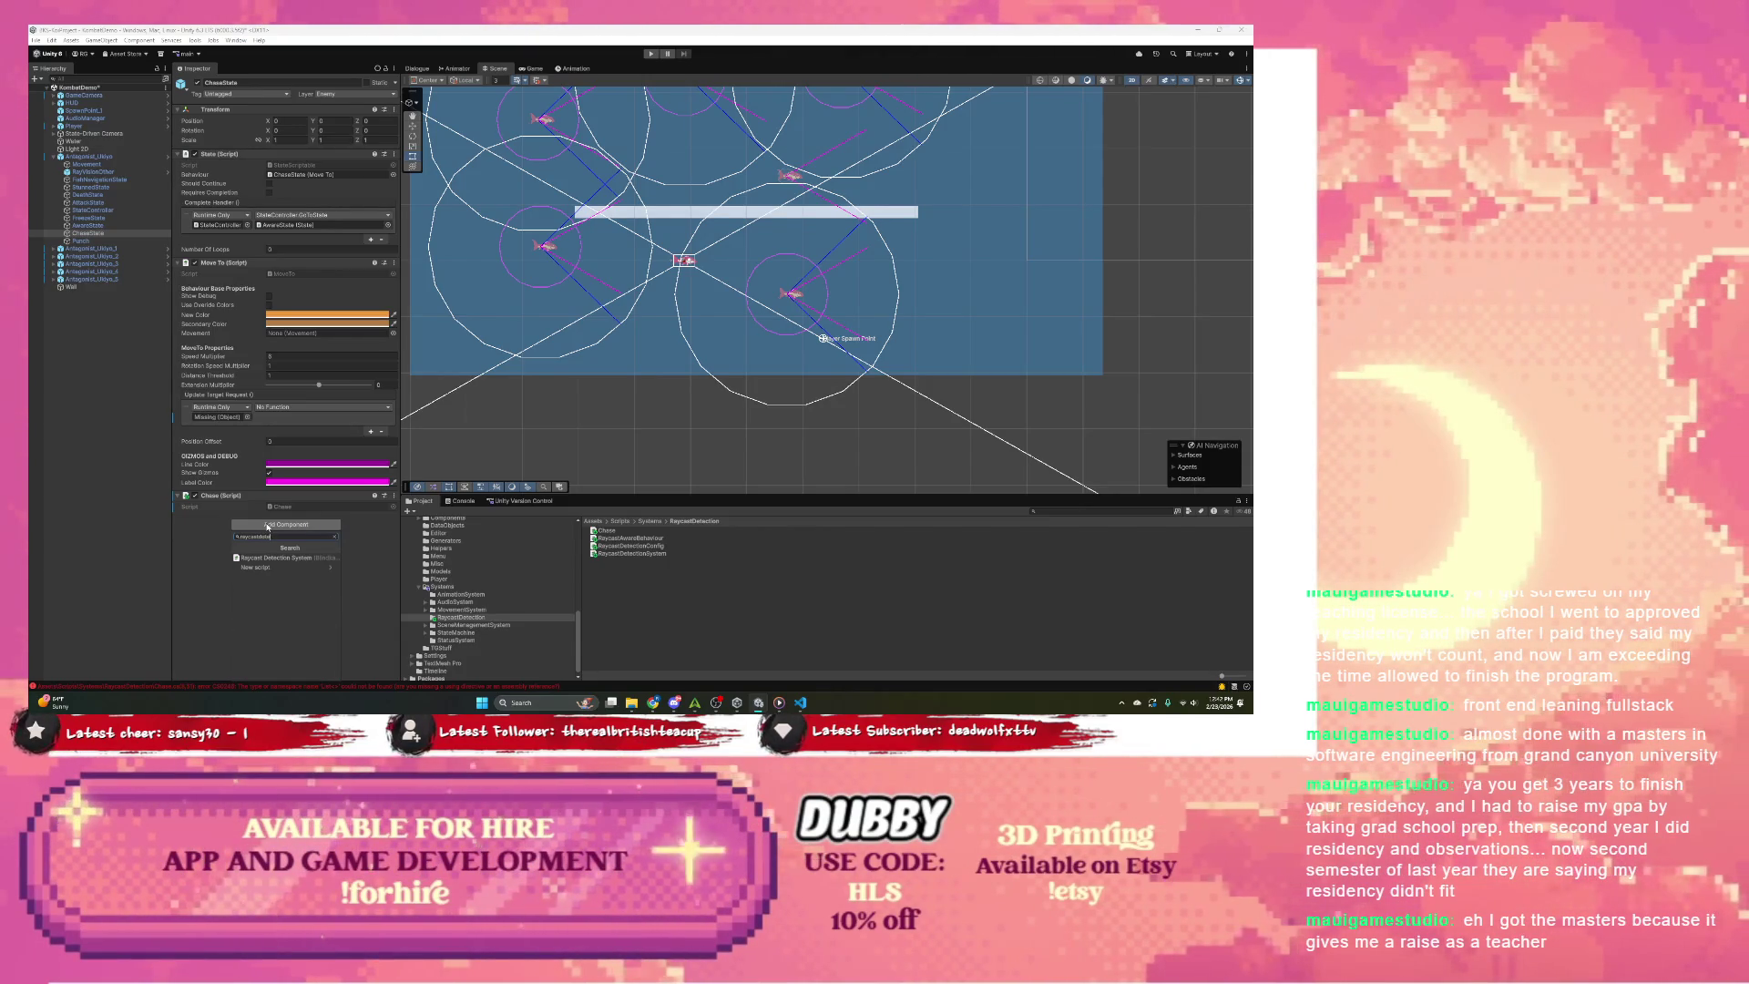
{"action": "left_click", "coordinate": [630, 546]}
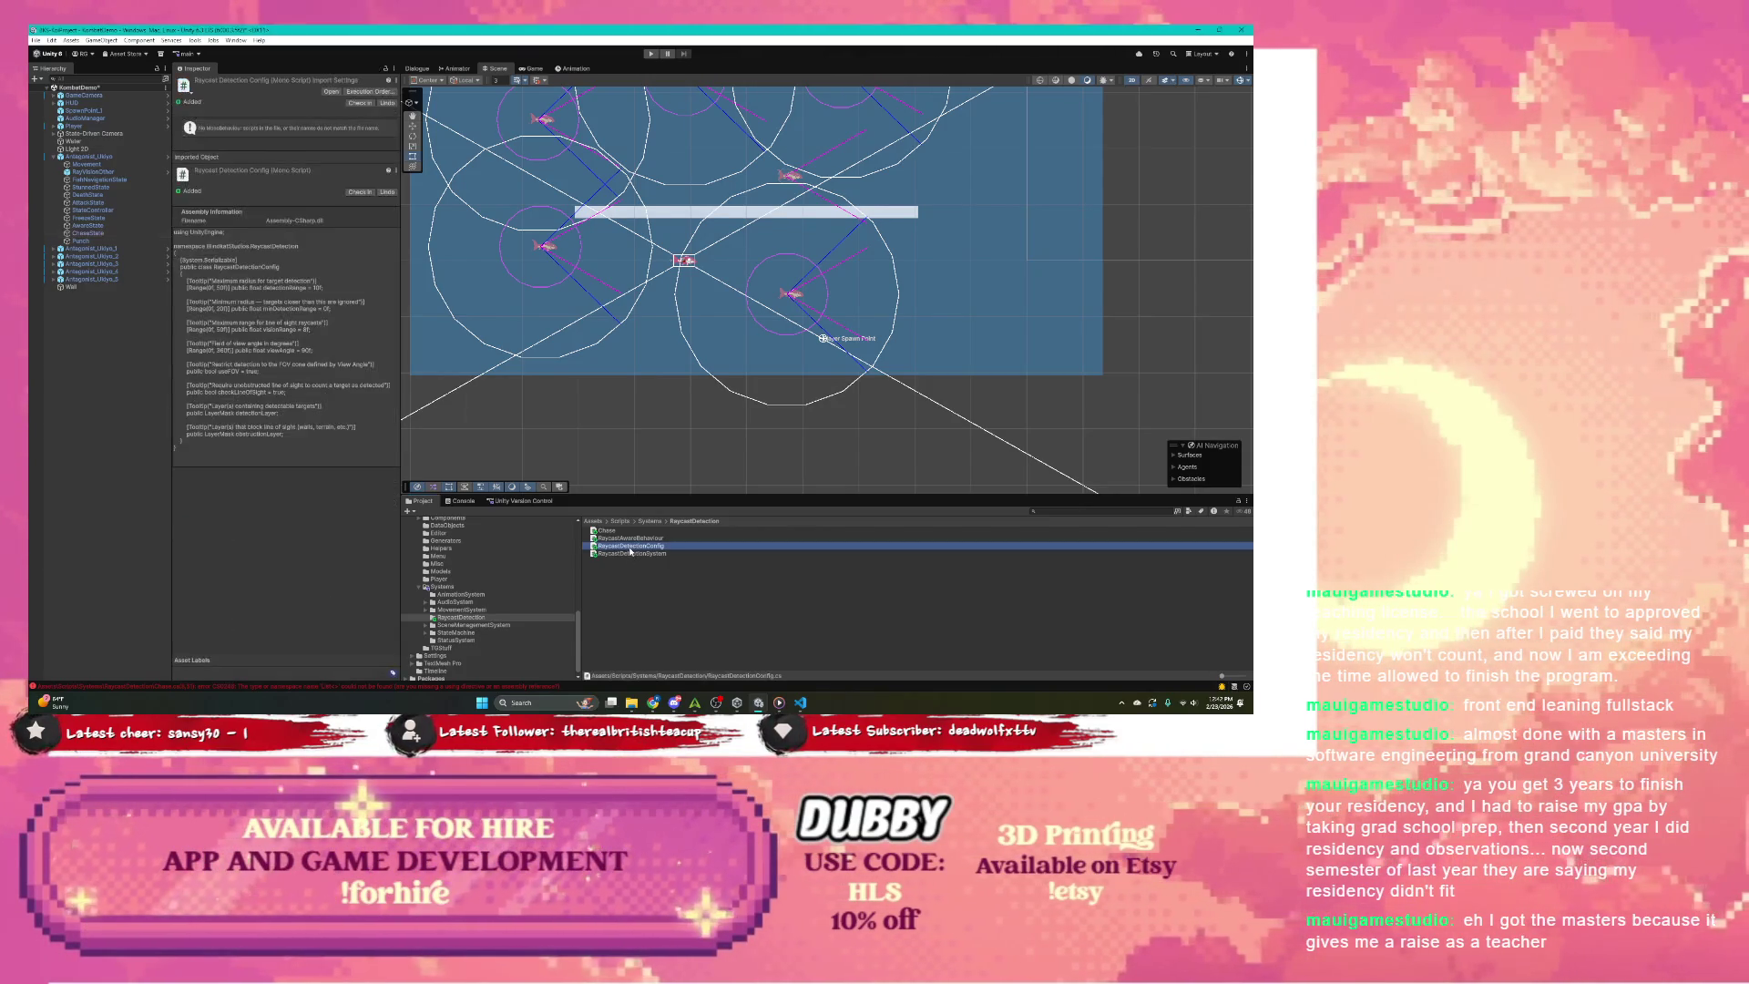
{"action": "double_click", "coordinate": [630, 546]}
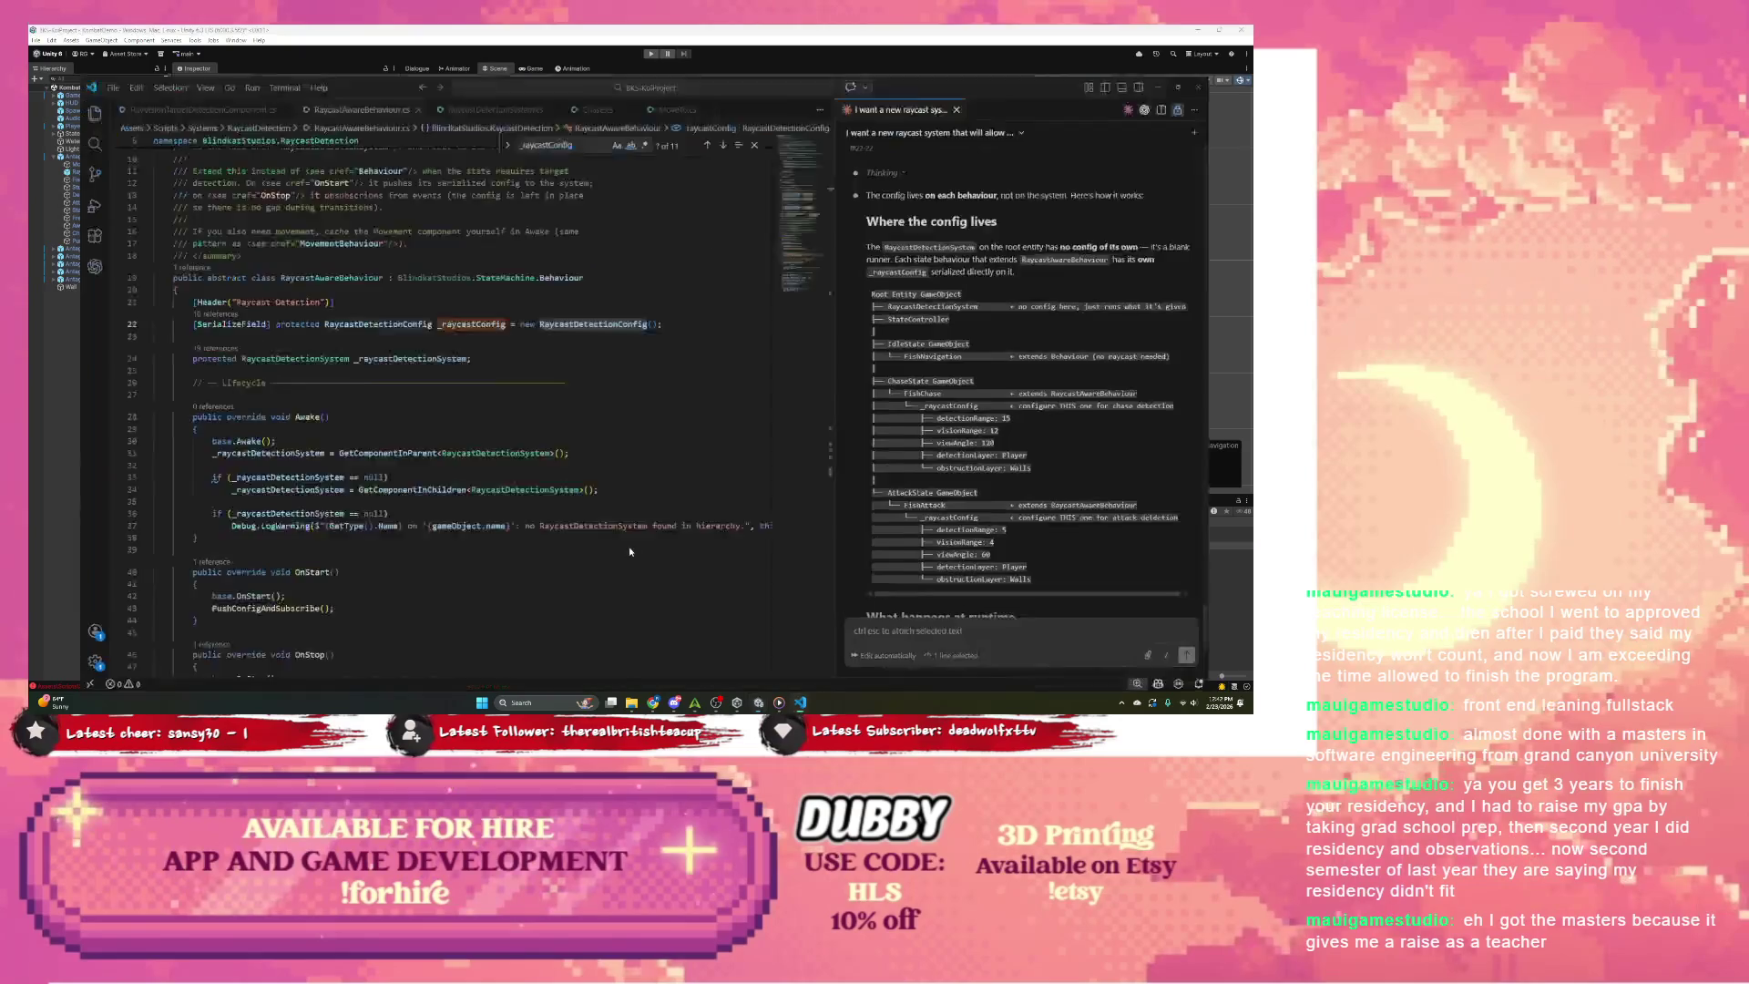
Step: Review RaycastDetectionConfig's range, view-angle and layer fields, then return to Chase.cs
{"action": "double_click", "coordinate": [238, 173]}
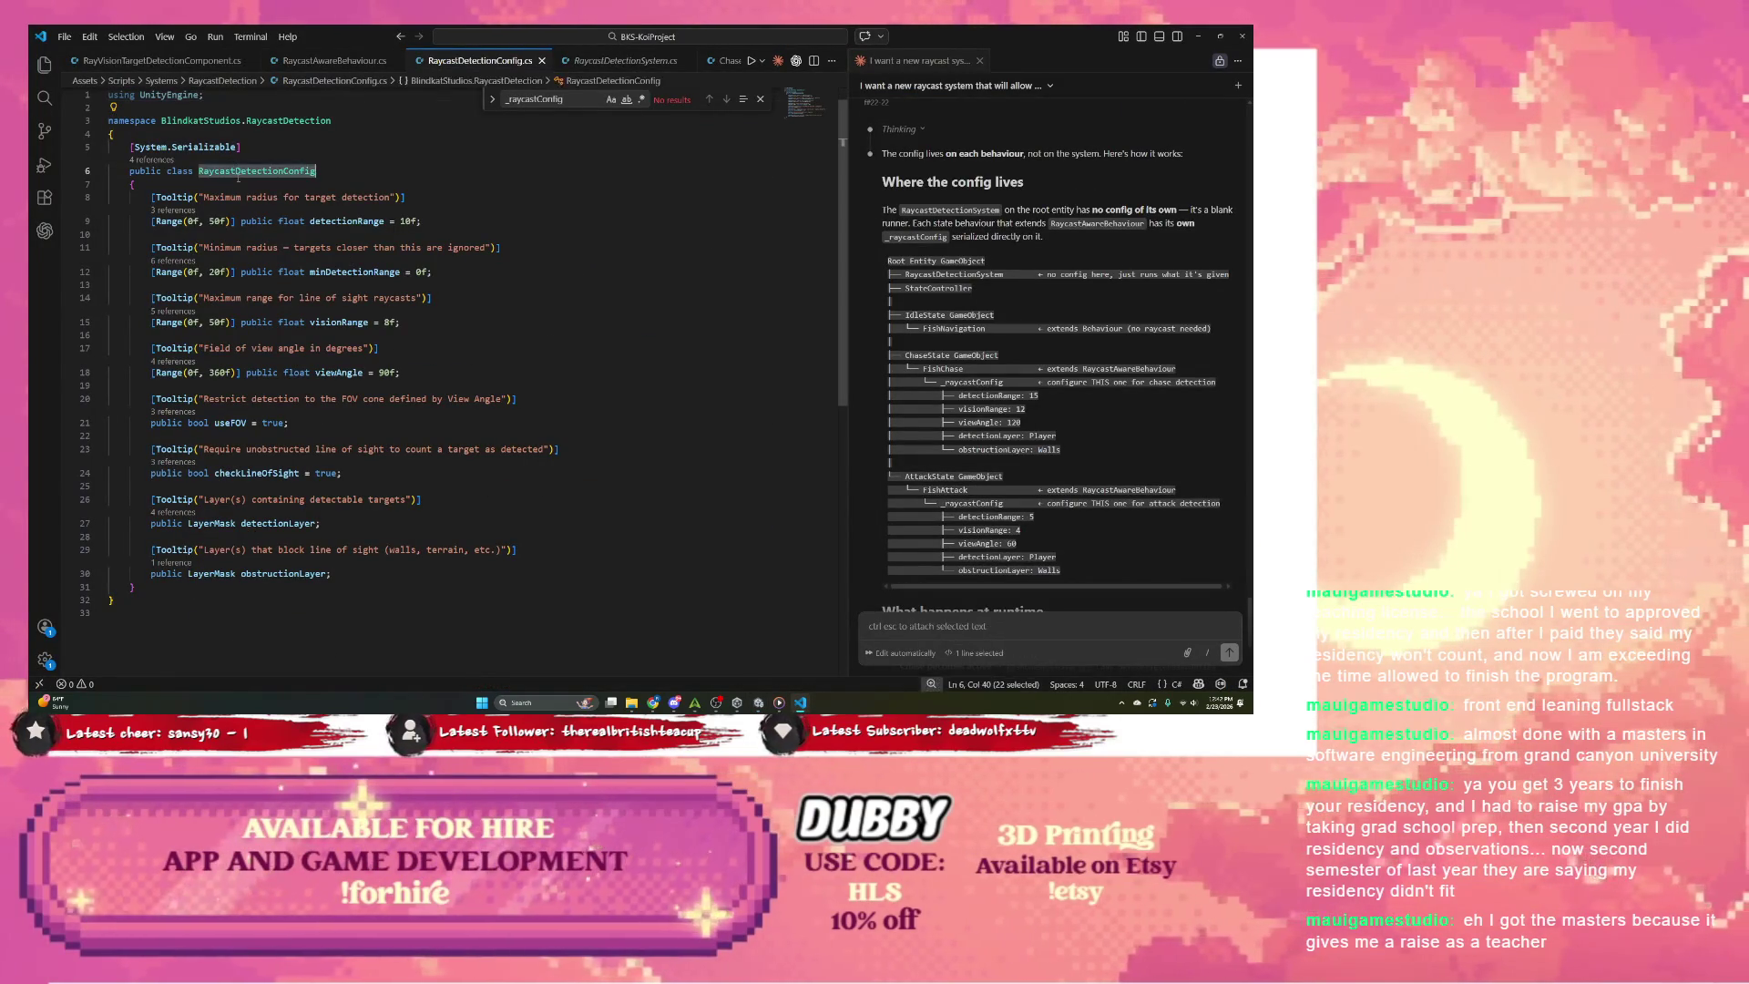
{"action": "left_click", "coordinate": [1197, 36]}
{"action": "left_click", "coordinate": [800, 703]}
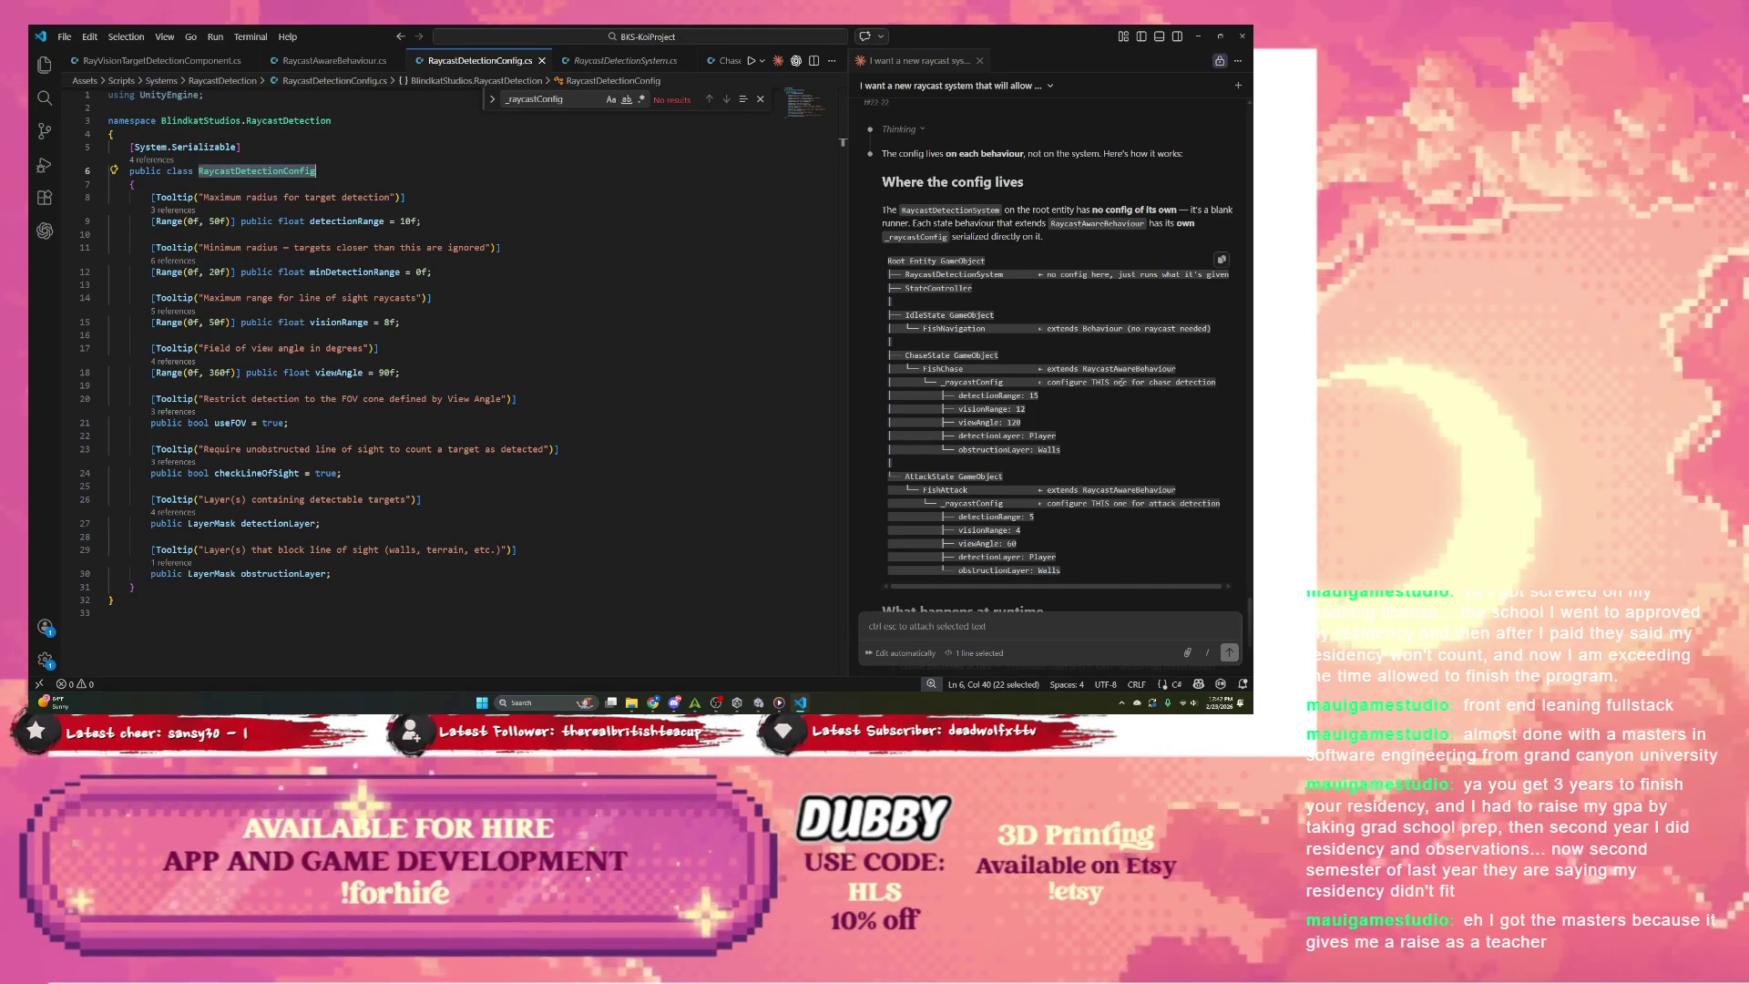
{"action": "scroll", "coordinate": [1098, 381], "scroll_direction": "down", "scroll_amount": 1}
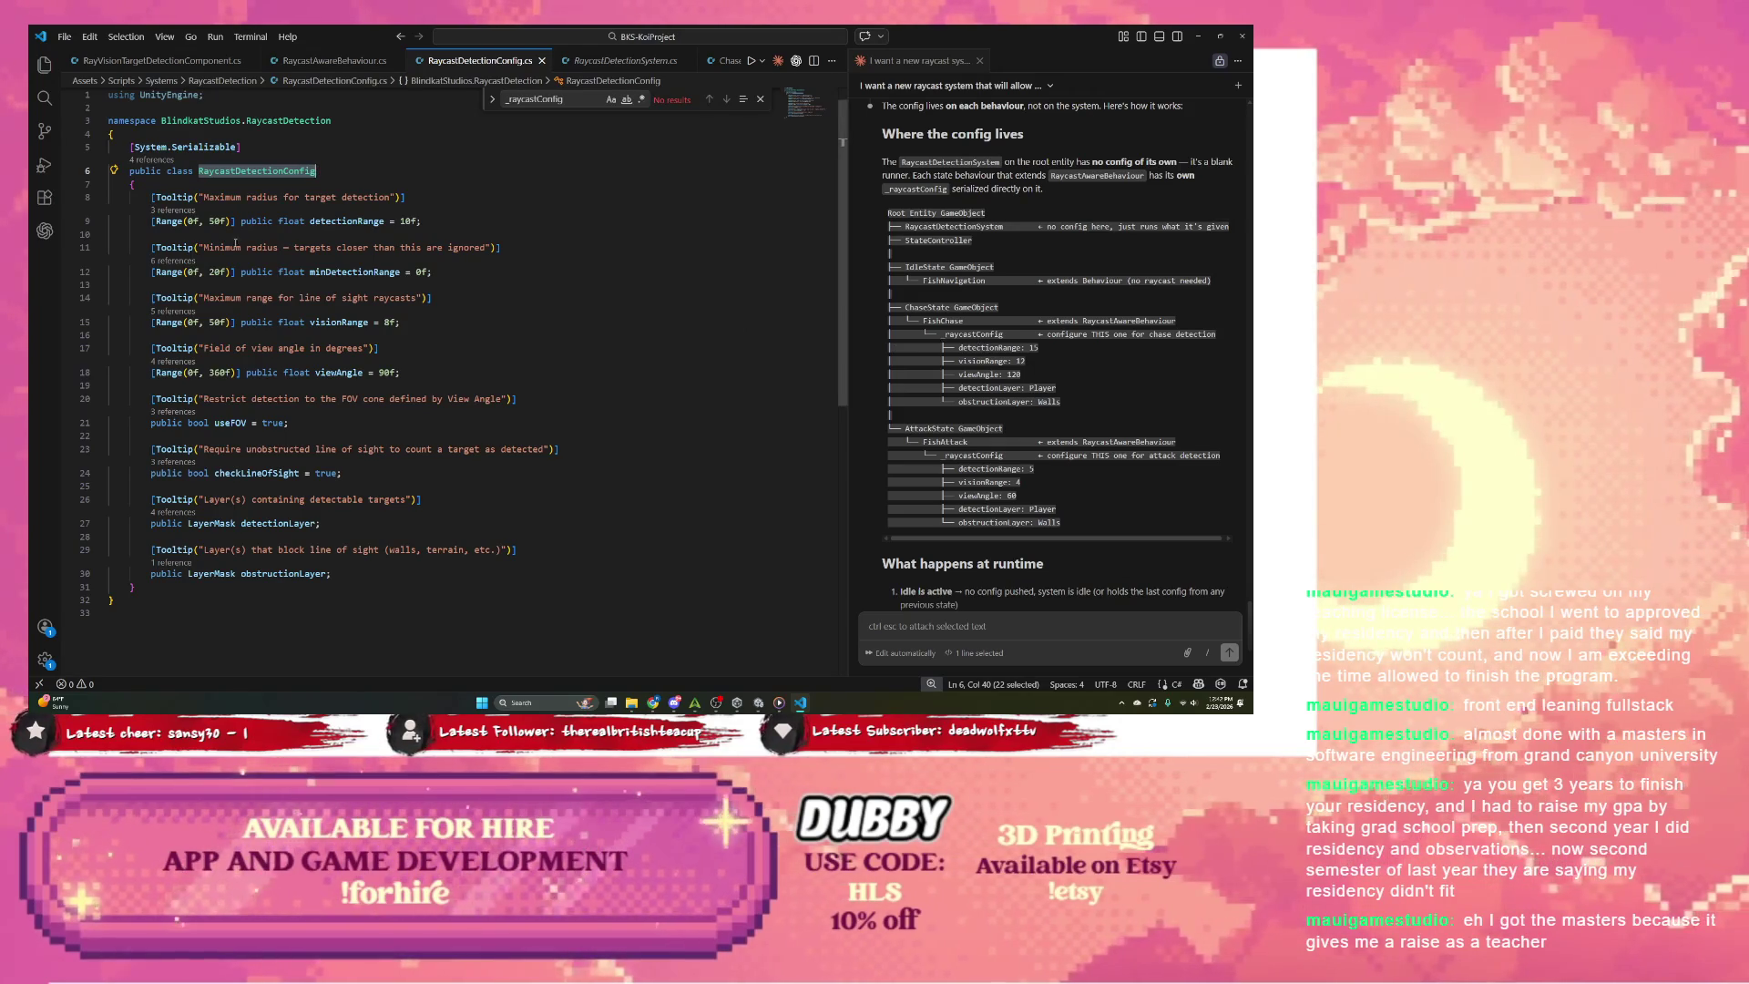
{"action": "left_click", "coordinate": [717, 64]}
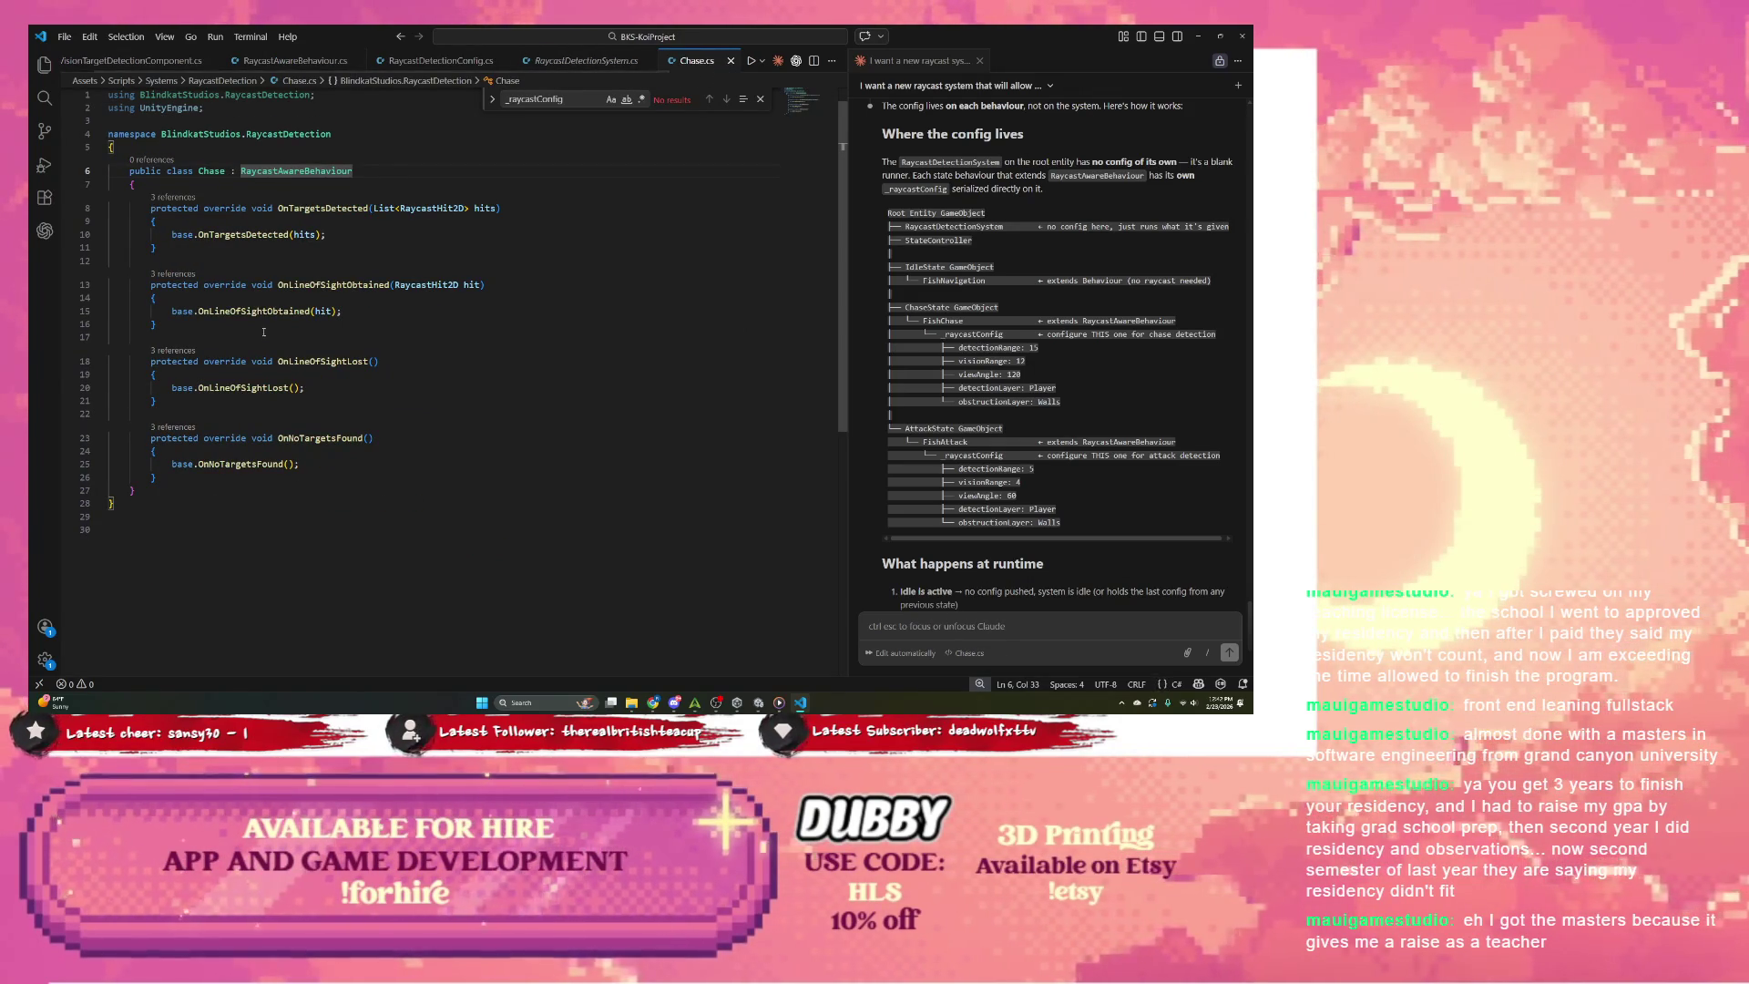
{"action": "key", "text": "ctrl+k"}
{"action": "key", "text": "ctrl+i"}
{"action": "right_click", "coordinate": [628, 169]}
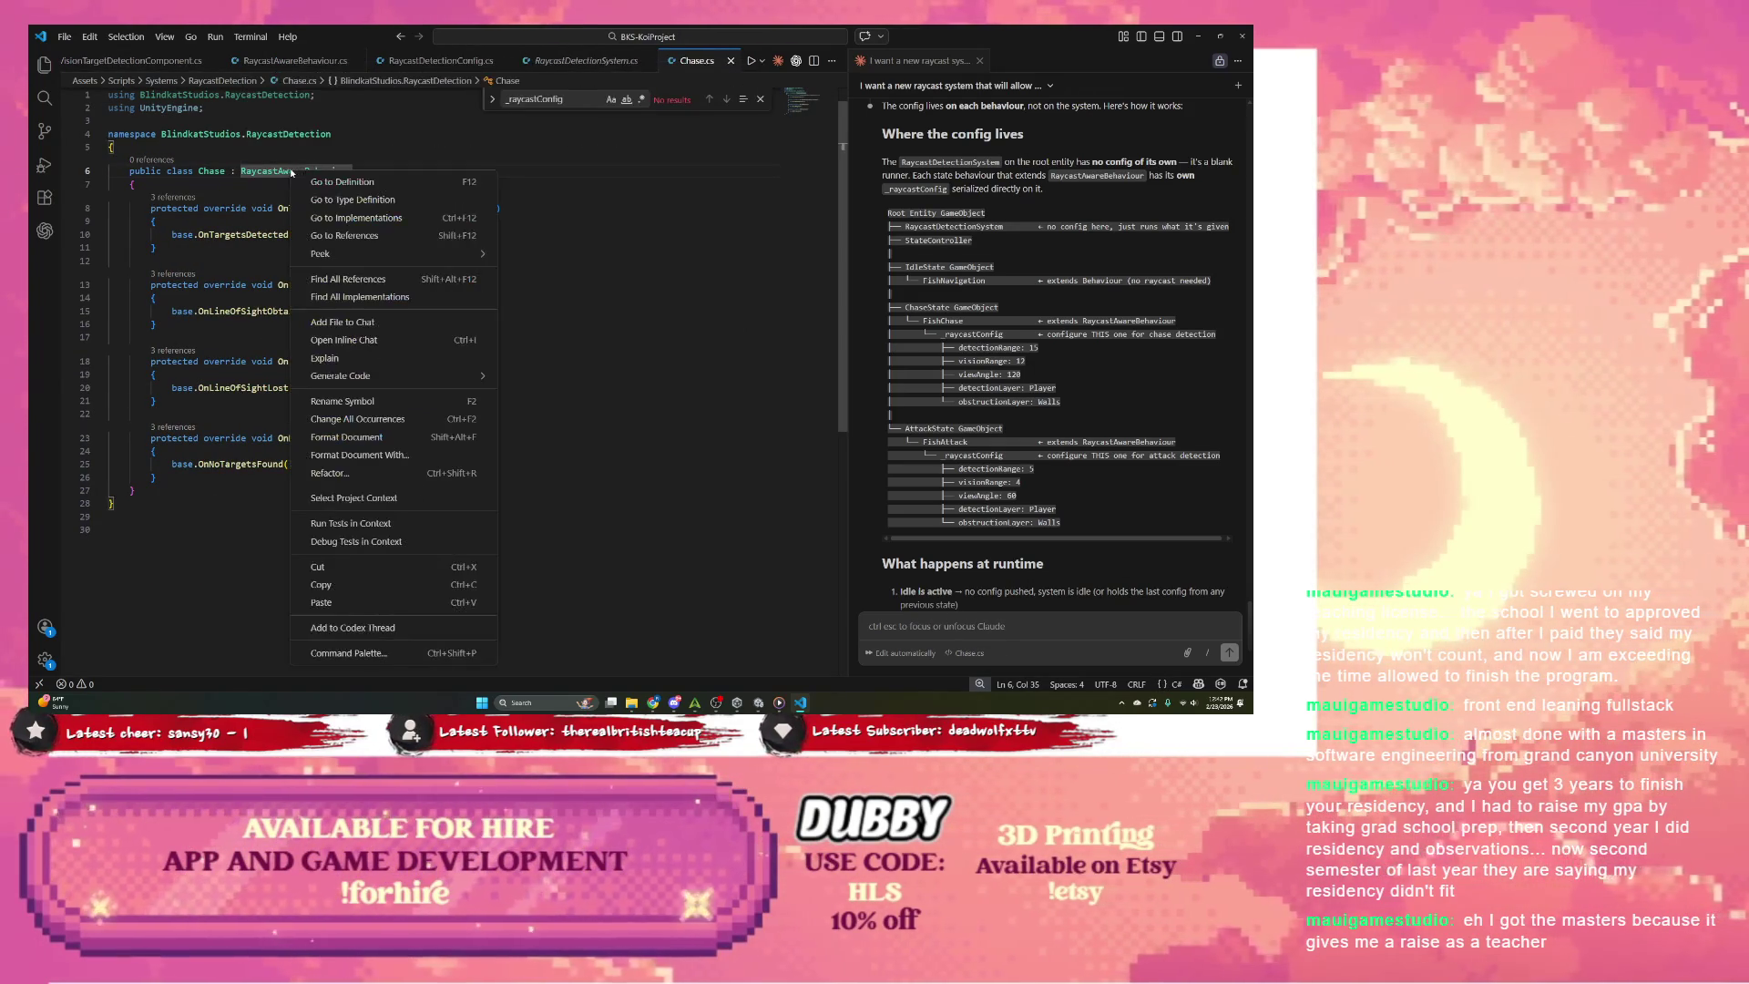
{"action": "left_click", "coordinate": [674, 180]}
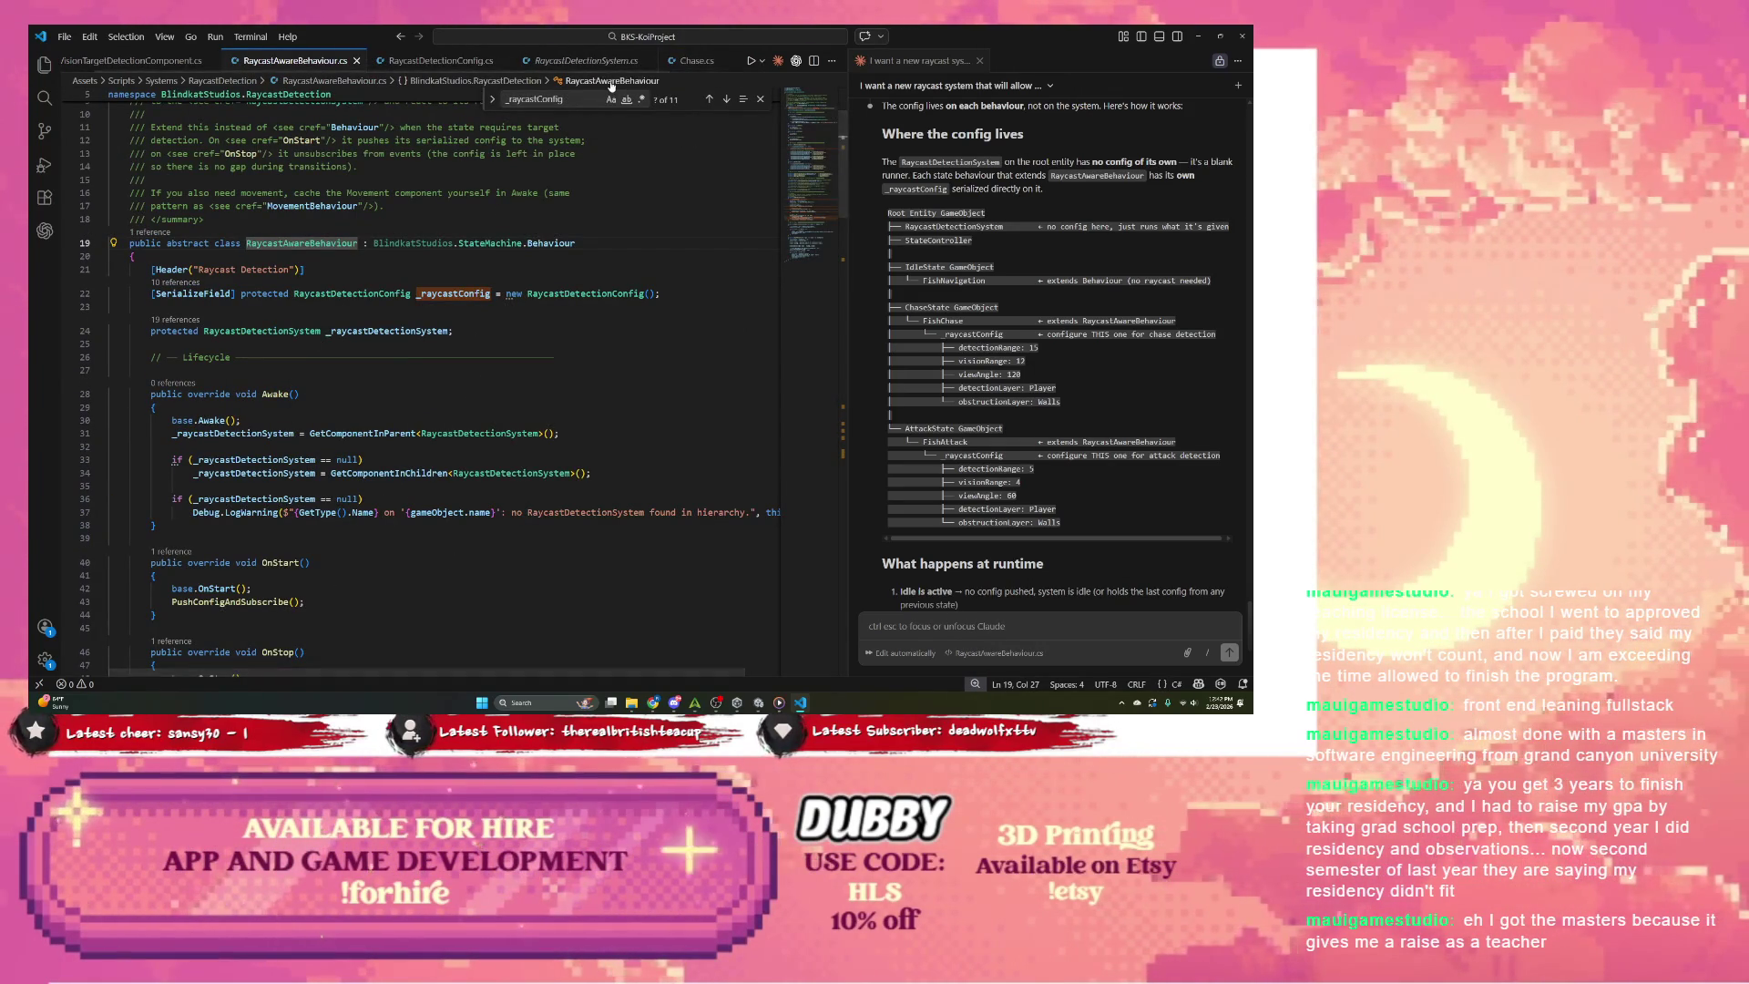
{"action": "left_click", "coordinate": [690, 62]}
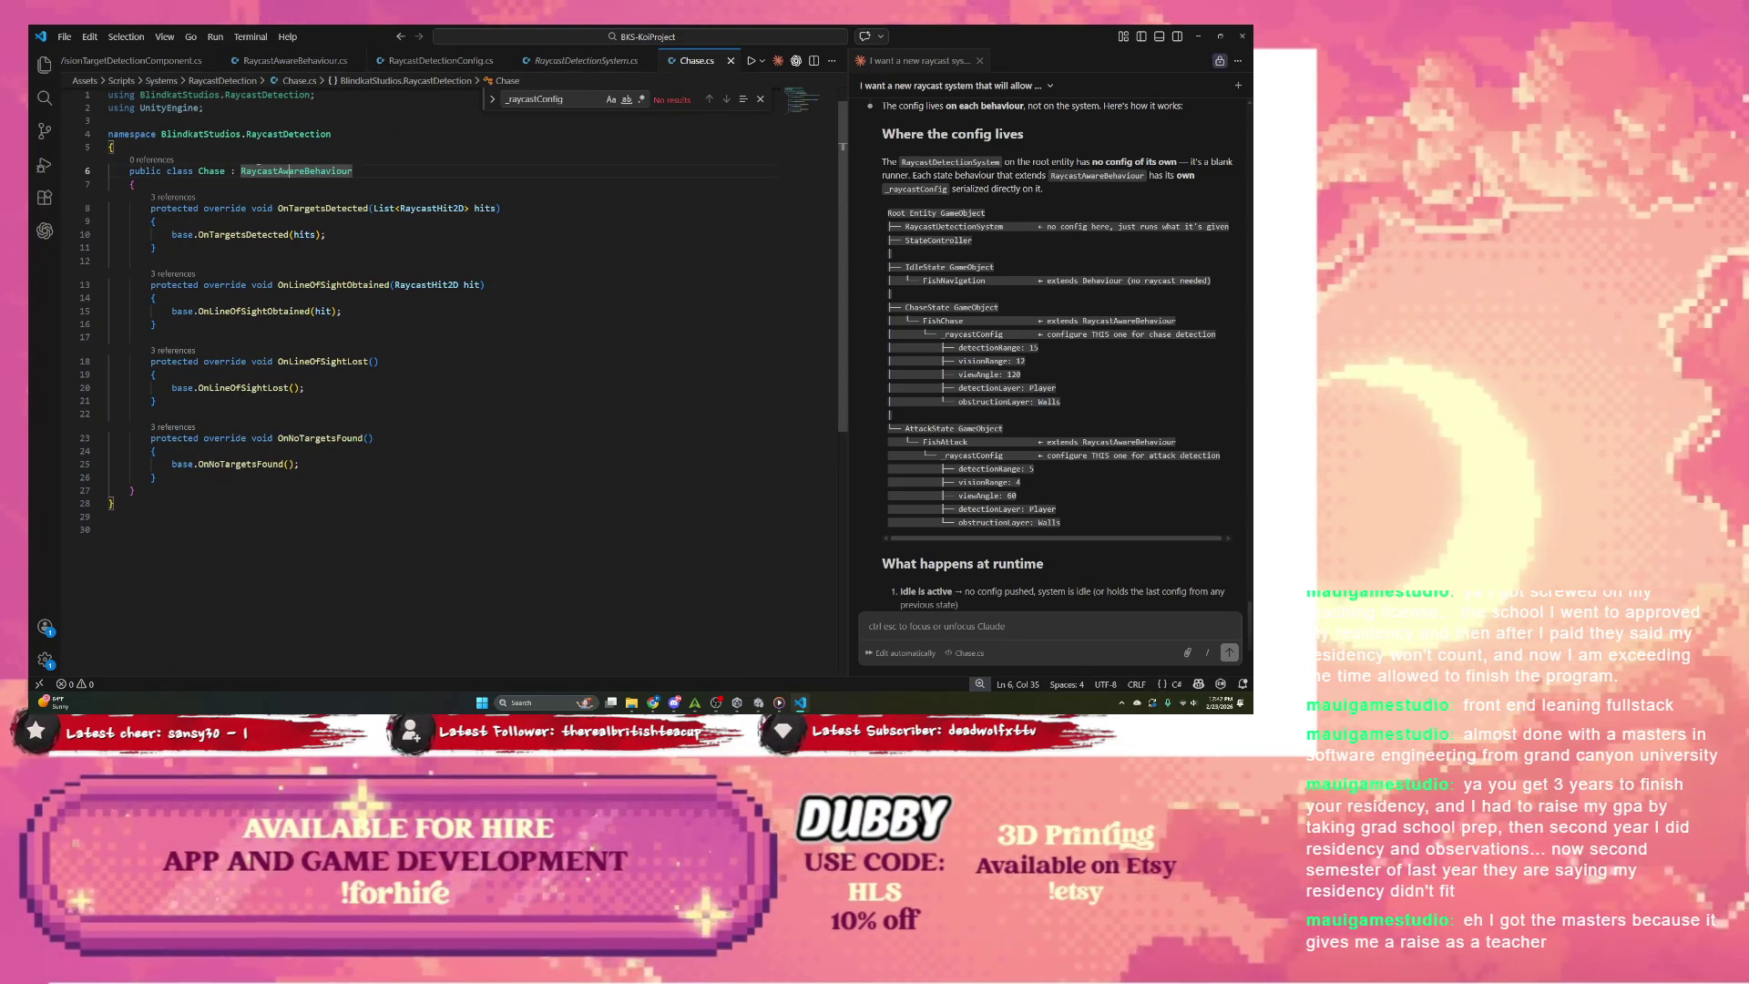
{"action": "right_click", "coordinate": [330, 171]}
{"action": "left_click", "coordinate": [357, 183]}
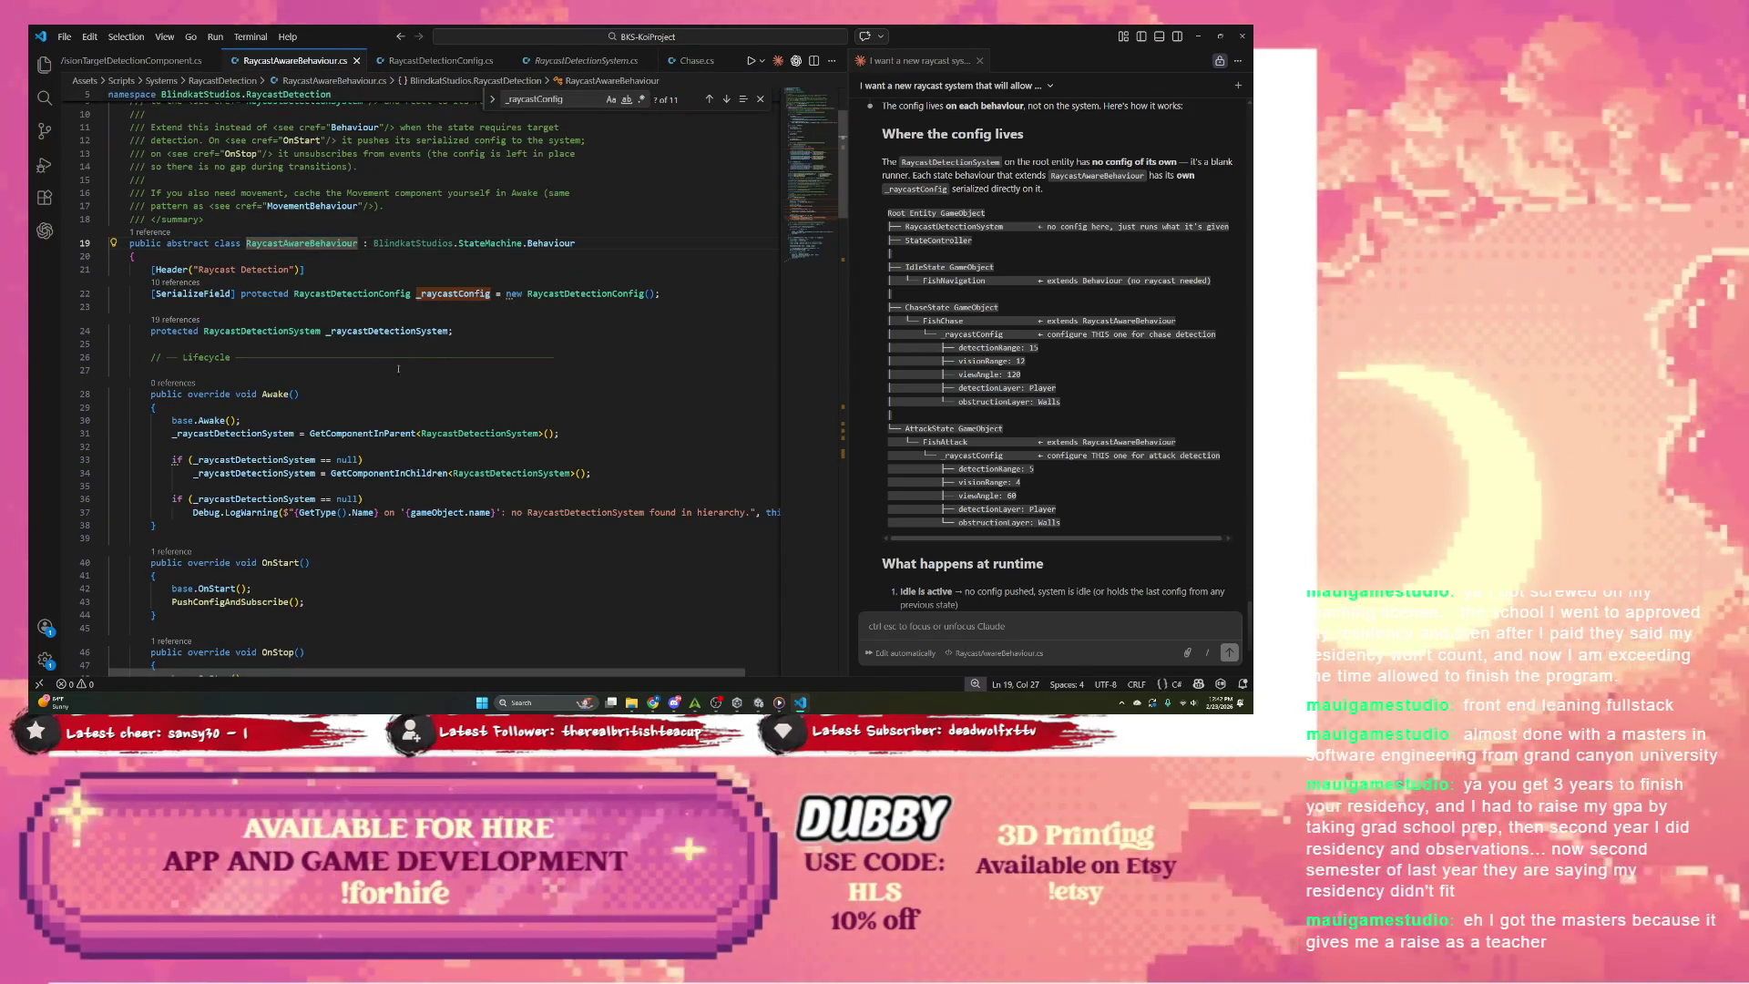
{"action": "double_click", "coordinate": [564, 294]}
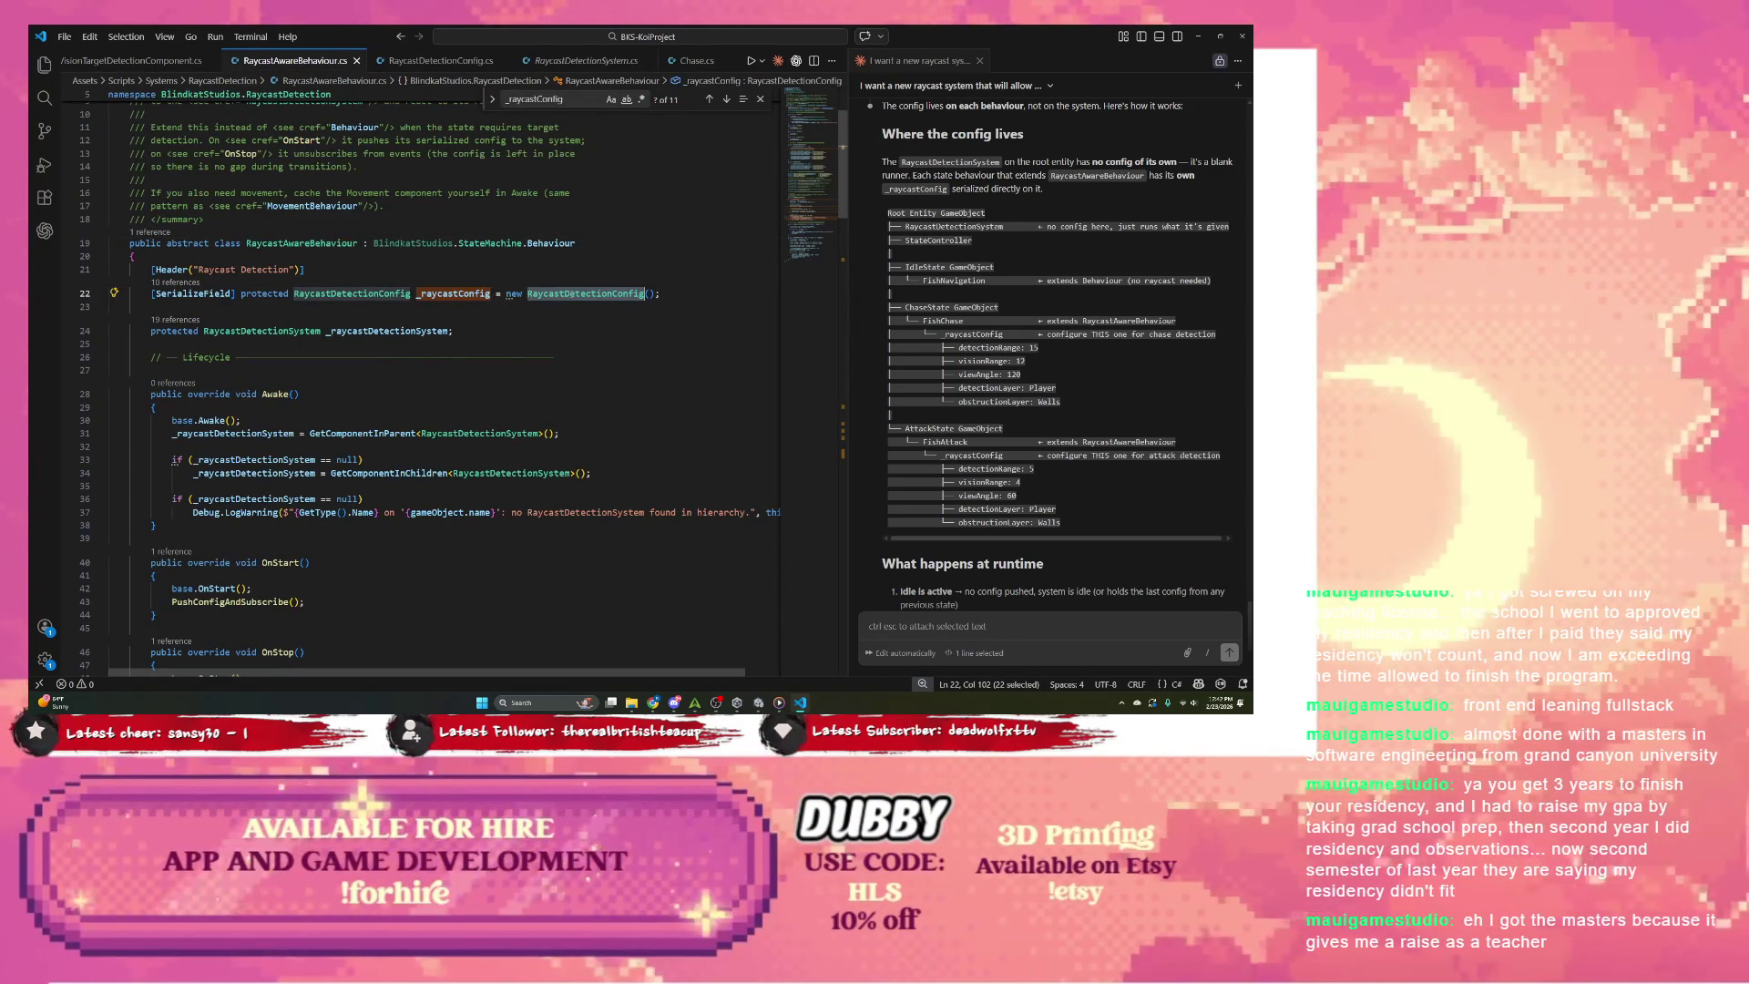
{"action": "double_click", "coordinate": [264, 293]}
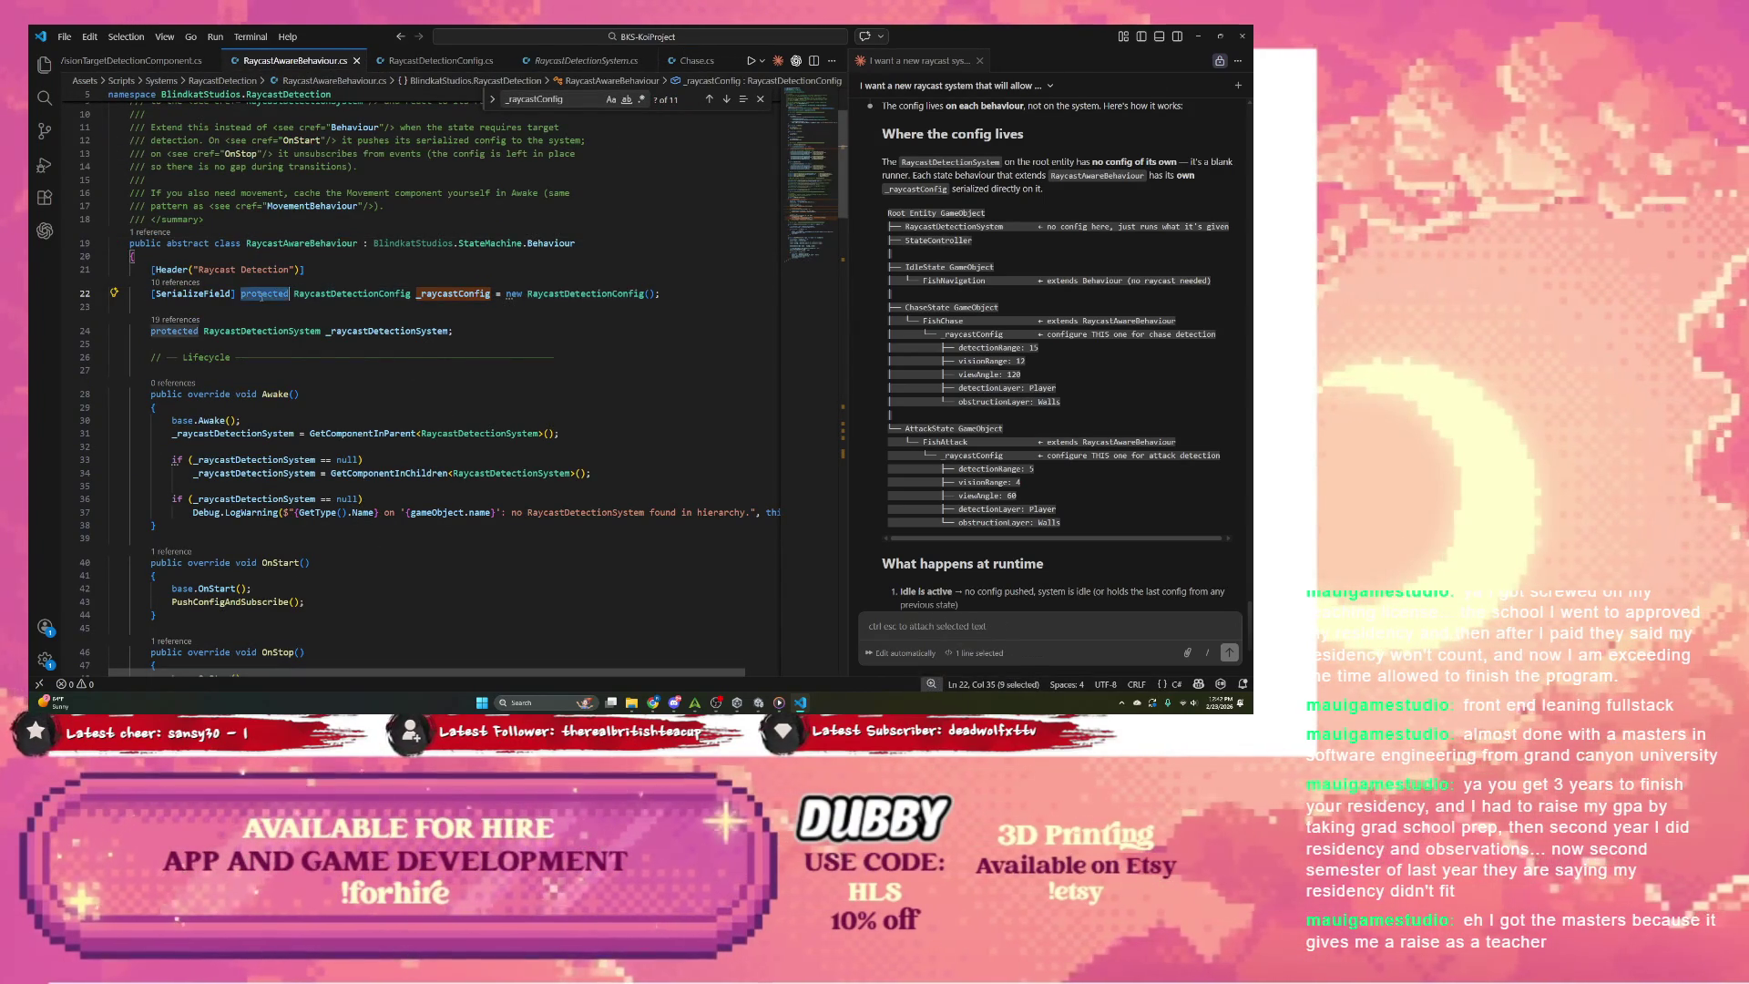
{"action": "scroll", "coordinate": [360, 356], "scroll_direction": "down", "scroll_amount": 1}
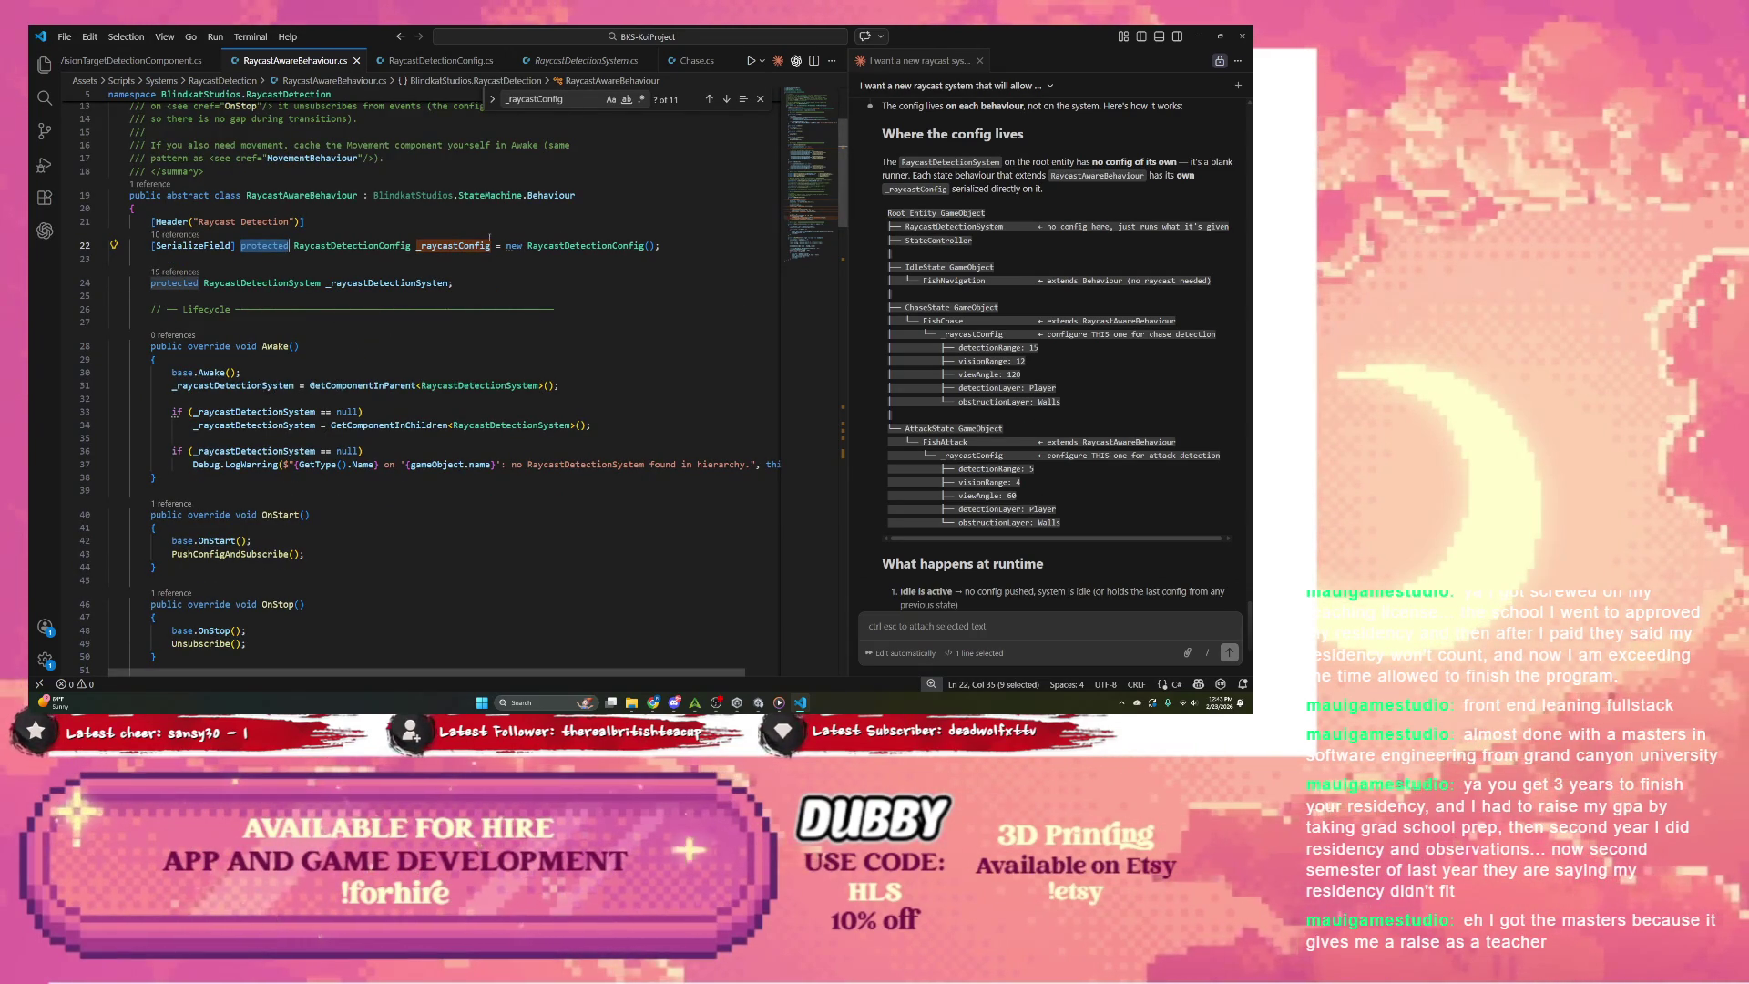
{"action": "double_click", "coordinate": [554, 246]}
{"action": "scroll", "coordinate": [1023, 488], "scroll_direction": "down", "scroll_amount": 1}
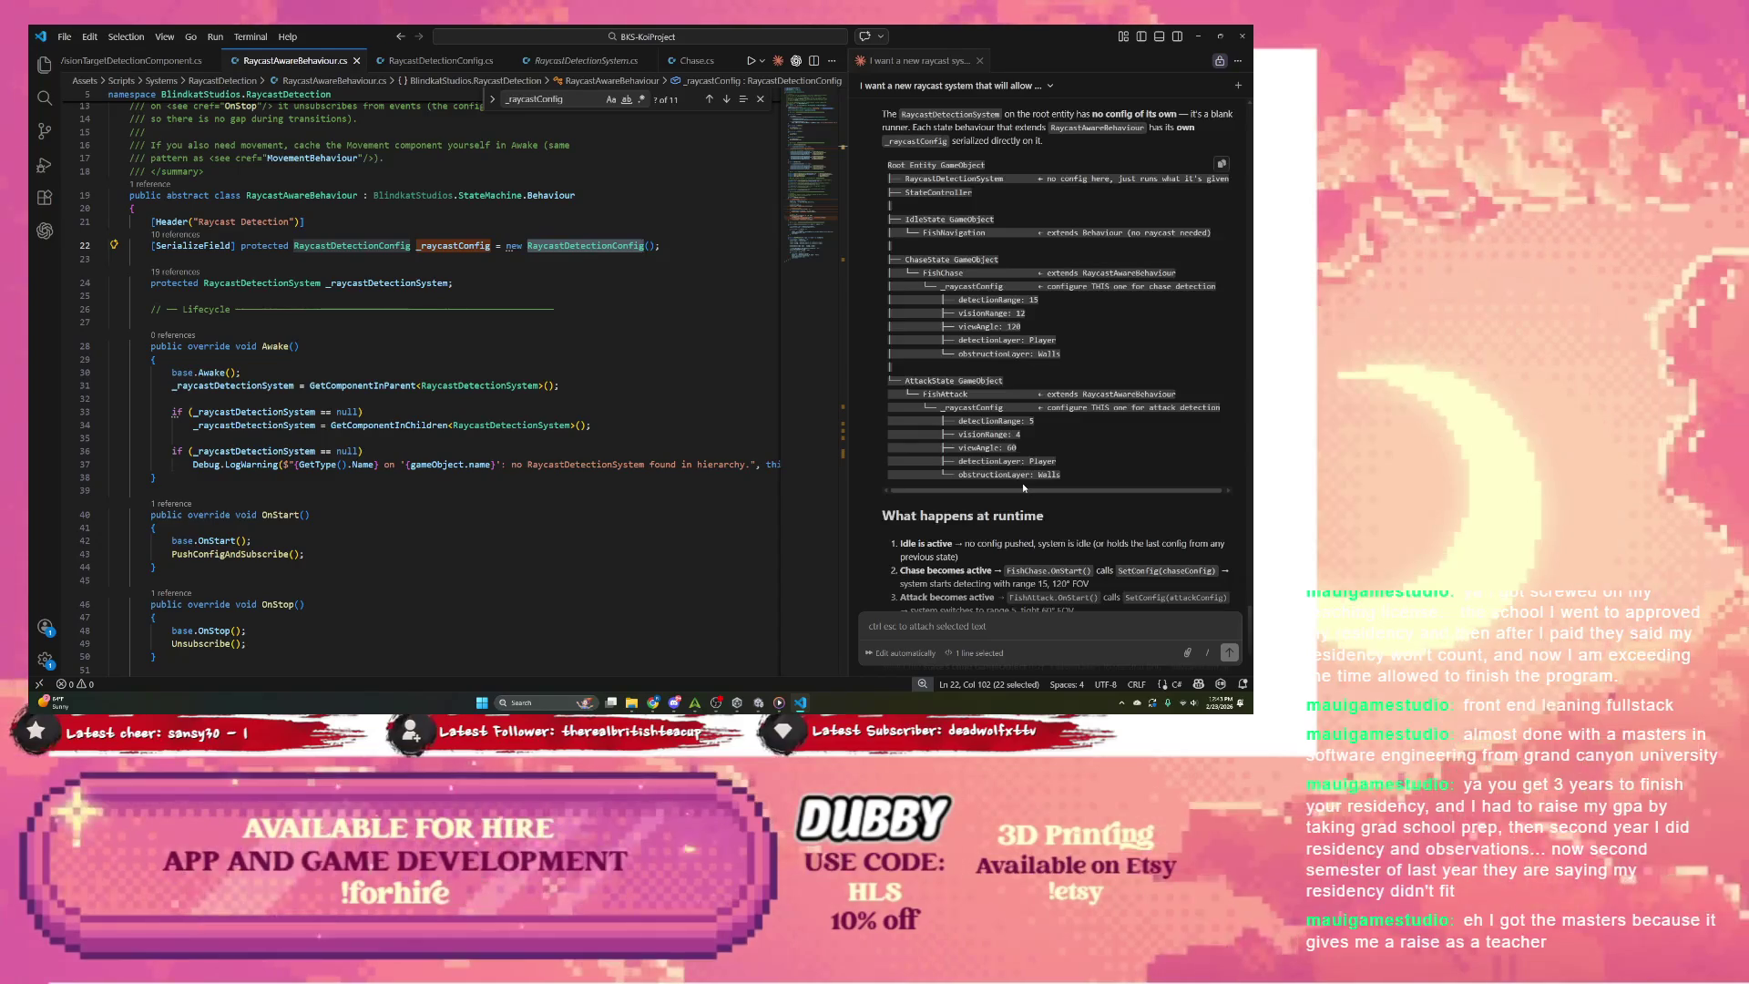
{"action": "double_click", "coordinate": [954, 395]}
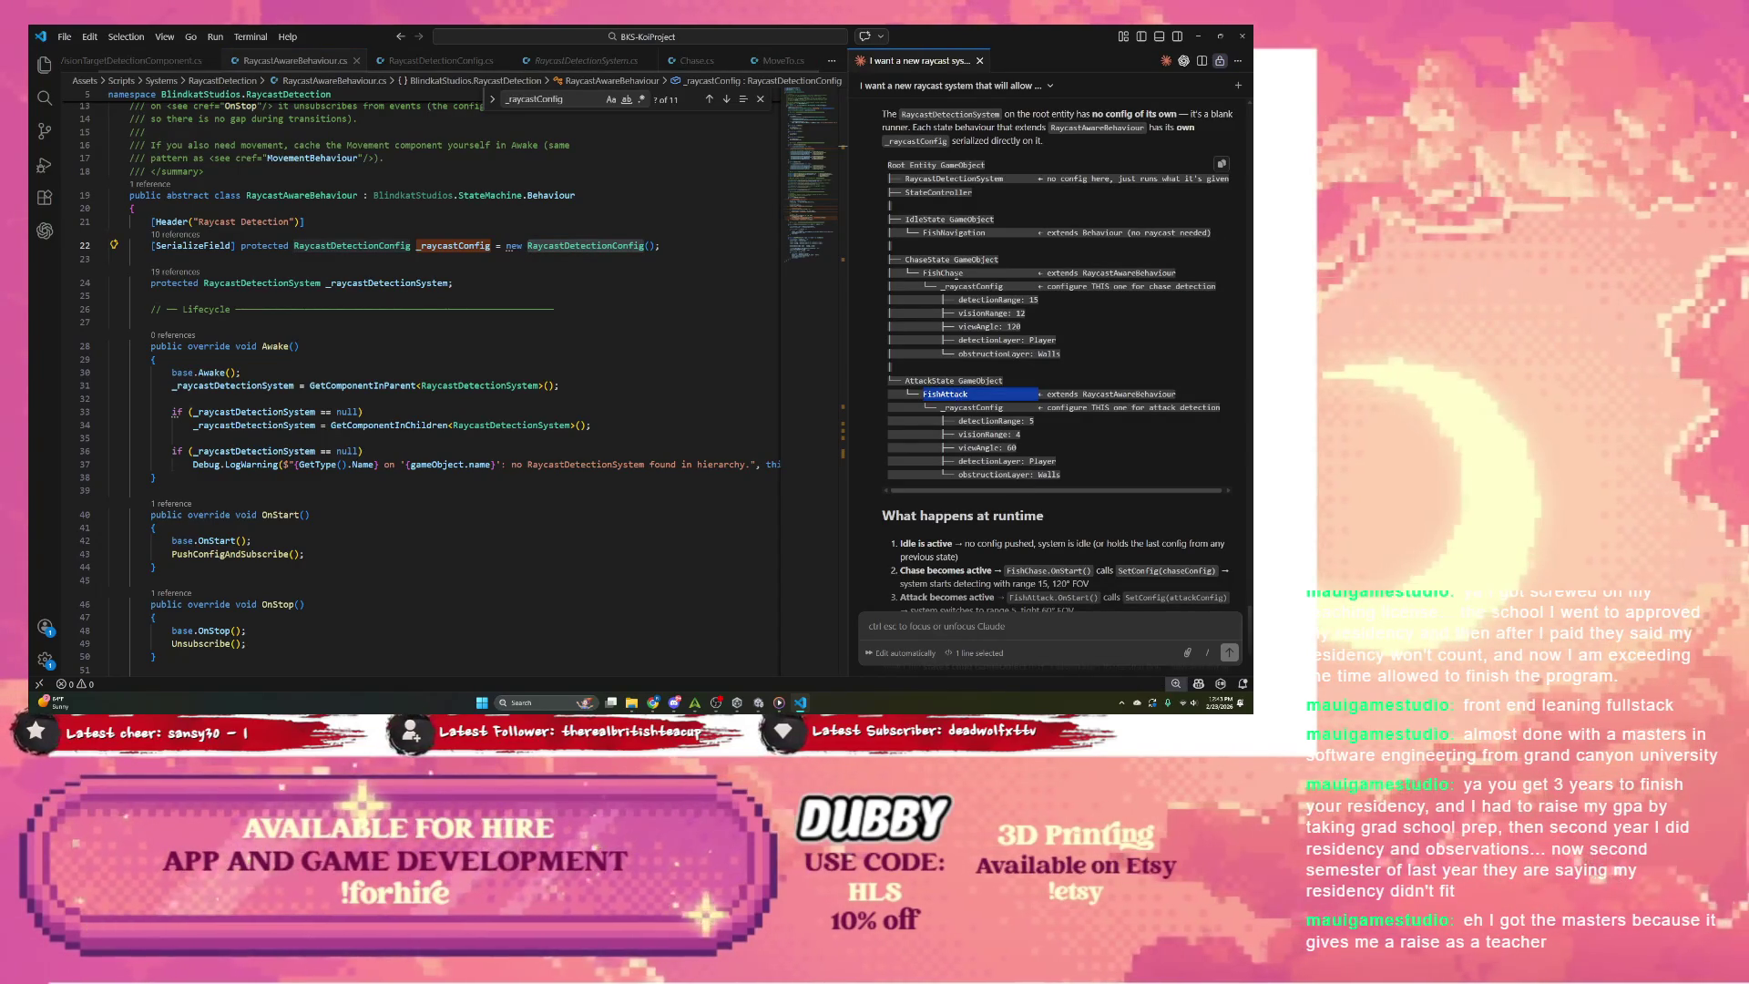
{"action": "double_click", "coordinate": [944, 273]}
{"action": "triple_click", "coordinate": [950, 395]}
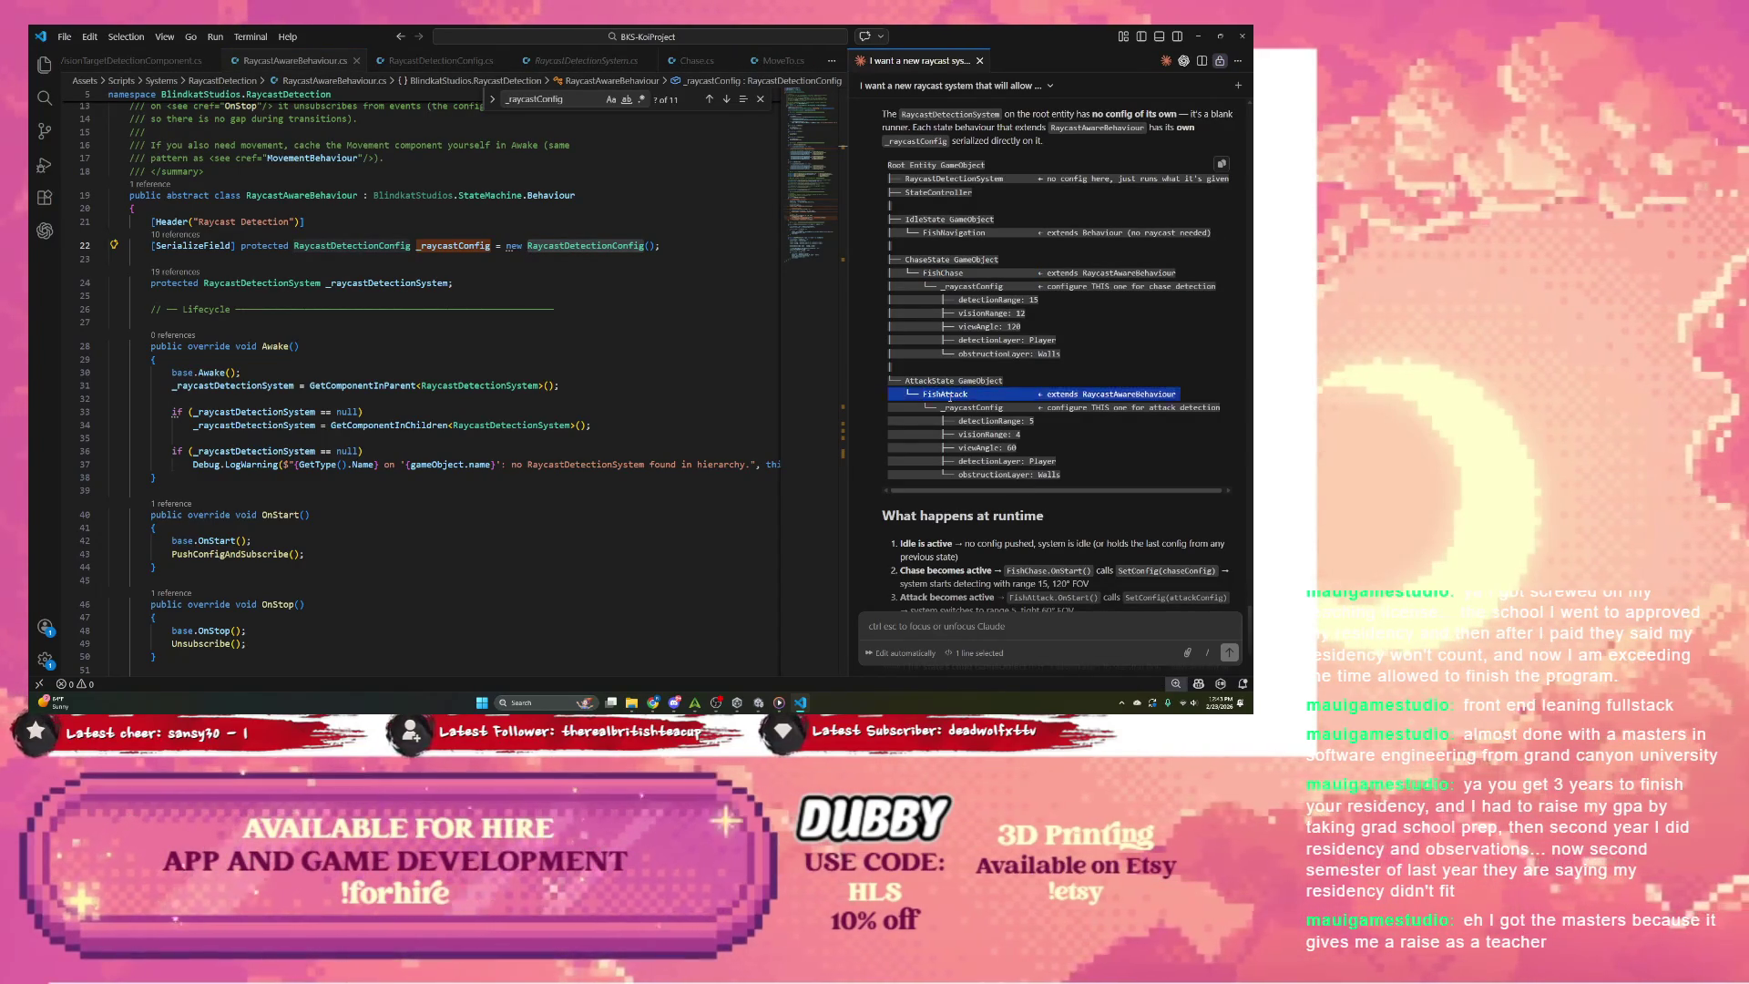
{"action": "double_click", "coordinate": [950, 394]}
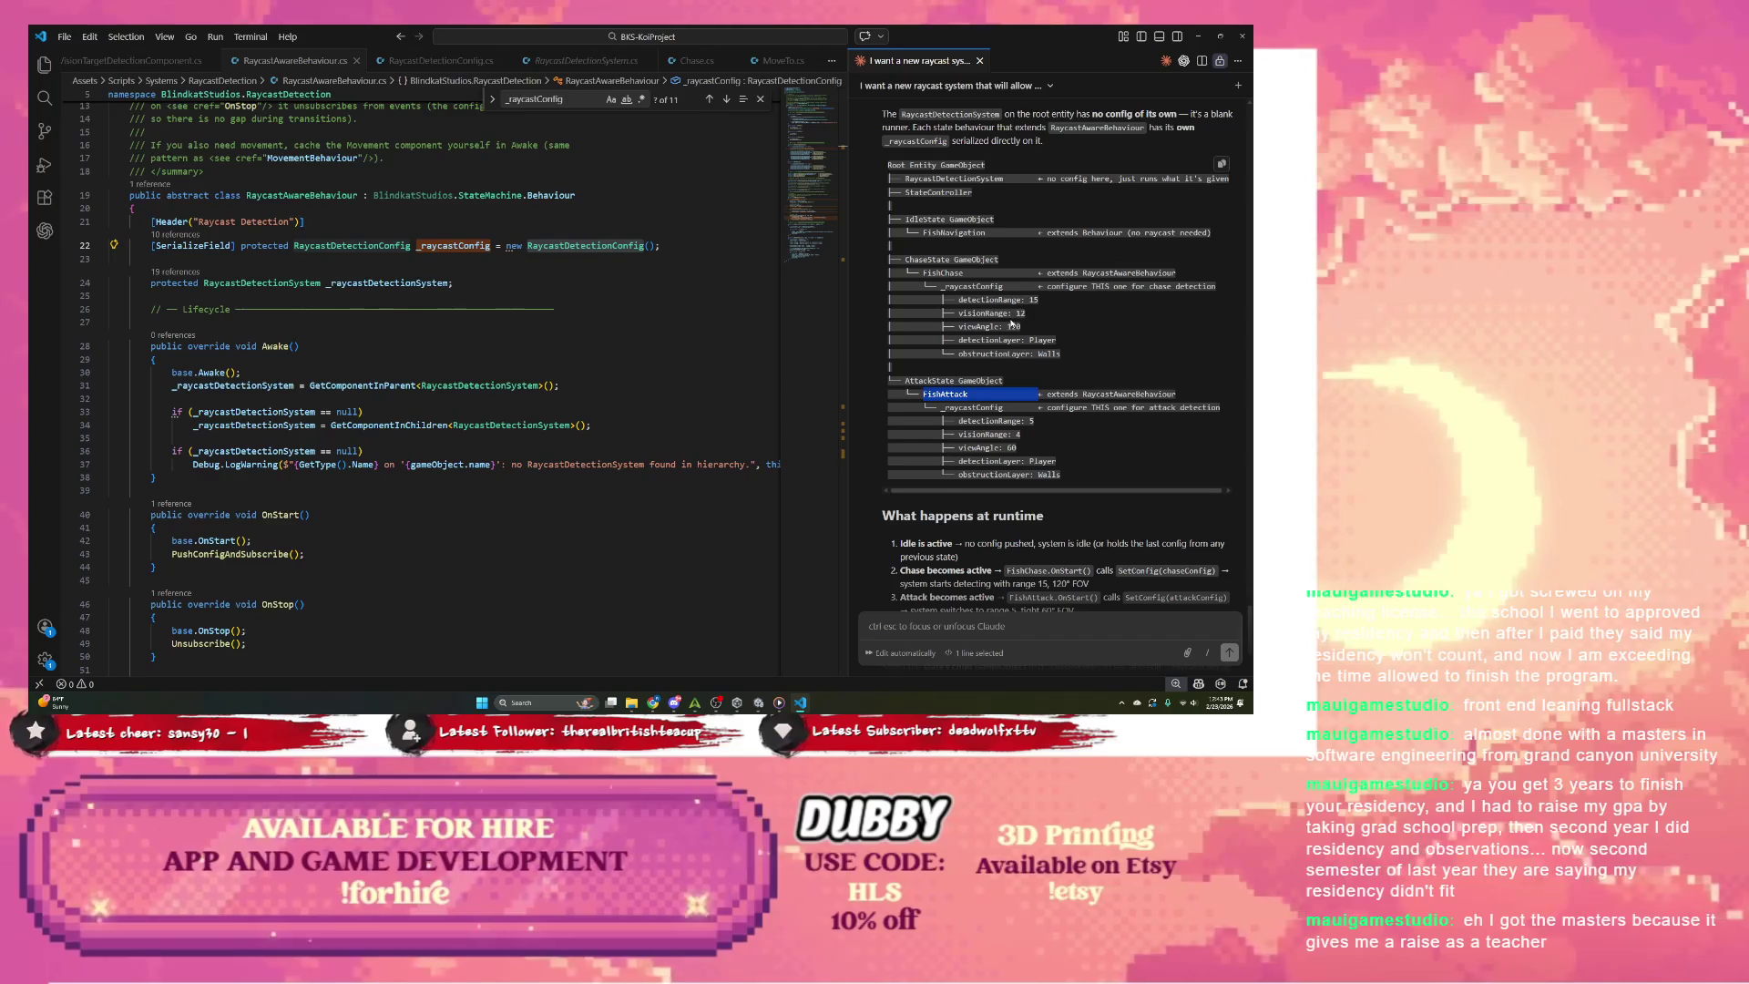
{"action": "scroll", "coordinate": [1016, 367], "scroll_direction": "down", "scroll_amount": 2}
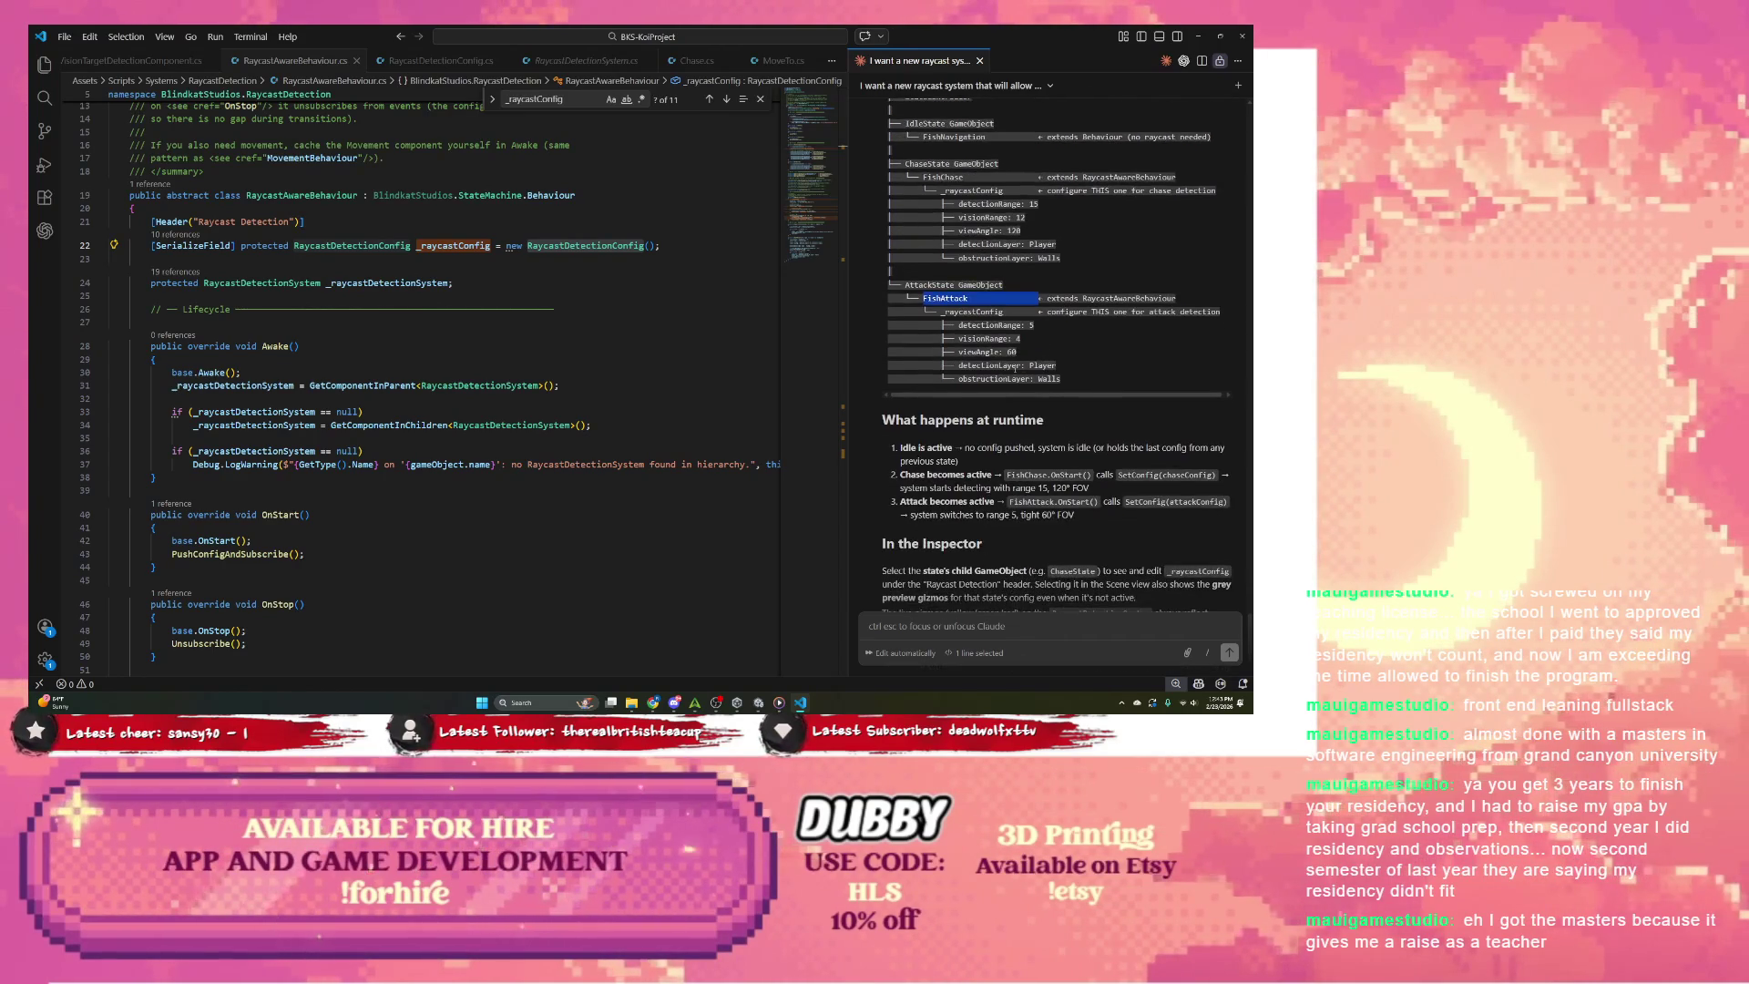
{"action": "scroll", "coordinate": [1002, 354], "scroll_direction": "down", "scroll_amount": 1}
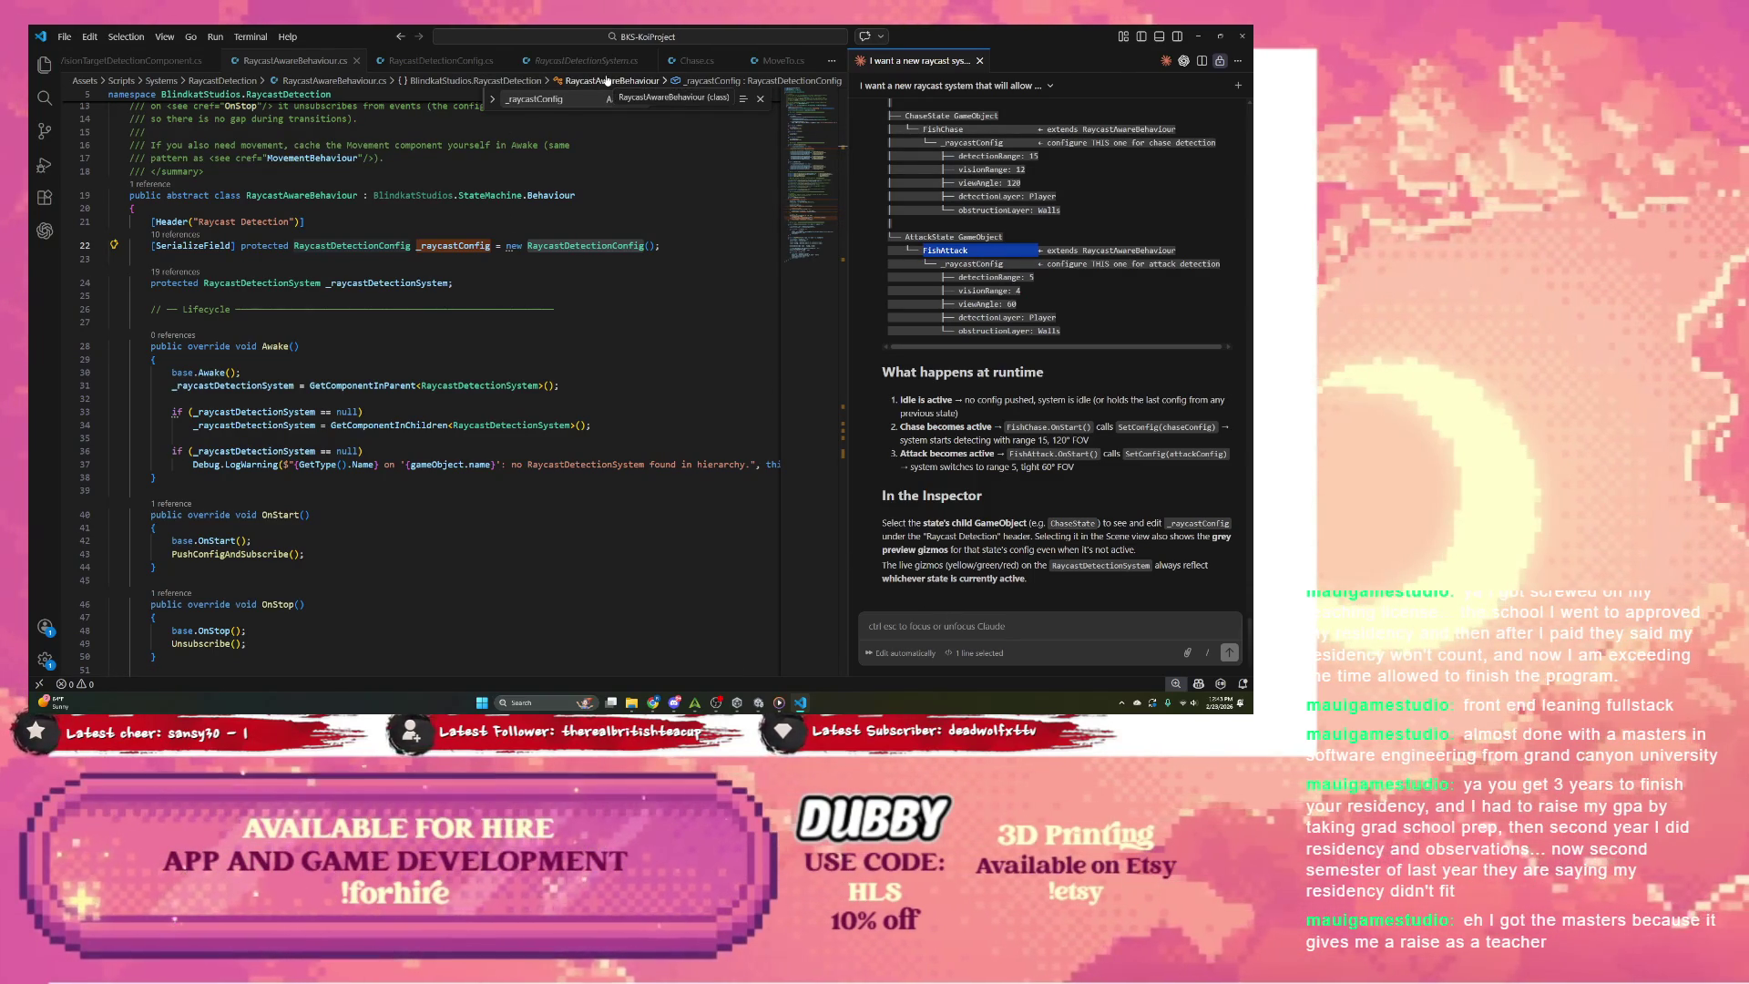
{"action": "left_click", "coordinate": [1196, 36]}
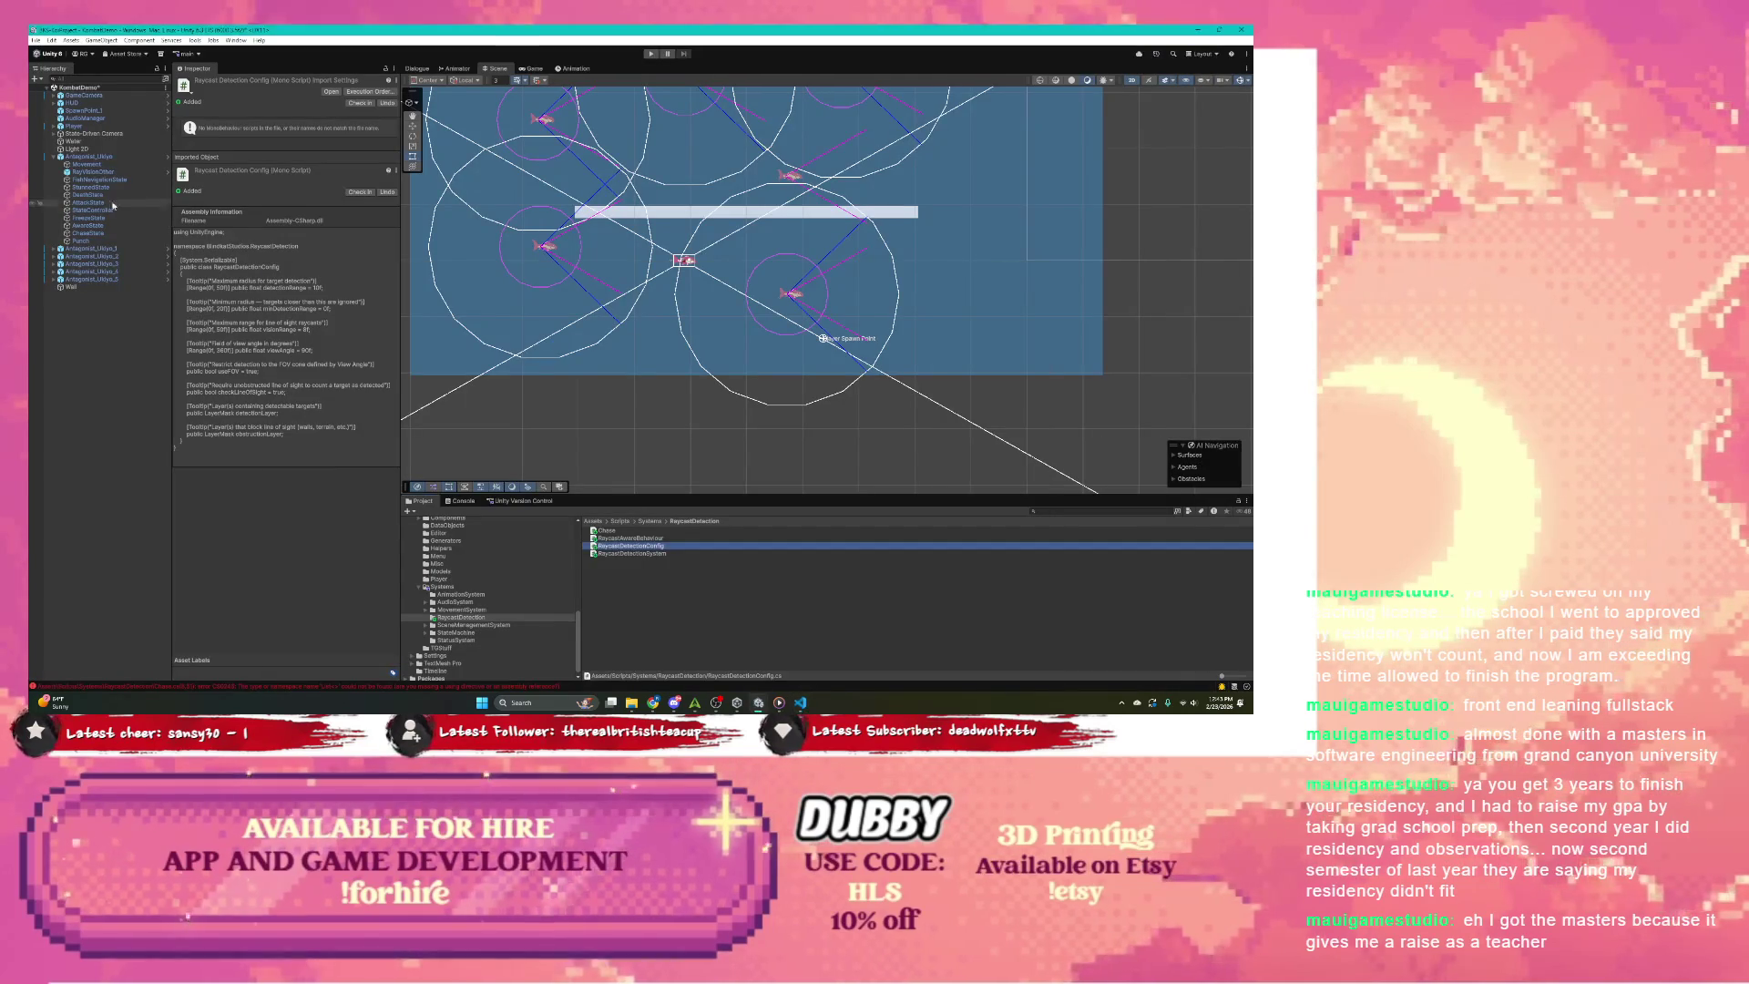
{"action": "left_click", "coordinate": [87, 231]}
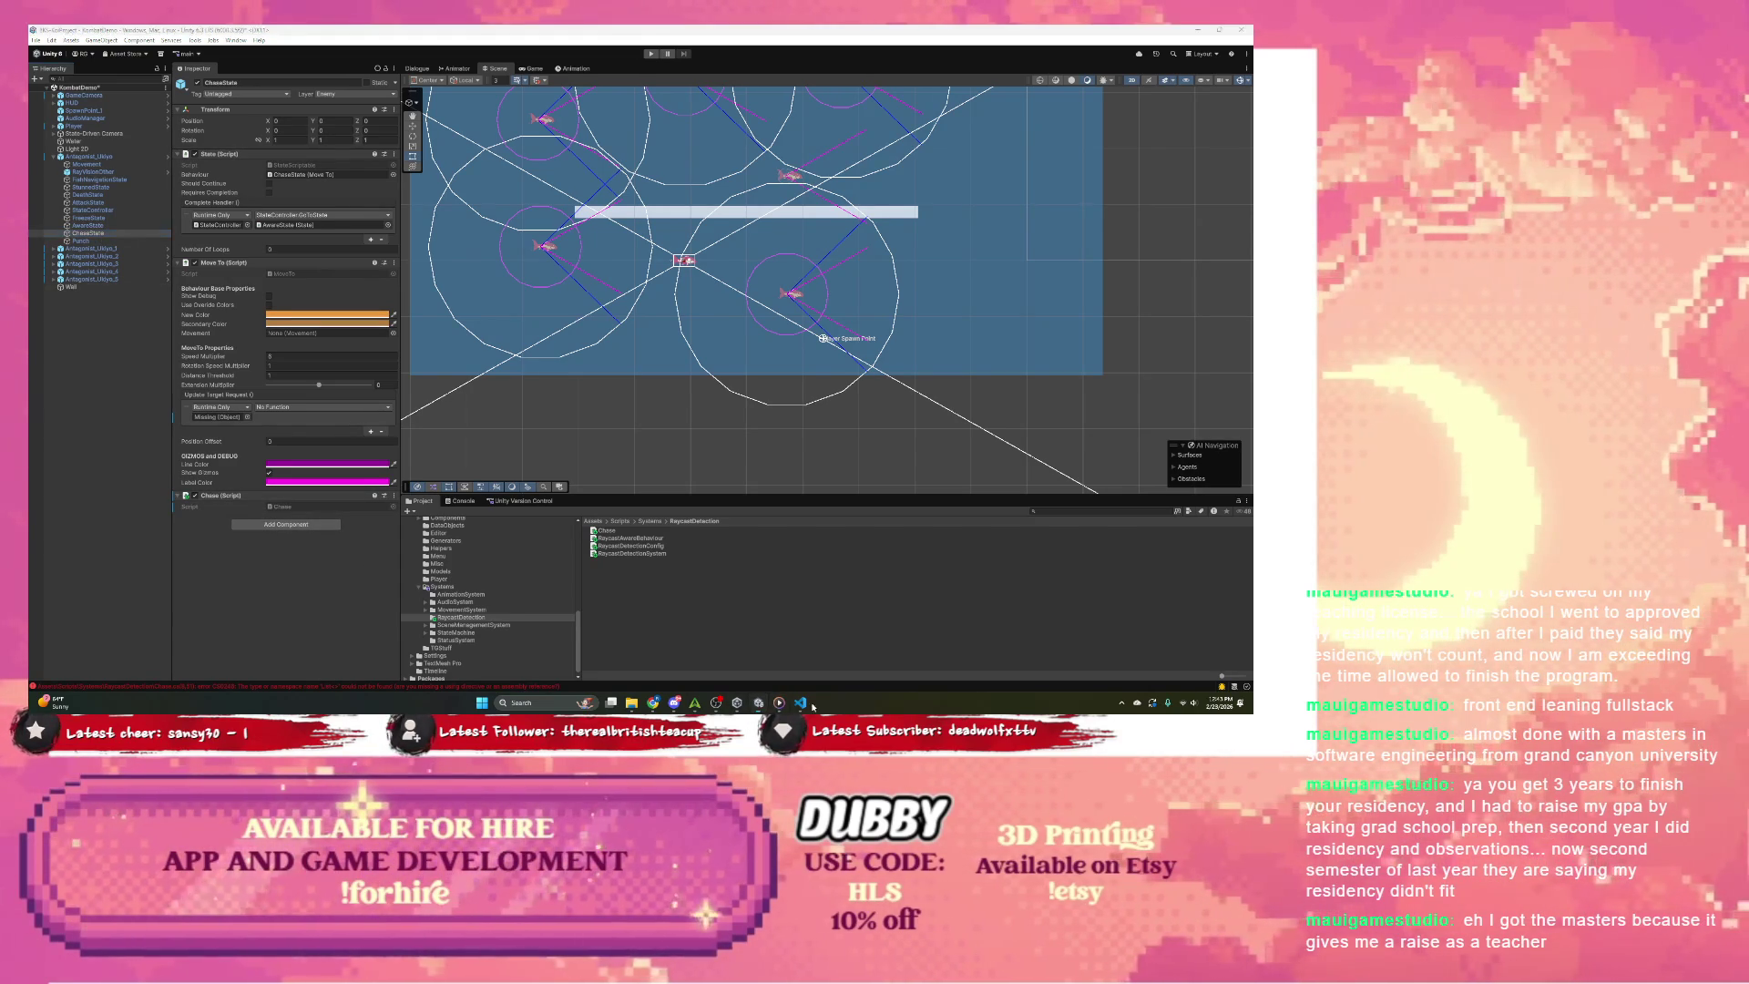
{"action": "key", "text": "alt+Tab"}
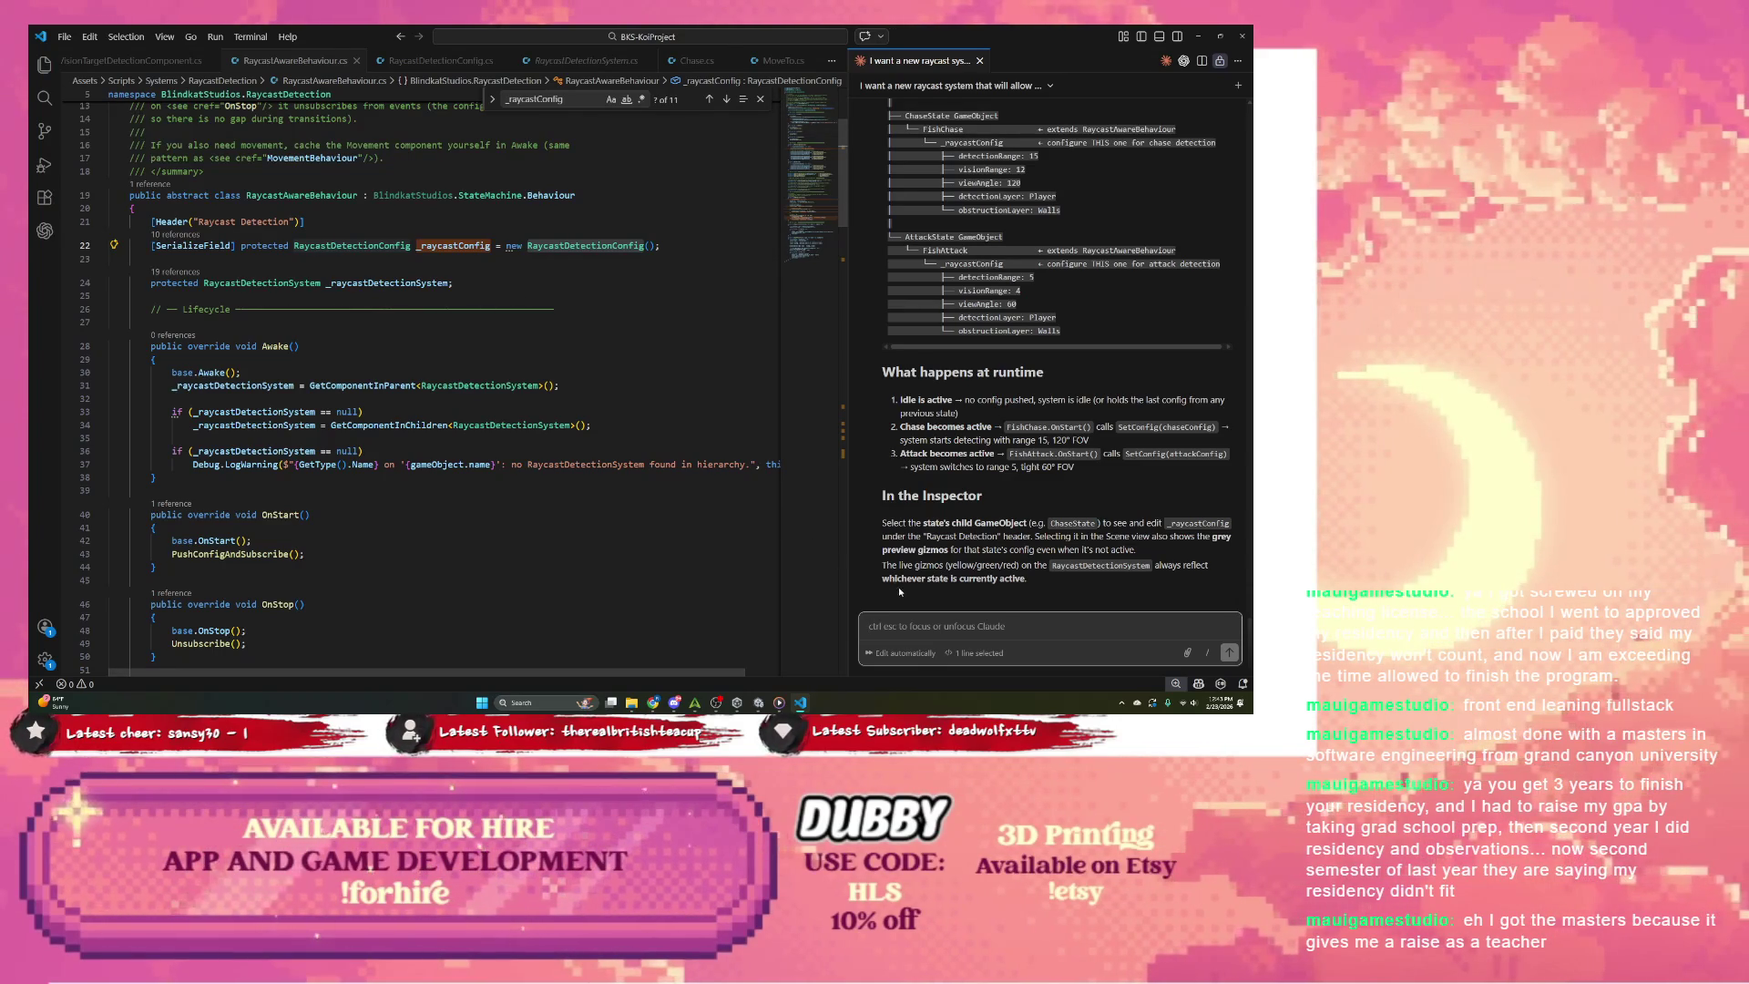
Step: Go to RaycastDetectionConfig's definition and start a Claude message with 'The RaycastDetection'
{"action": "right_click", "coordinate": [544, 246]}
{"action": "left_click", "coordinate": [591, 169]}
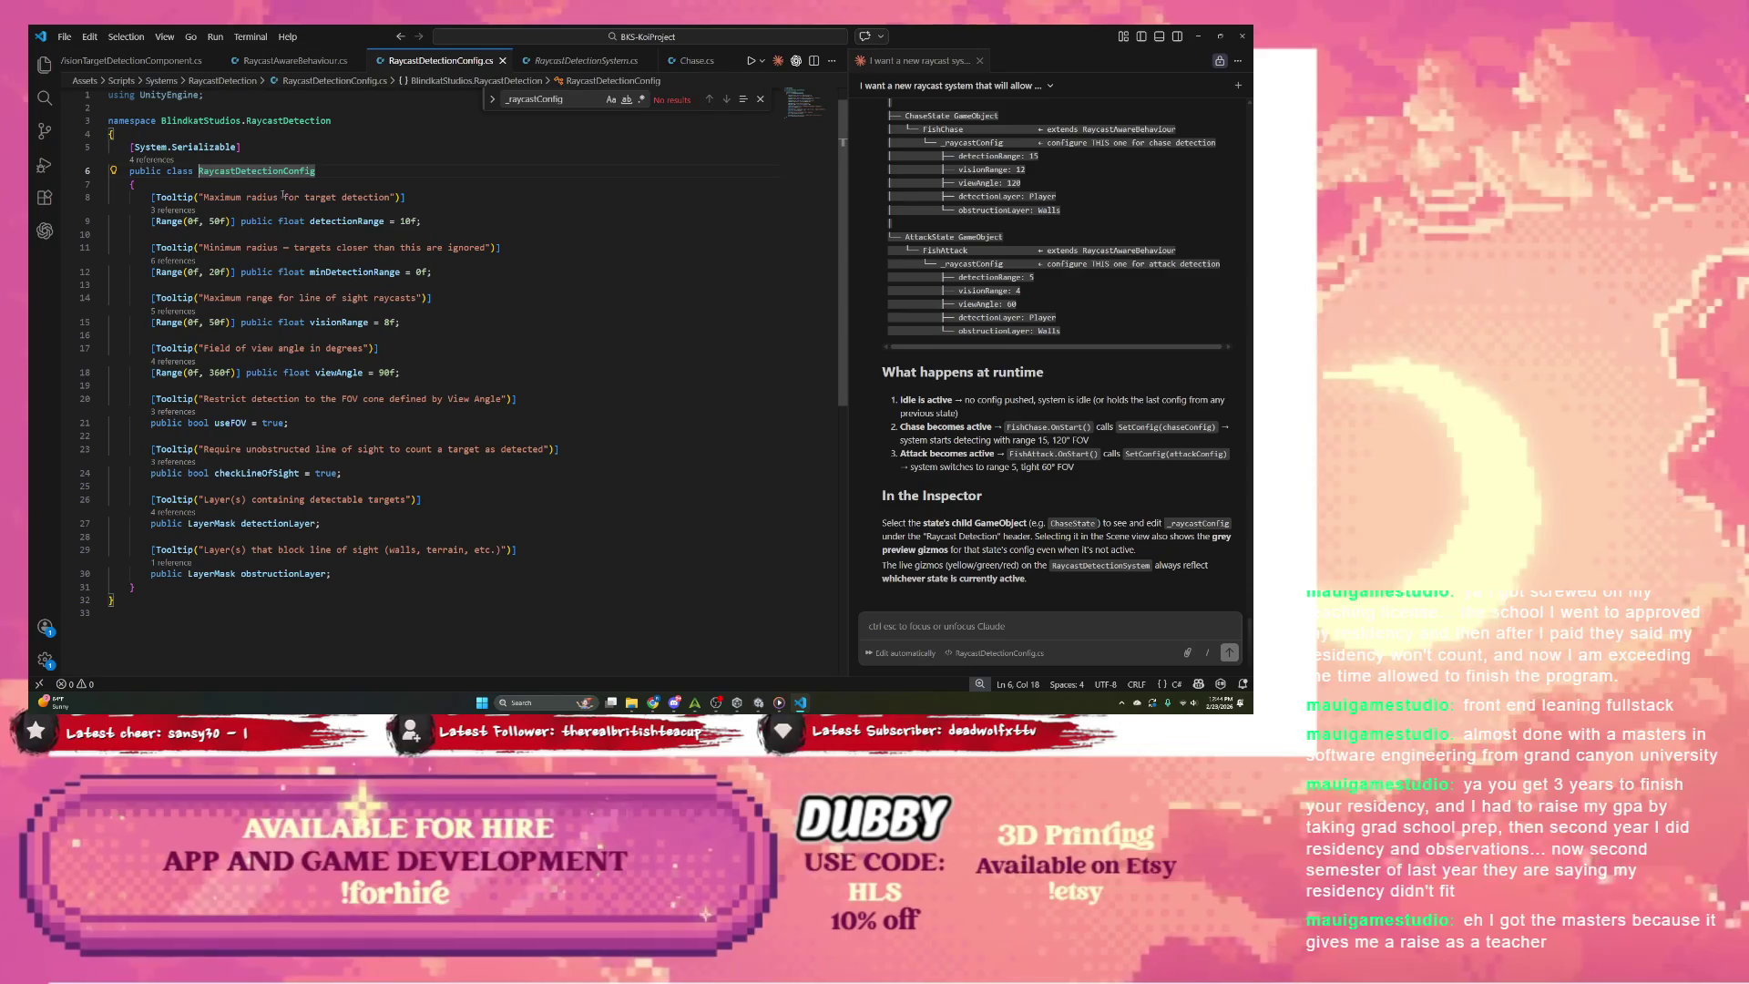
{"action": "left_click", "coordinate": [904, 628]}
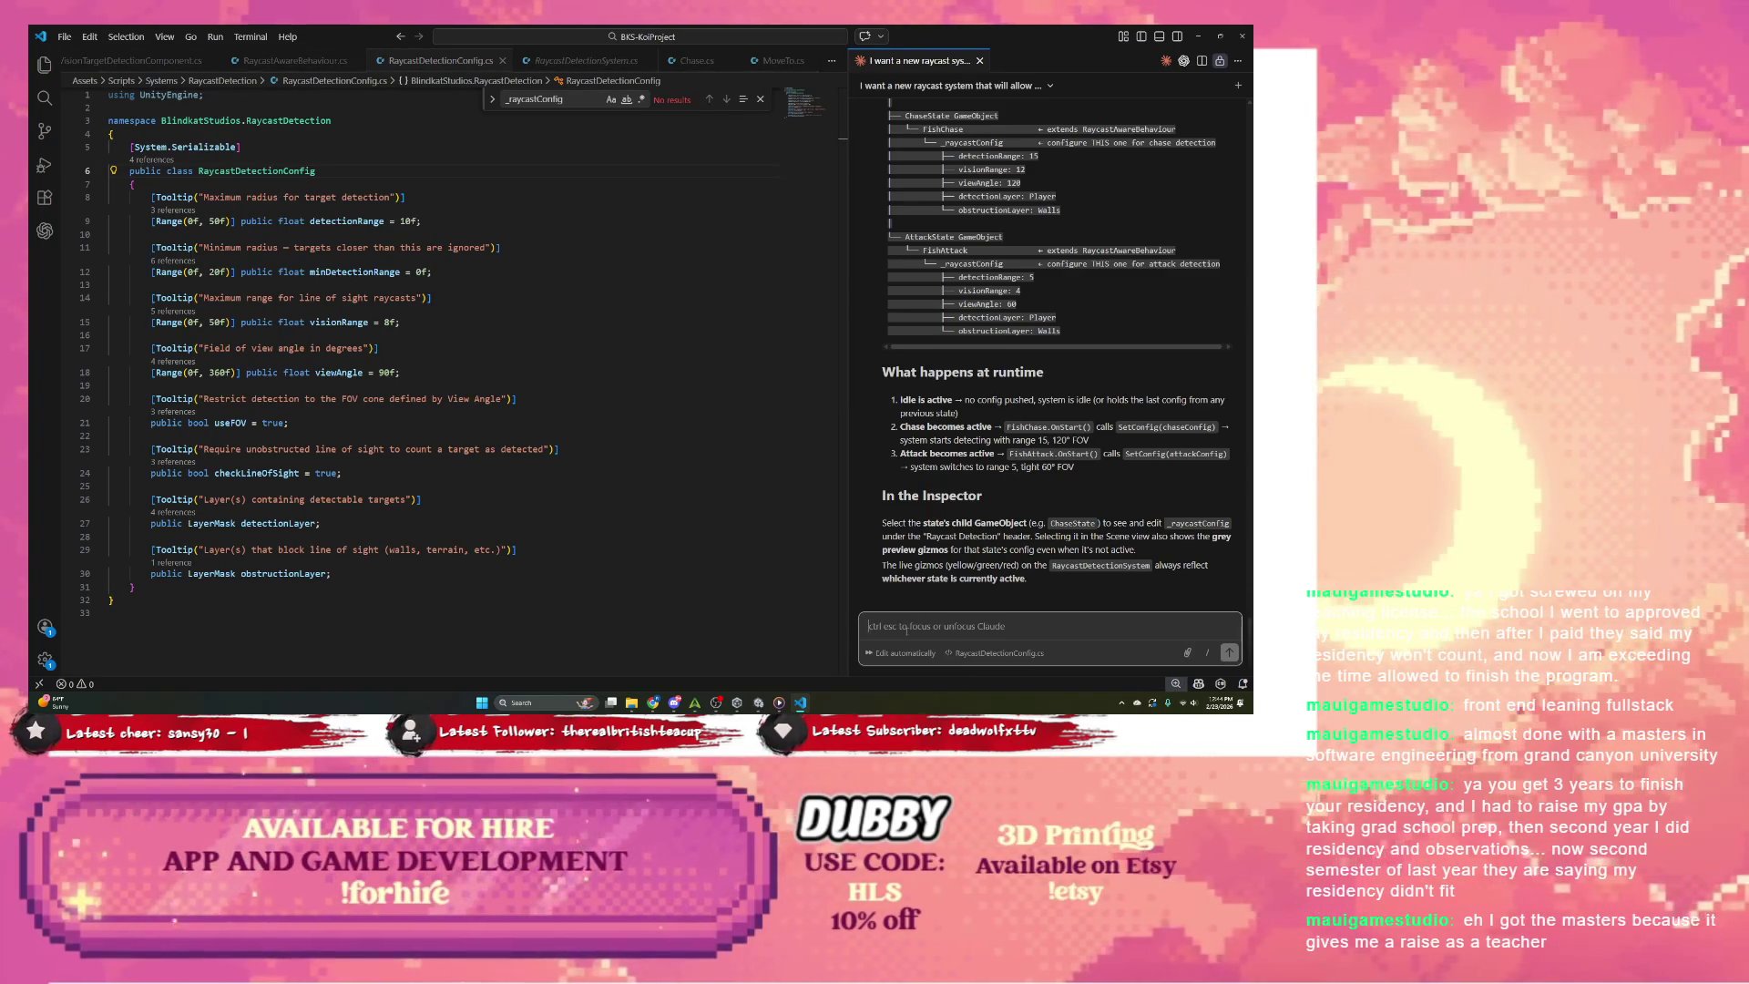
{"action": "type", "text": "The Raycast"}
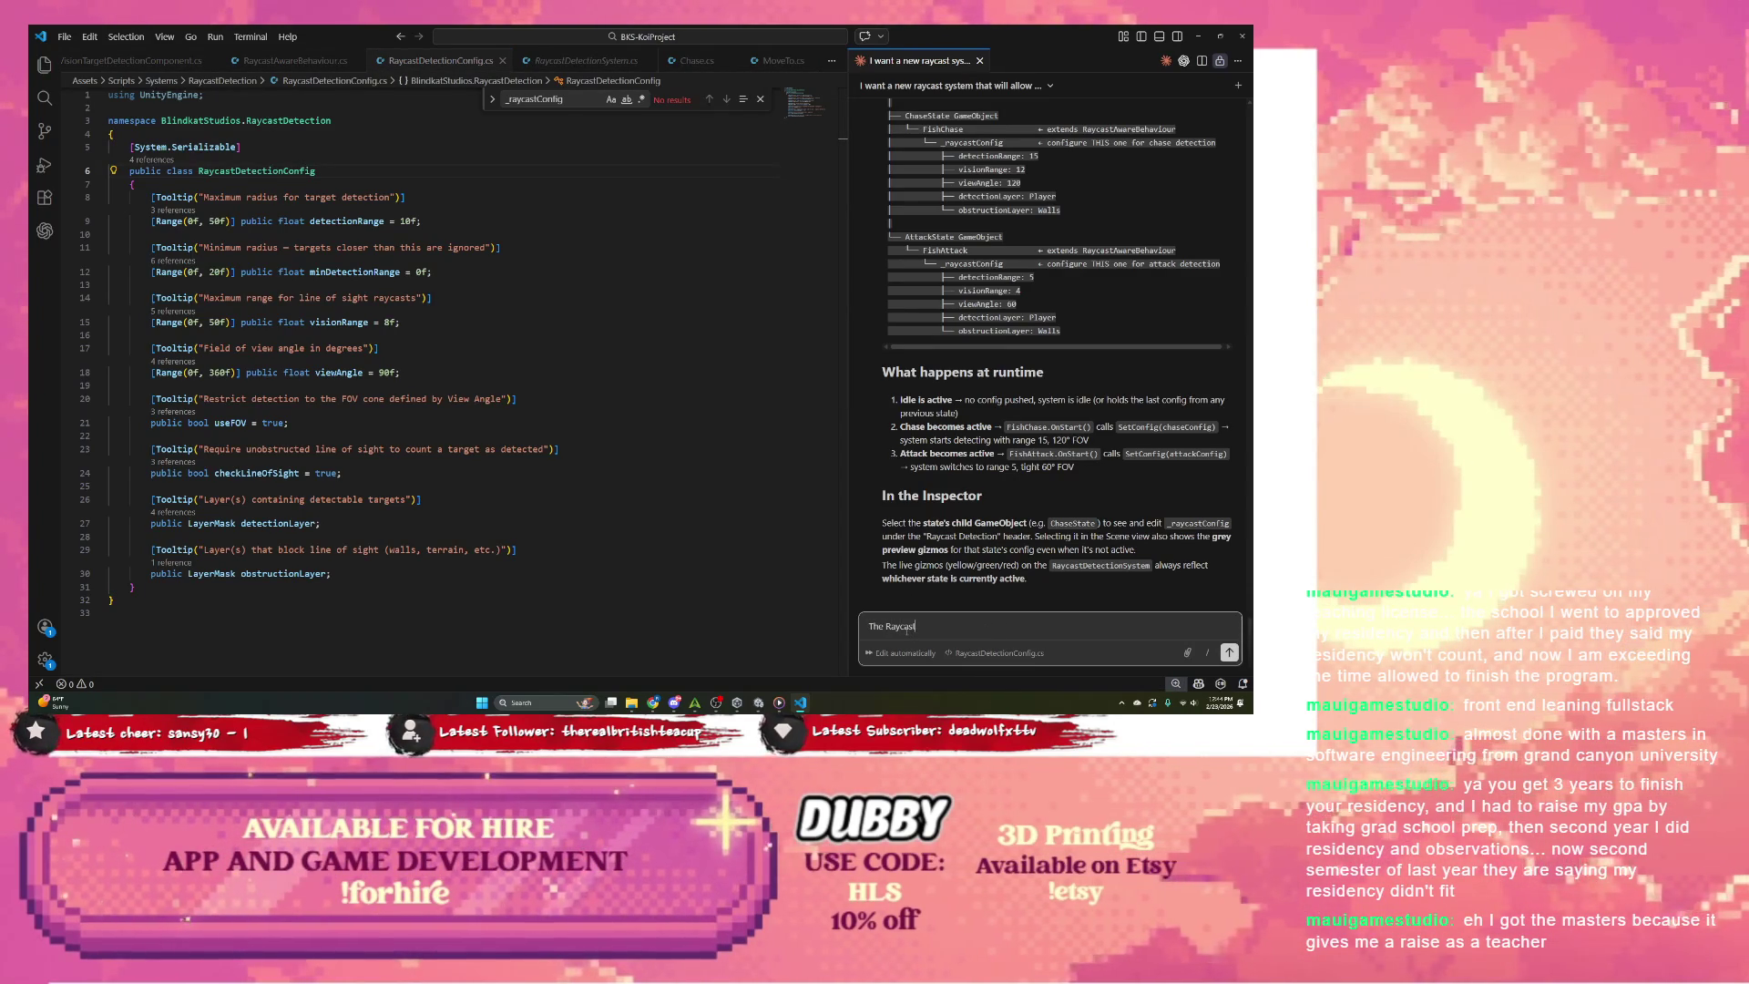
{"action": "type", "text": "DetectionConfig does not appear in the editor."}
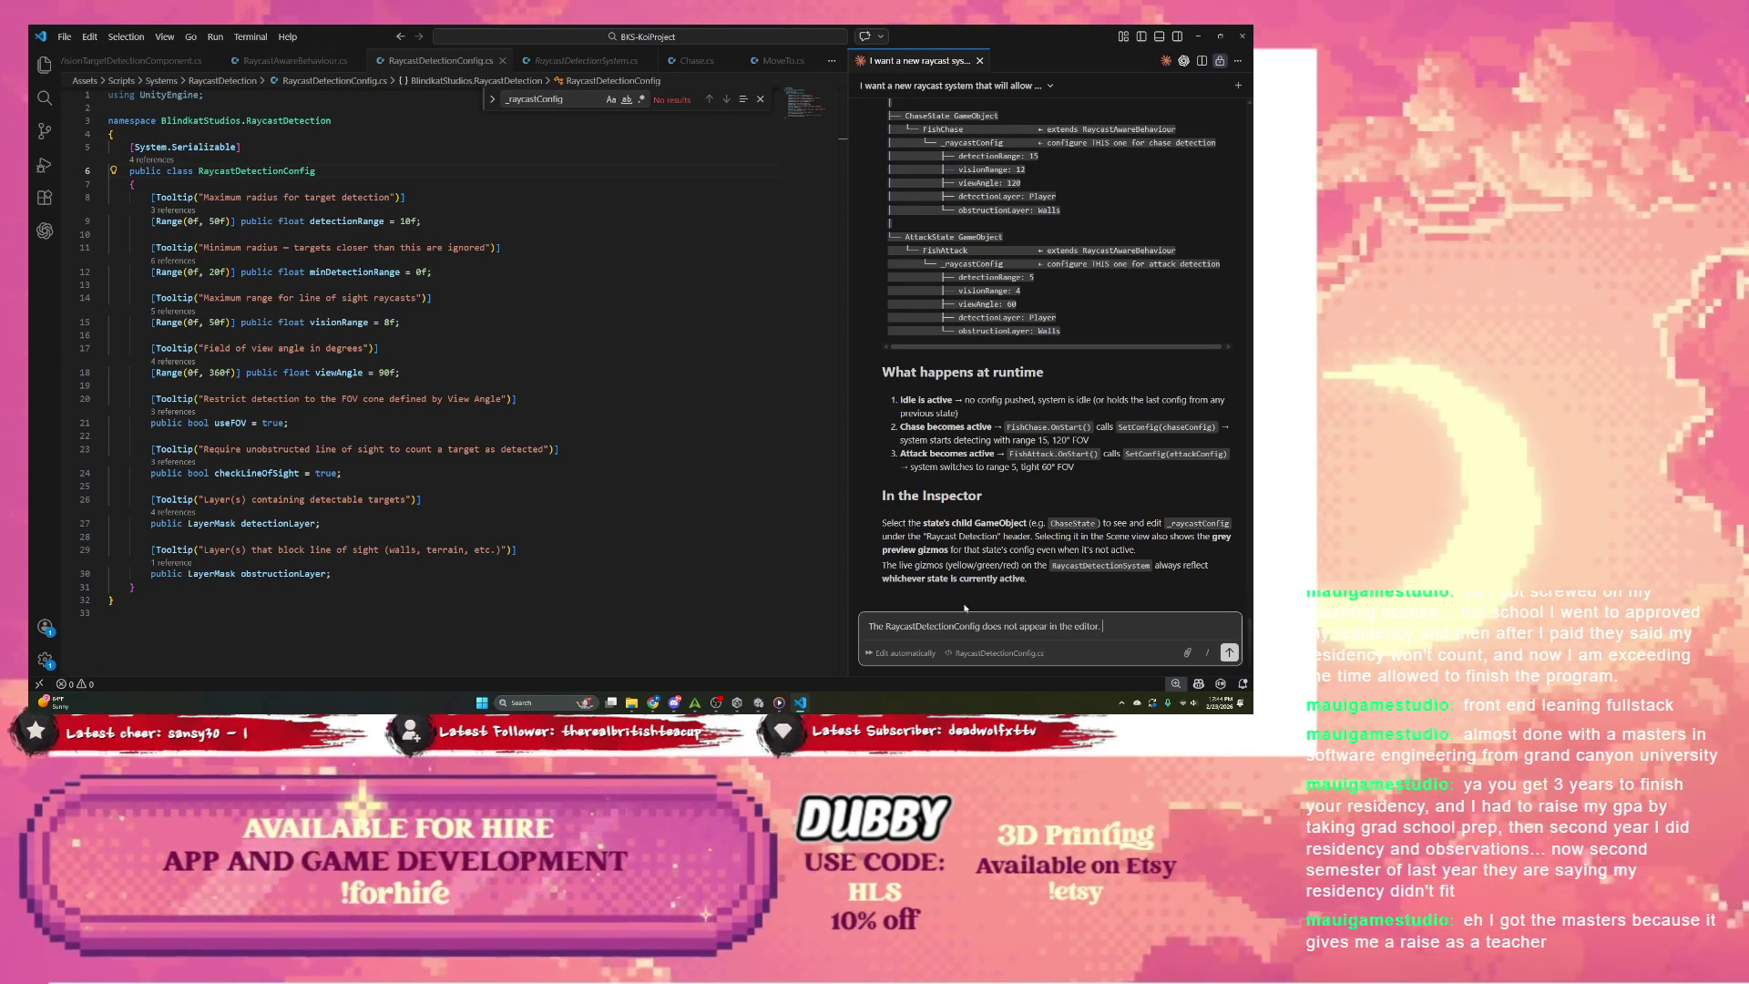
Step: Check the SetConfig method in RaycastDetectionSystem.cs and the Chase script
{"action": "left_click", "coordinate": [203, 146]}
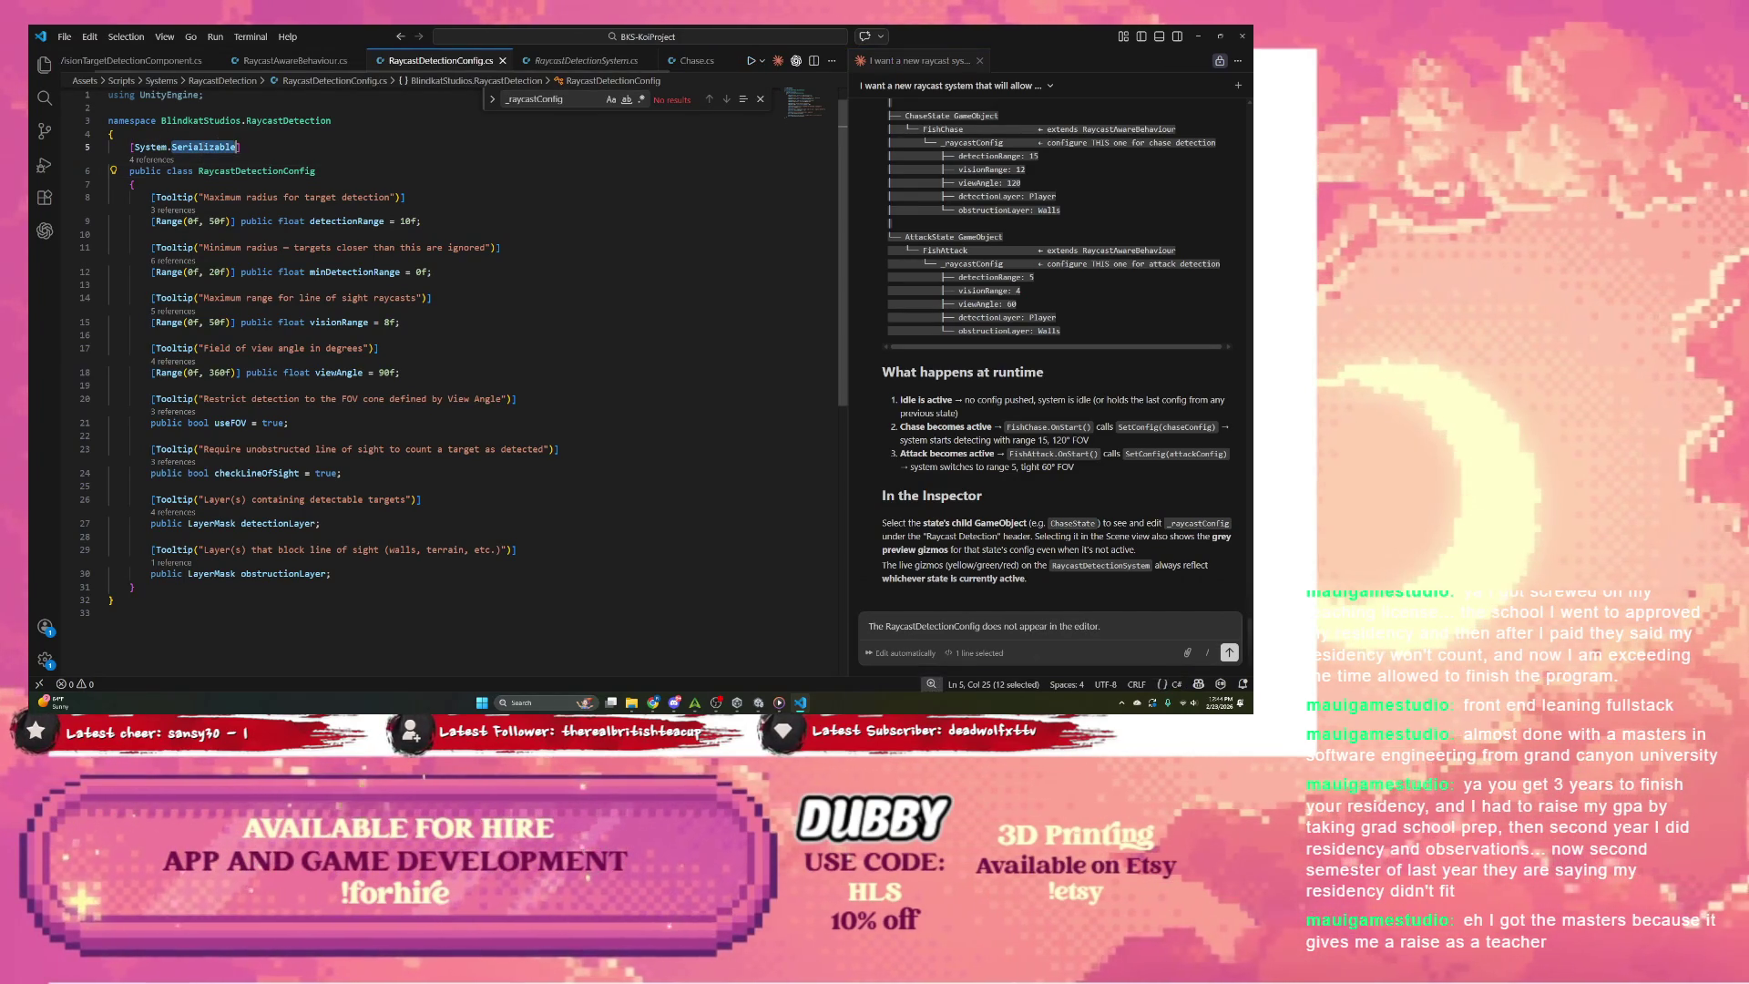
{"action": "left_click", "coordinate": [586, 60]}
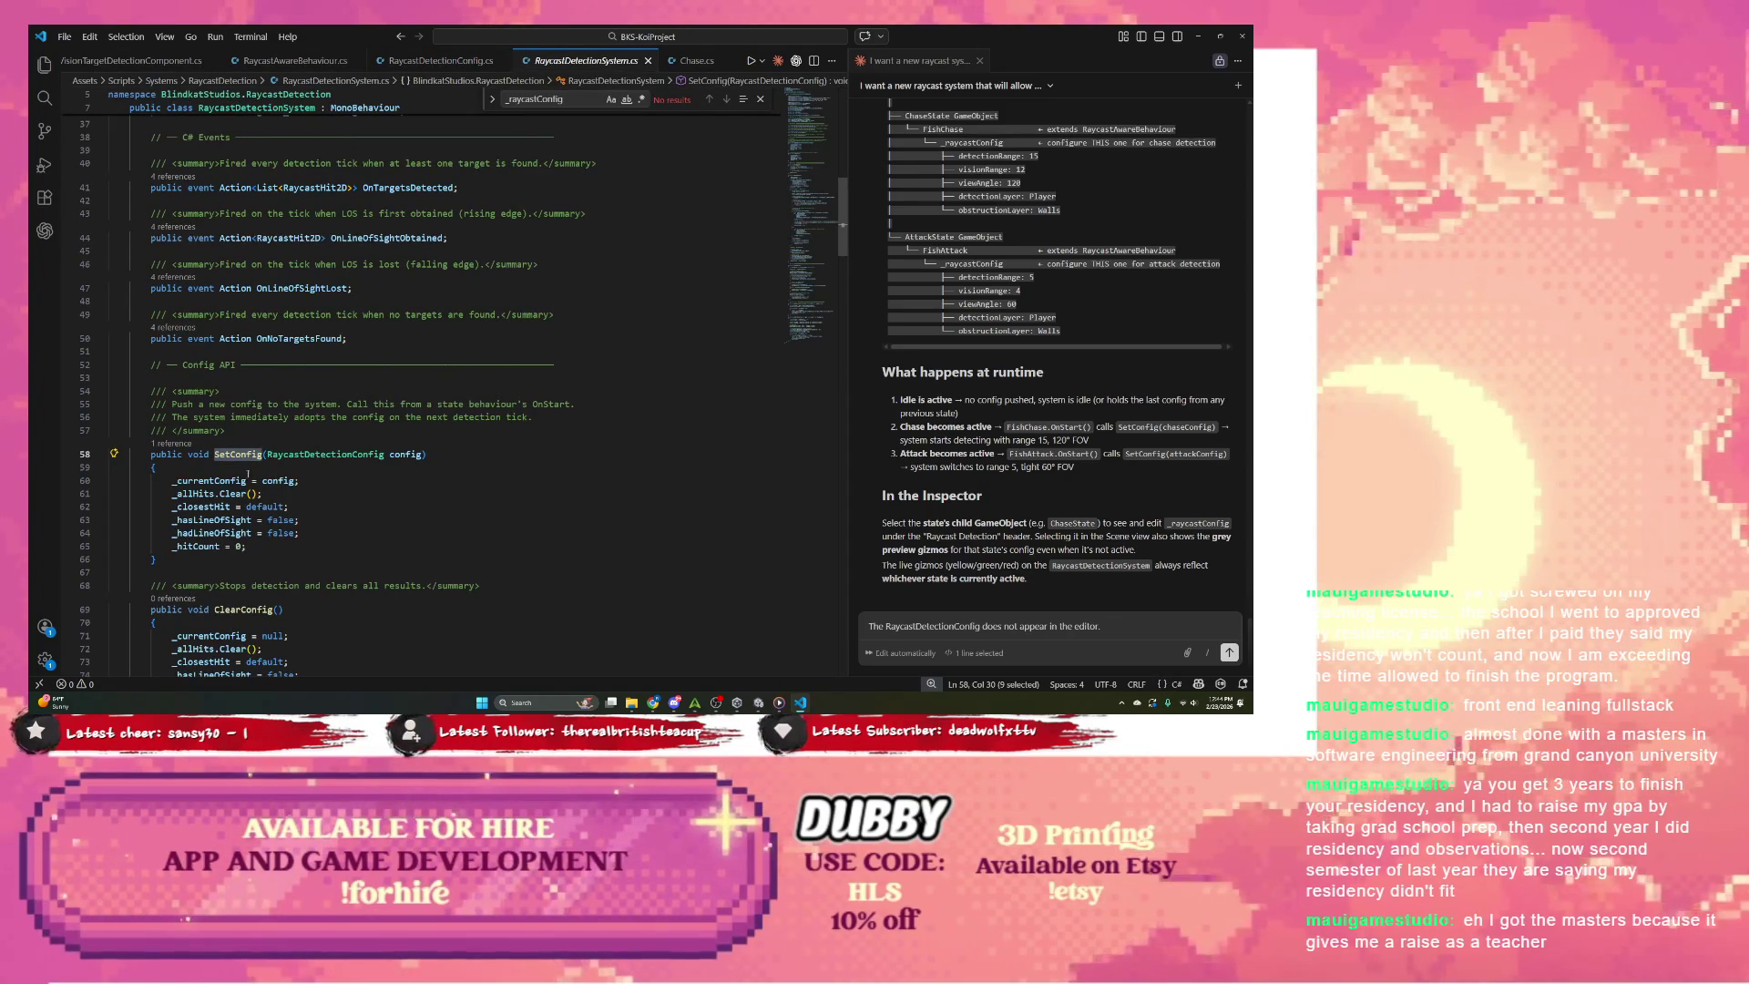
{"action": "left_click", "coordinate": [690, 61]}
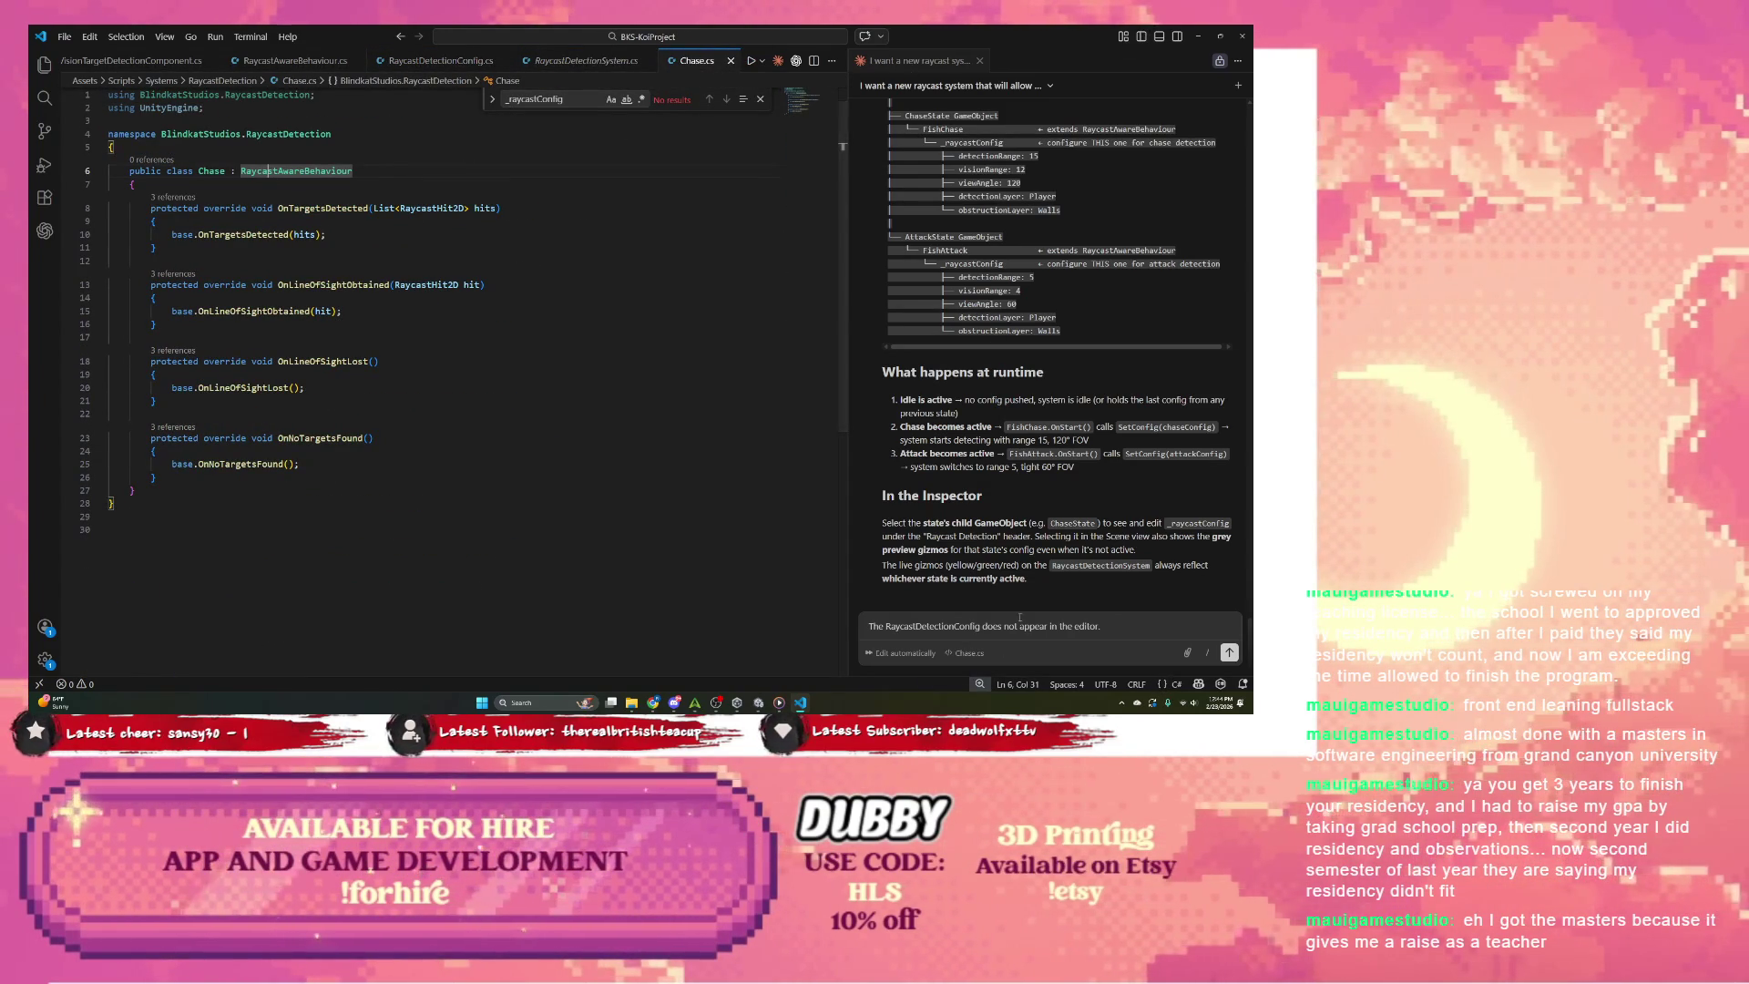
Step: Finish and send the question on why the System.Serializable config doesn't appear in the editor
{"action": "left_click", "coordinate": [1124, 632]}
{"action": "type", "text": "I see that the syste"}
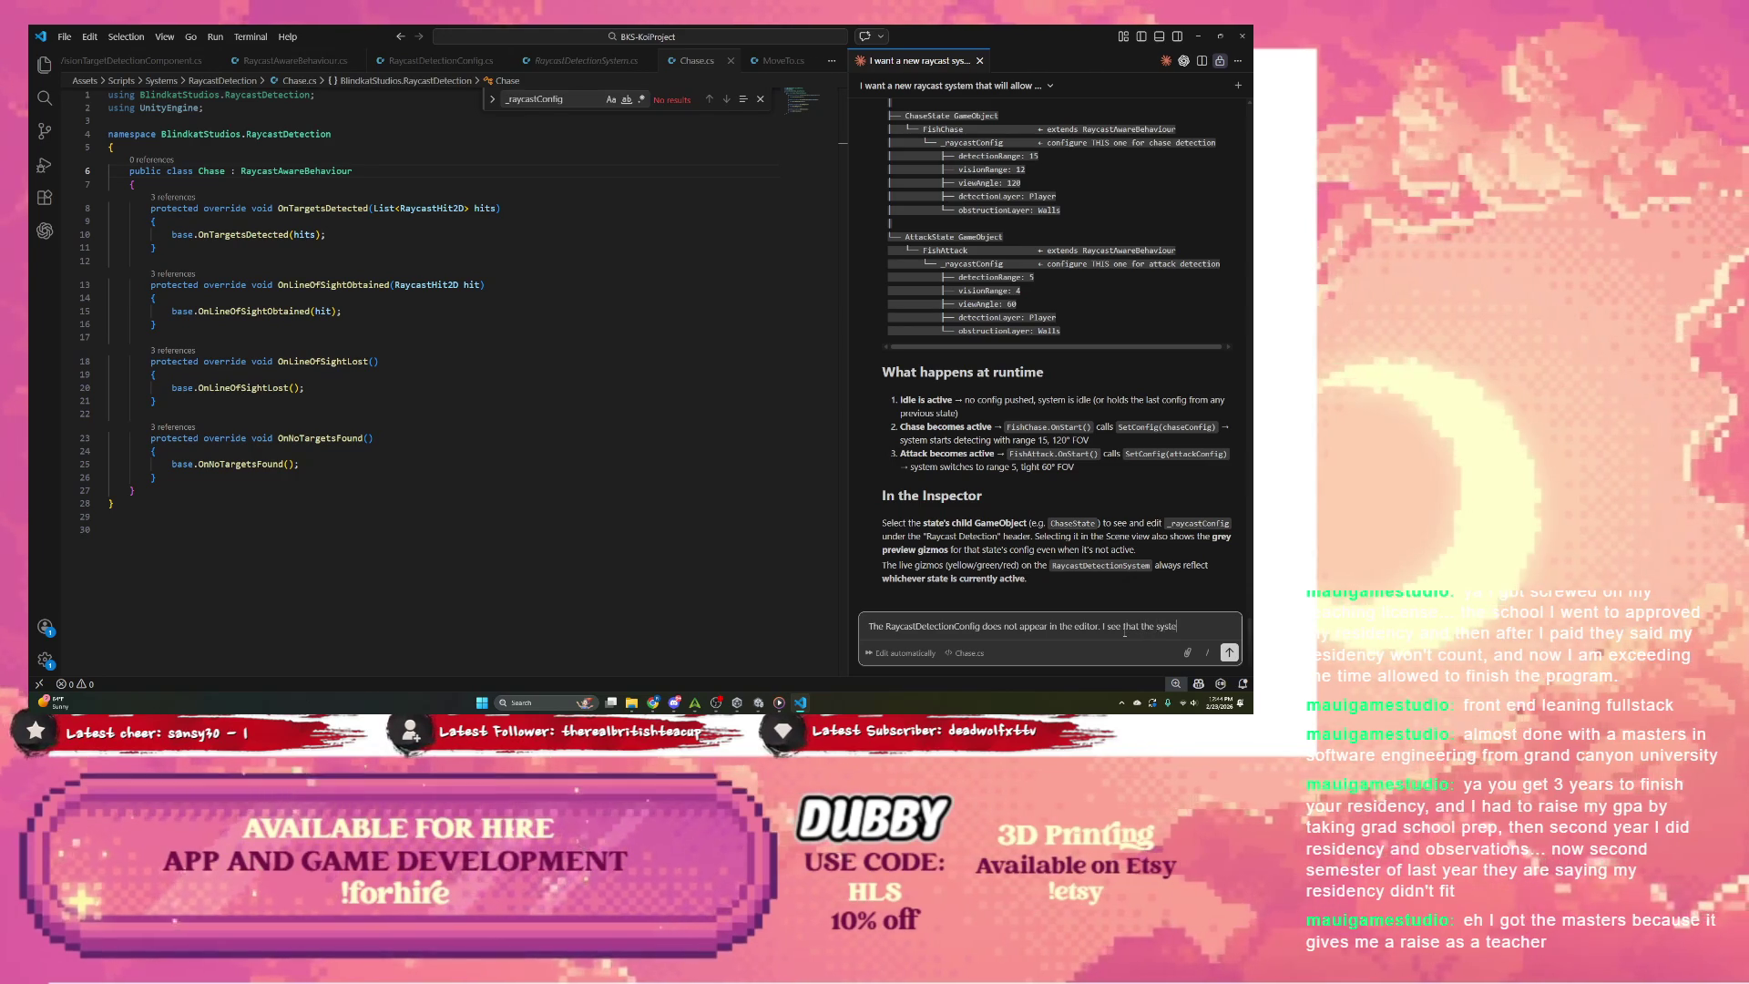
{"action": "type", "text": "m.Serial"}
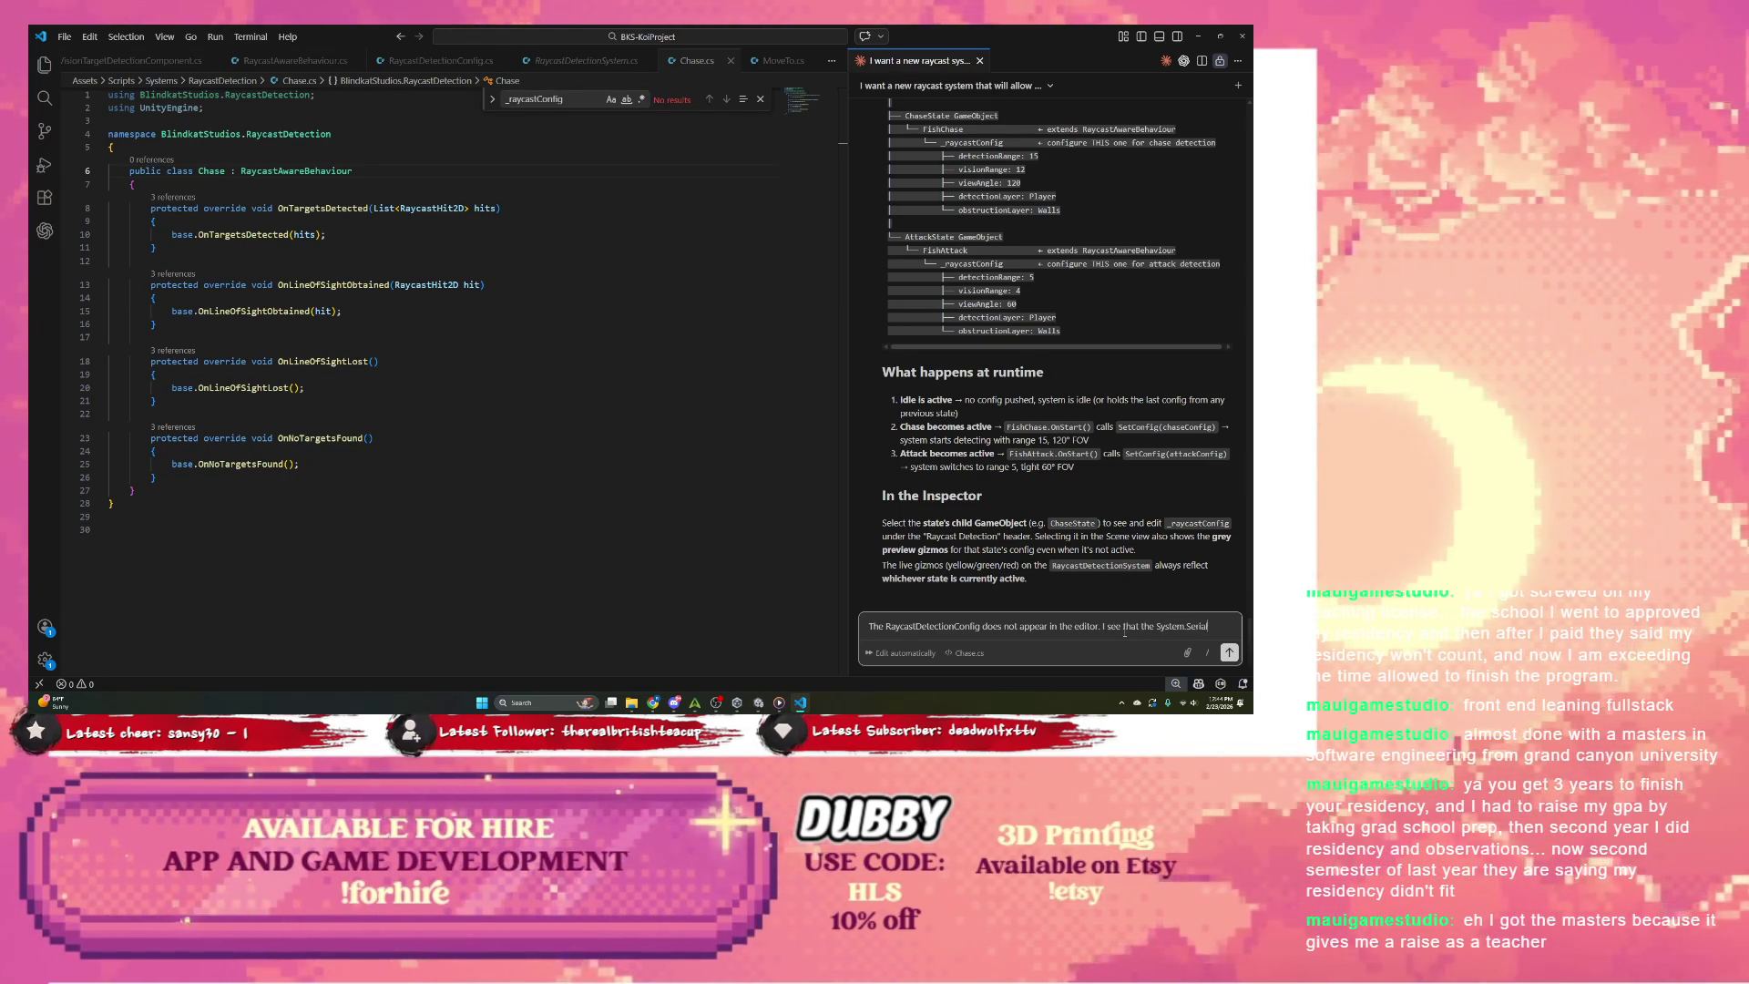
{"action": "type", "text": "izable si"}
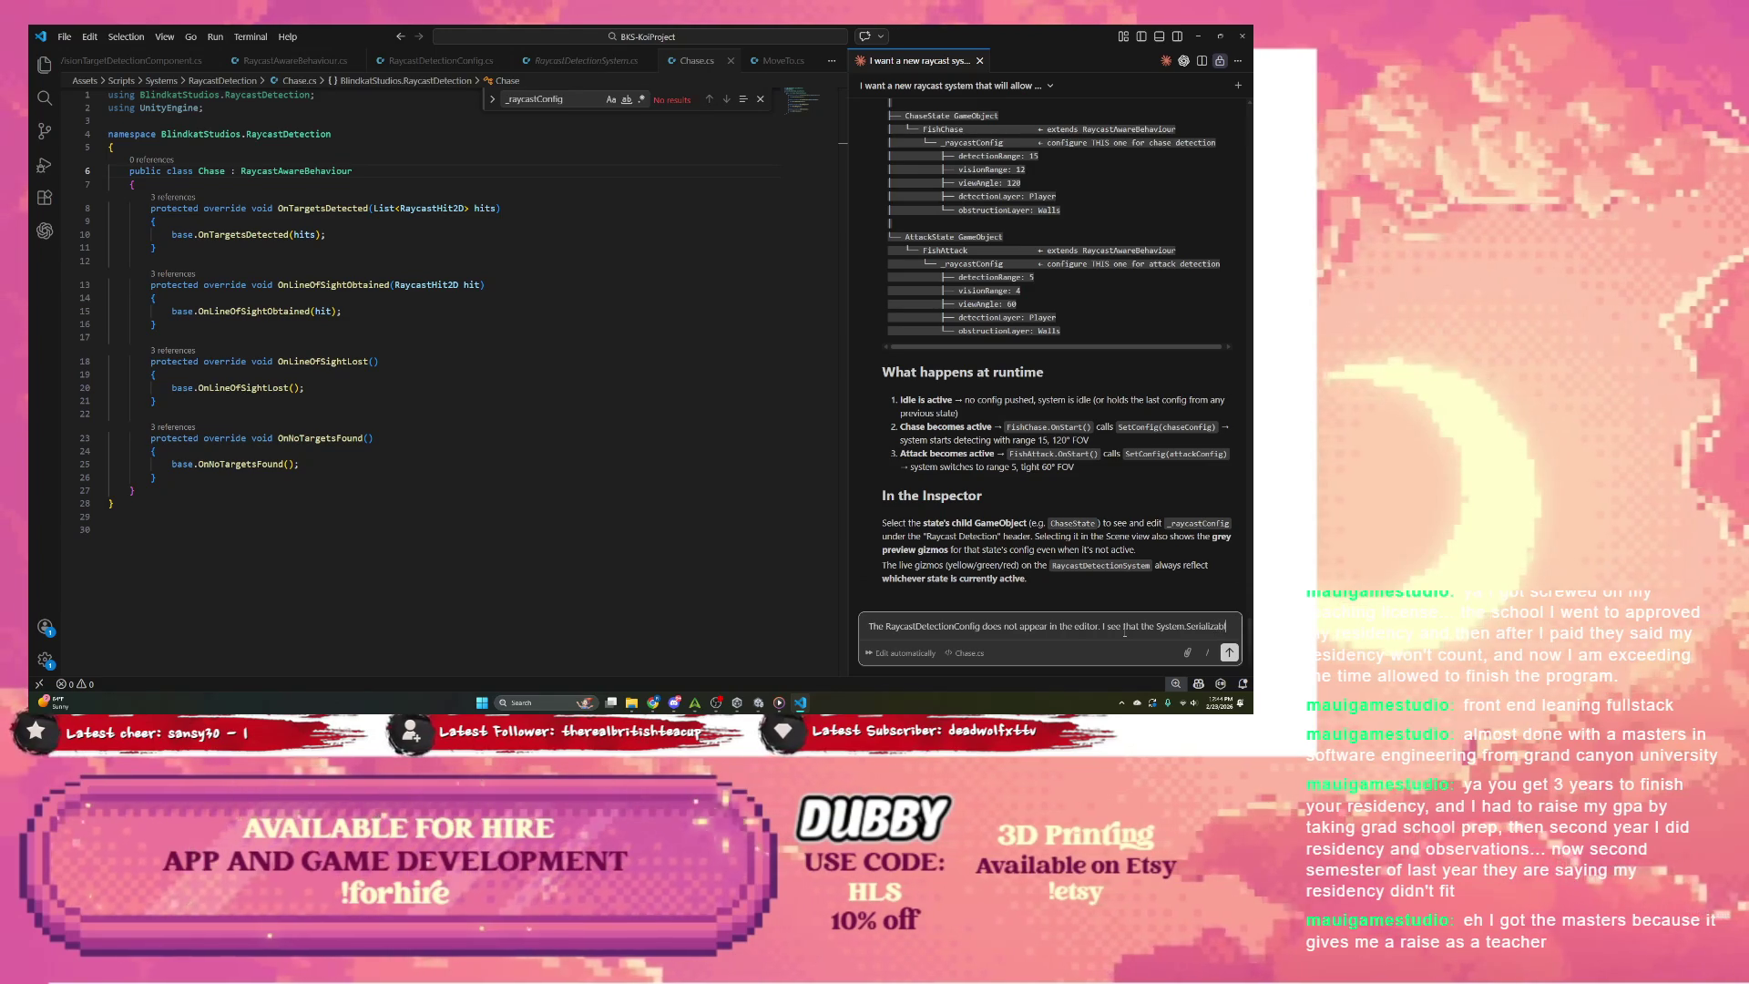
{"action": "key", "text": "BackSpace"}
{"action": "key", "text": "BackSpace"}
{"action": "key", "text": "BackSpace"}
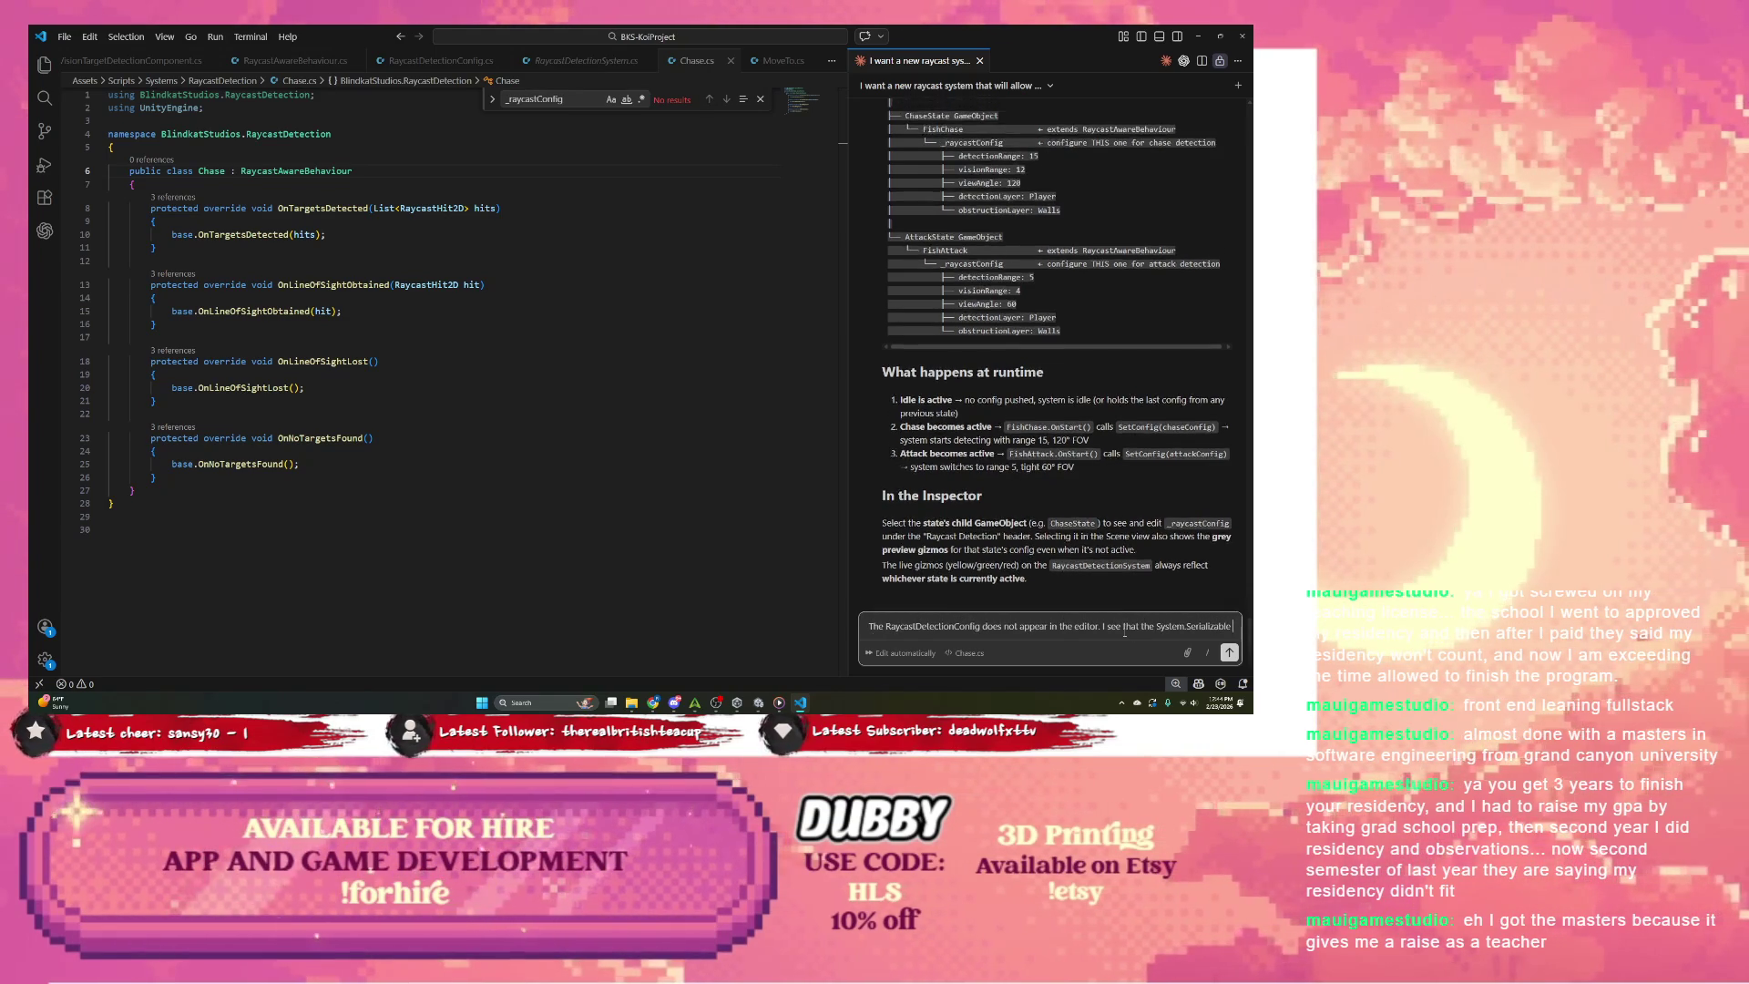
{"action": "type", "text": "is"}
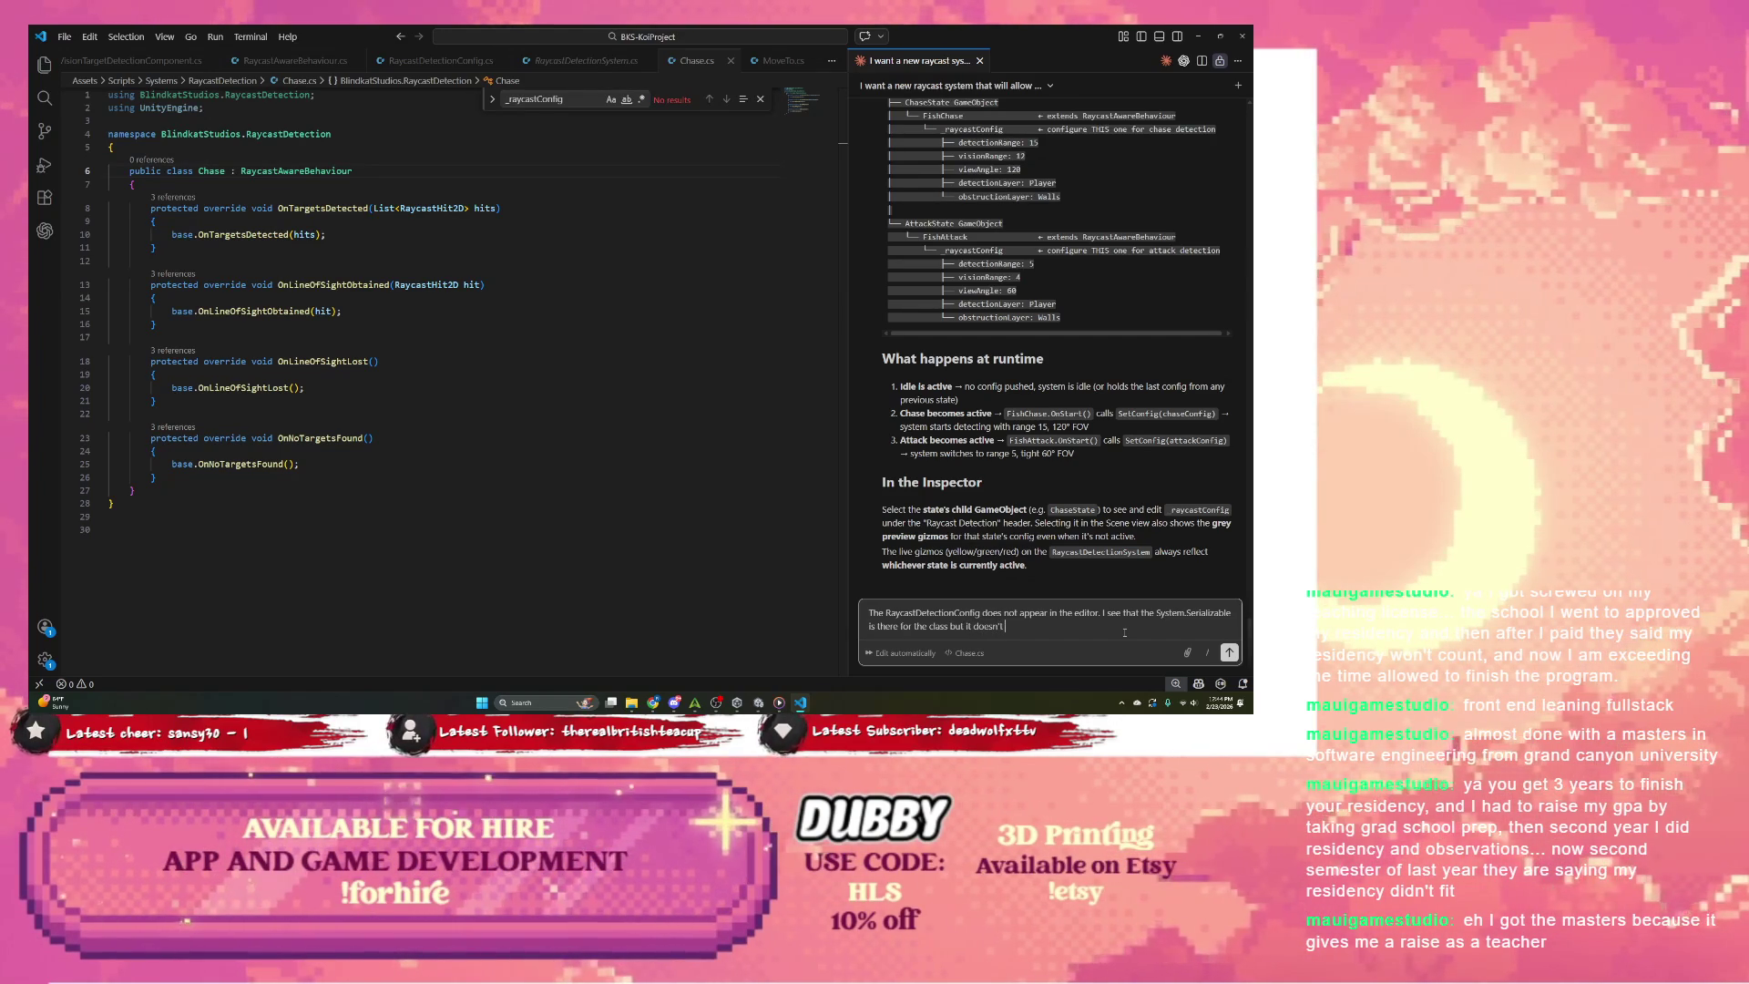
{"action": "type", "text": "in the editor"}
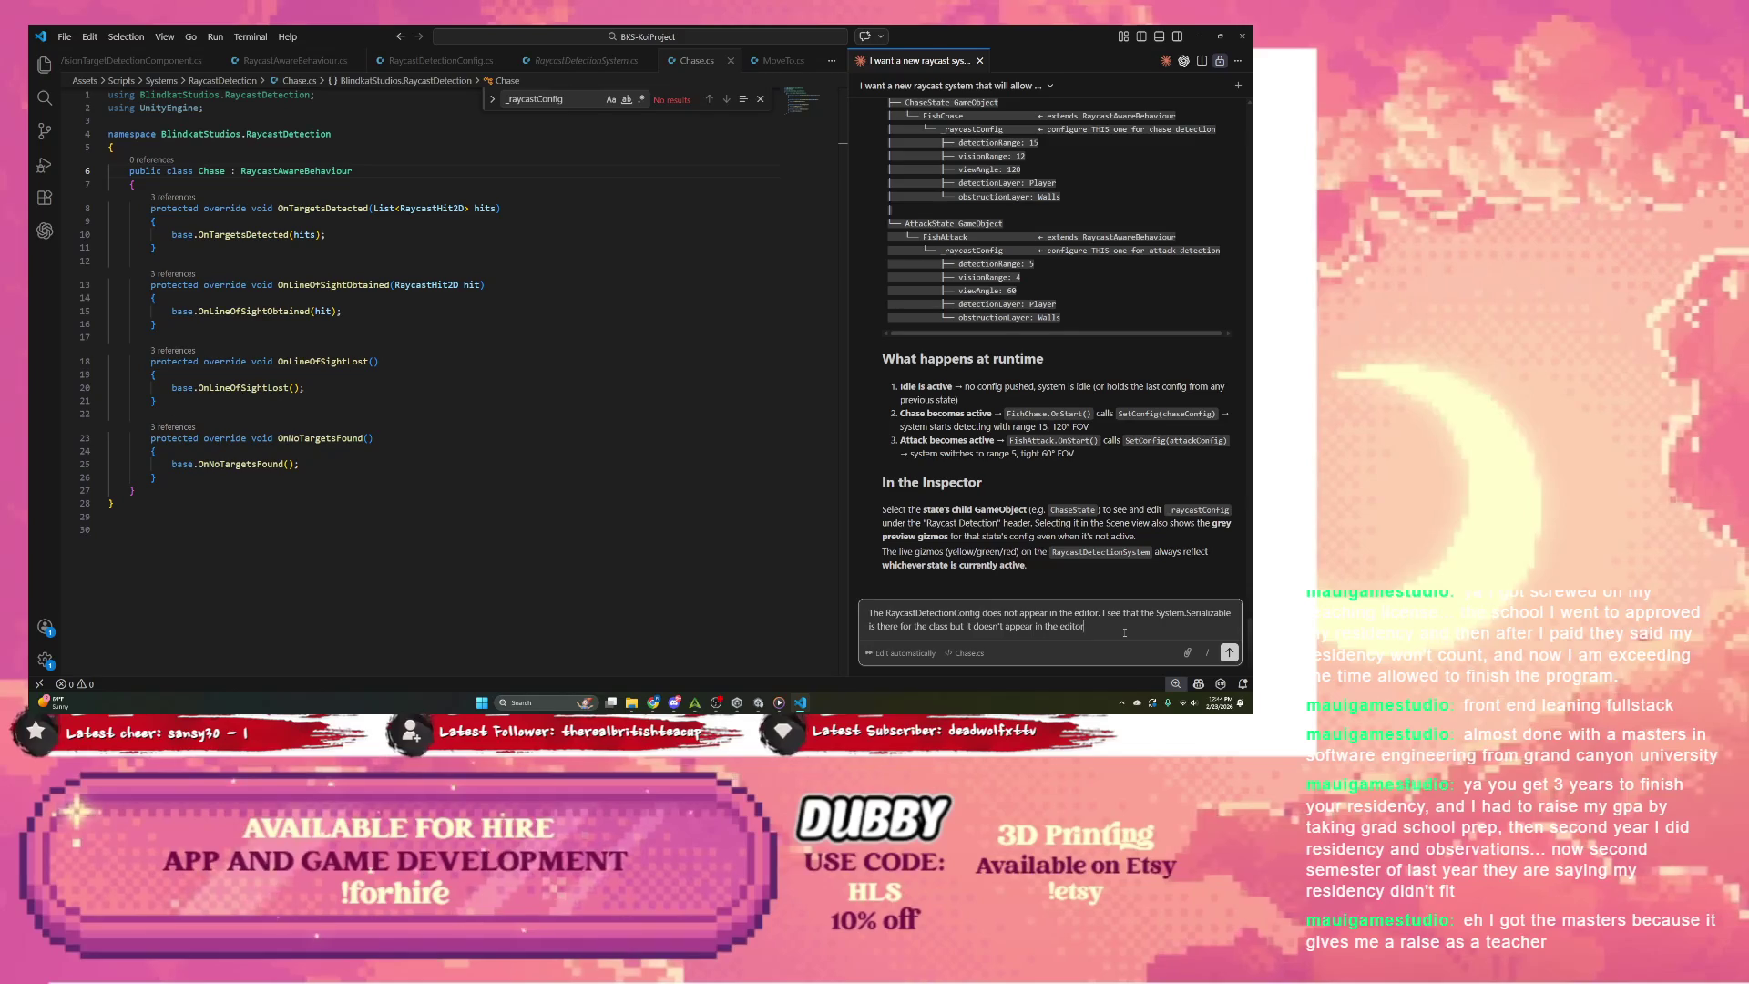
{"action": "key", "text": "Return"}
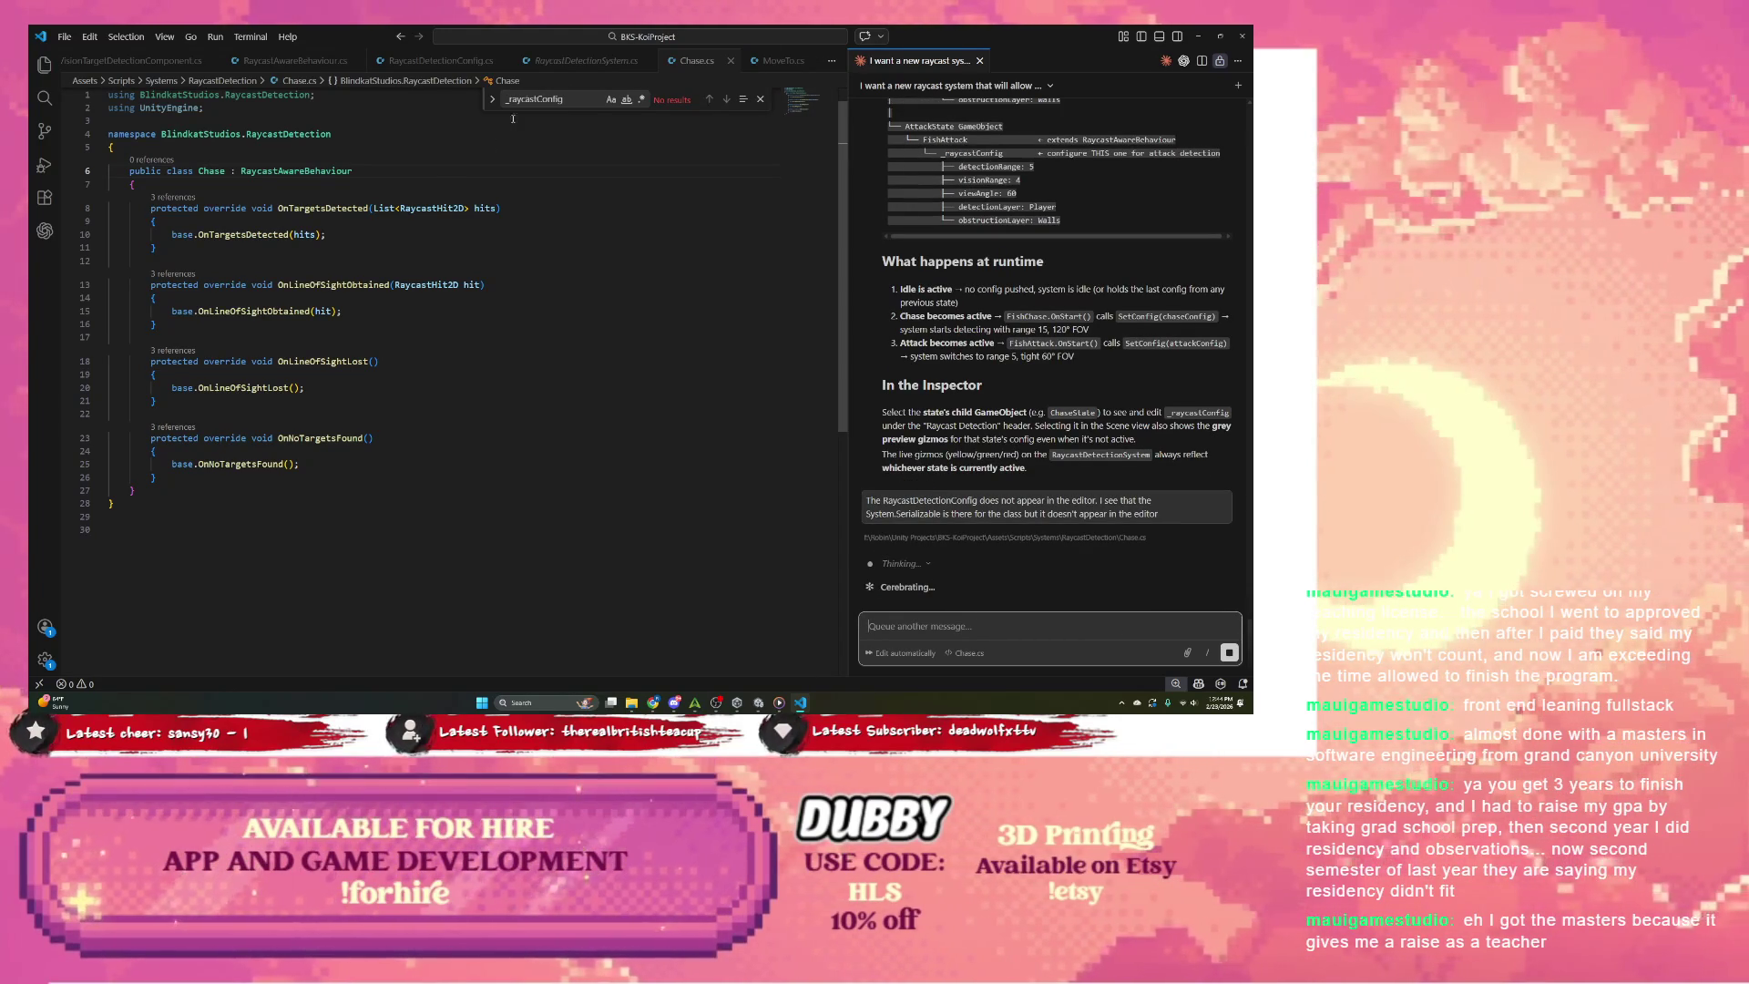
Step: Return to RaycastDetectionSystem.cs and scroll to the top of the file
{"action": "left_click", "coordinate": [588, 60]}
{"action": "key", "text": "ctrl+Tab"}
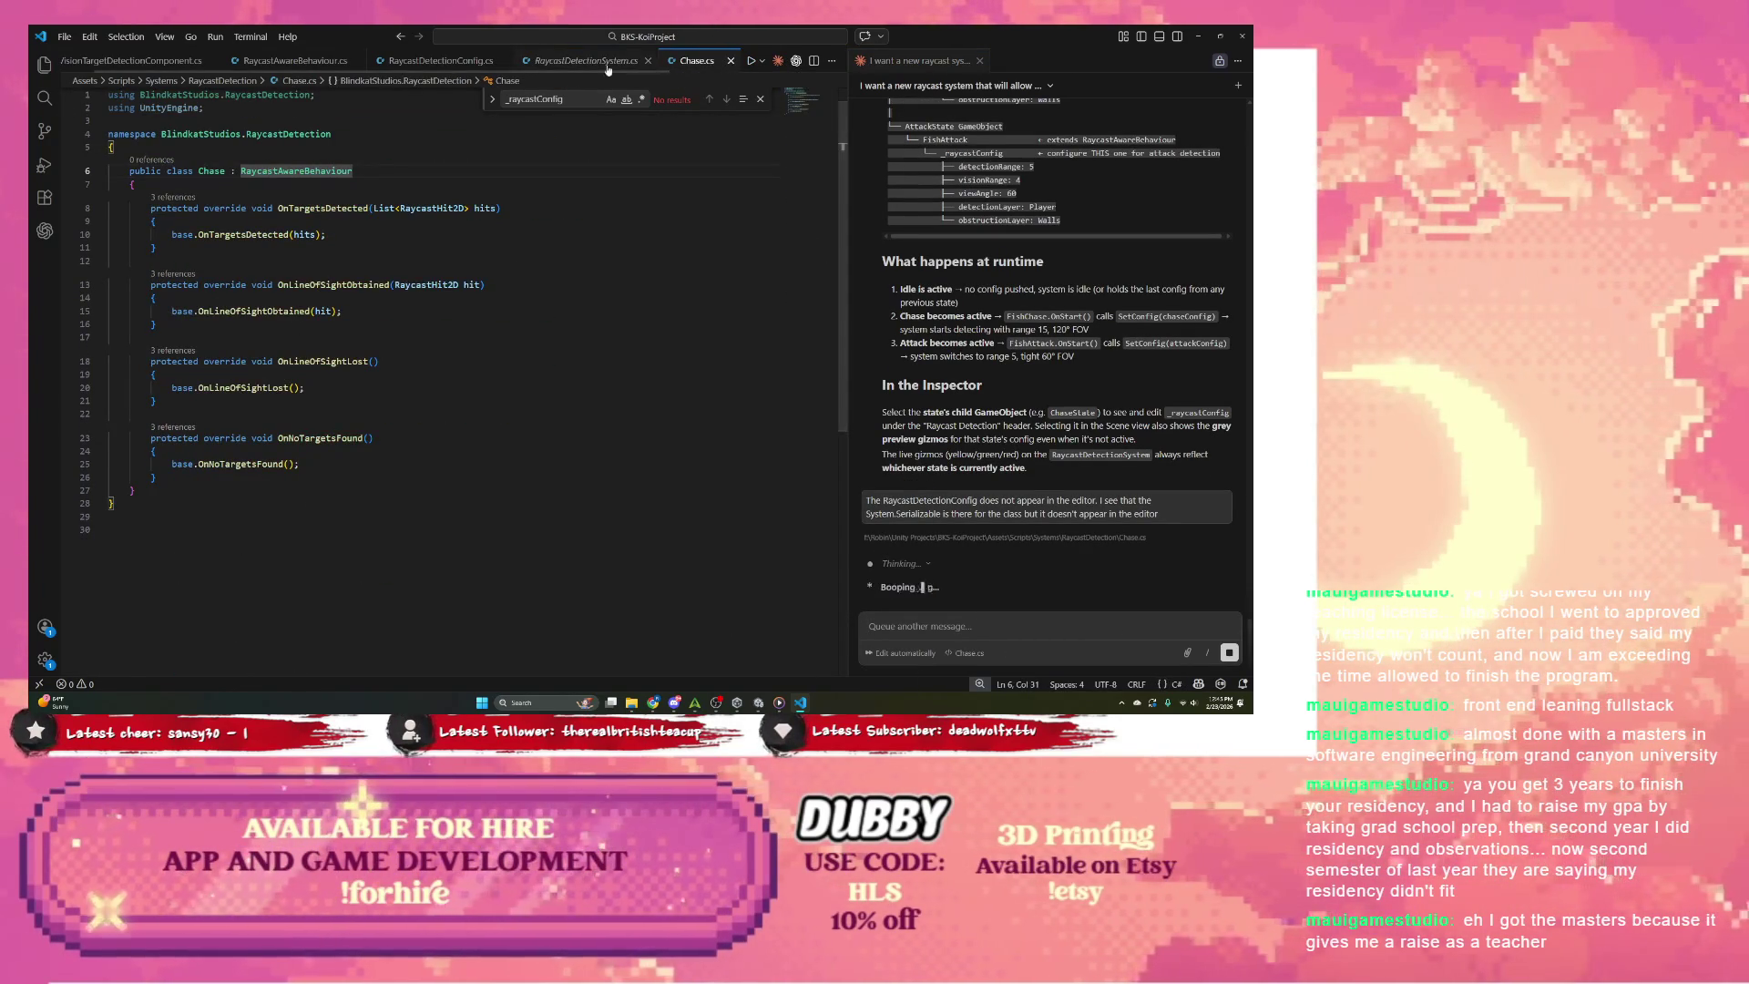
{"action": "key", "text": "ctrl+Tab"}
{"action": "scroll", "coordinate": [329, 305], "scroll_direction": "up", "scroll_amount": 10}
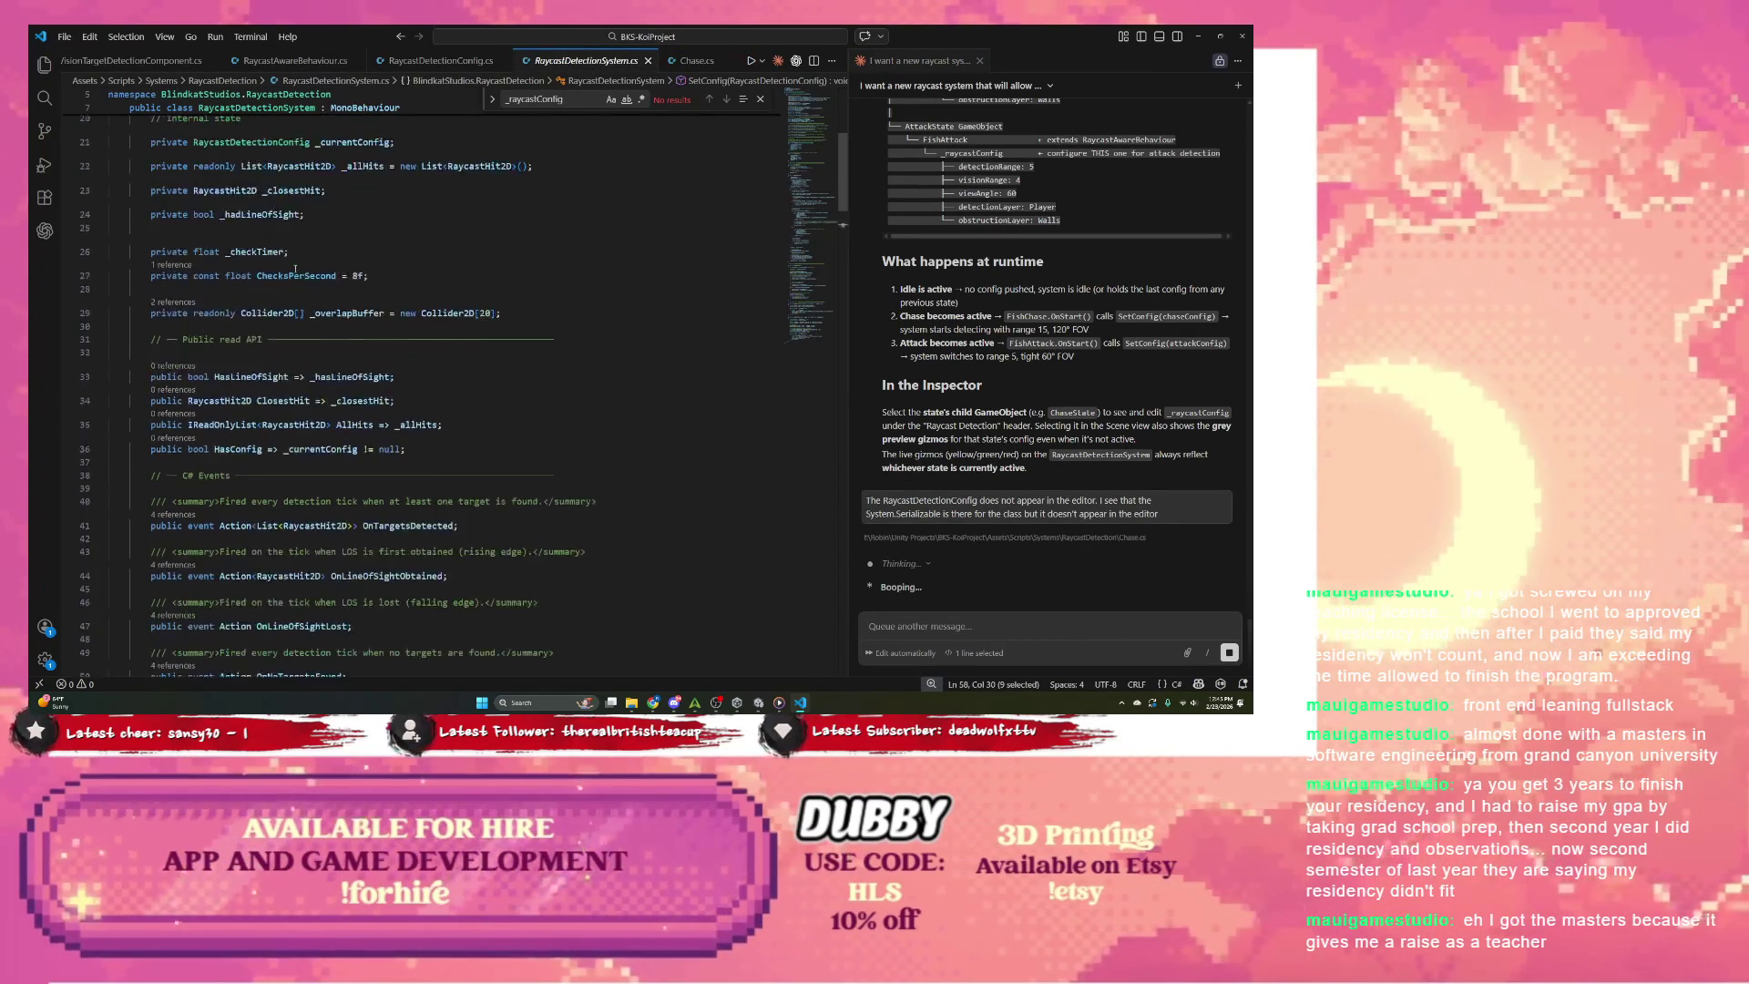
{"action": "scroll", "coordinate": [295, 267], "scroll_direction": "up", "scroll_amount": 4}
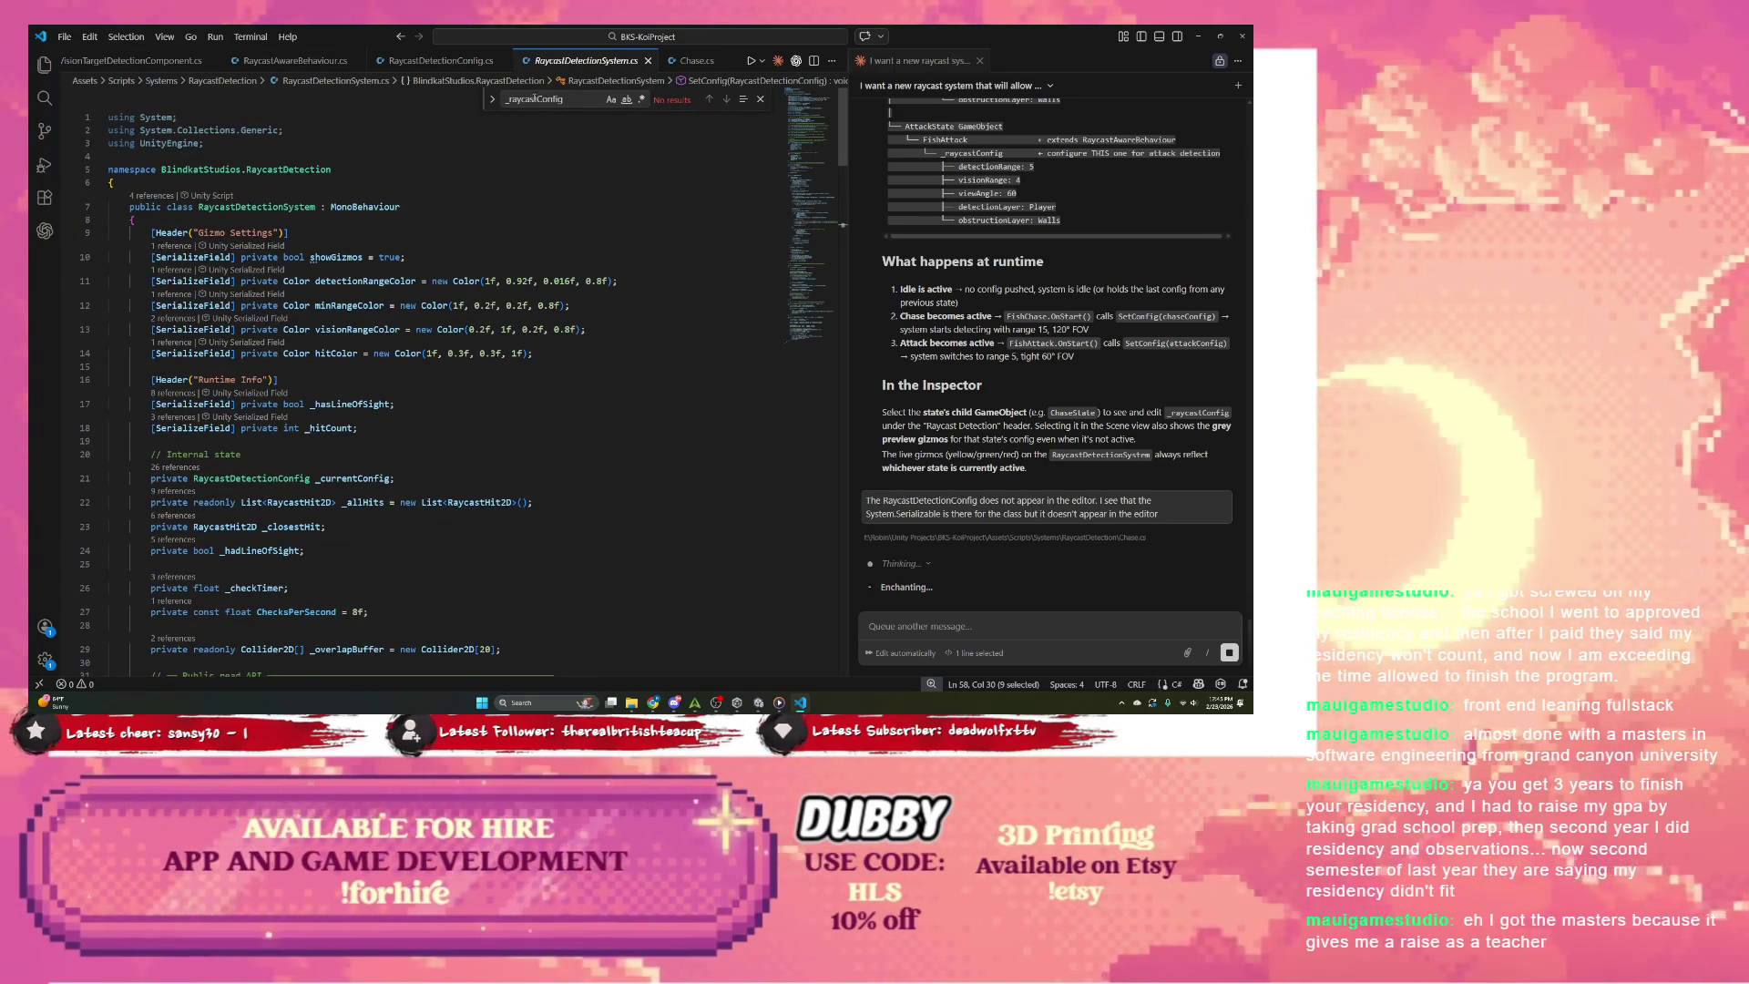
Step: Close RaycastDetectionConfig.cs and show RaycastAwareBehaviour.cs with its _raycastConfig field
{"action": "left_click", "coordinate": [409, 61]}
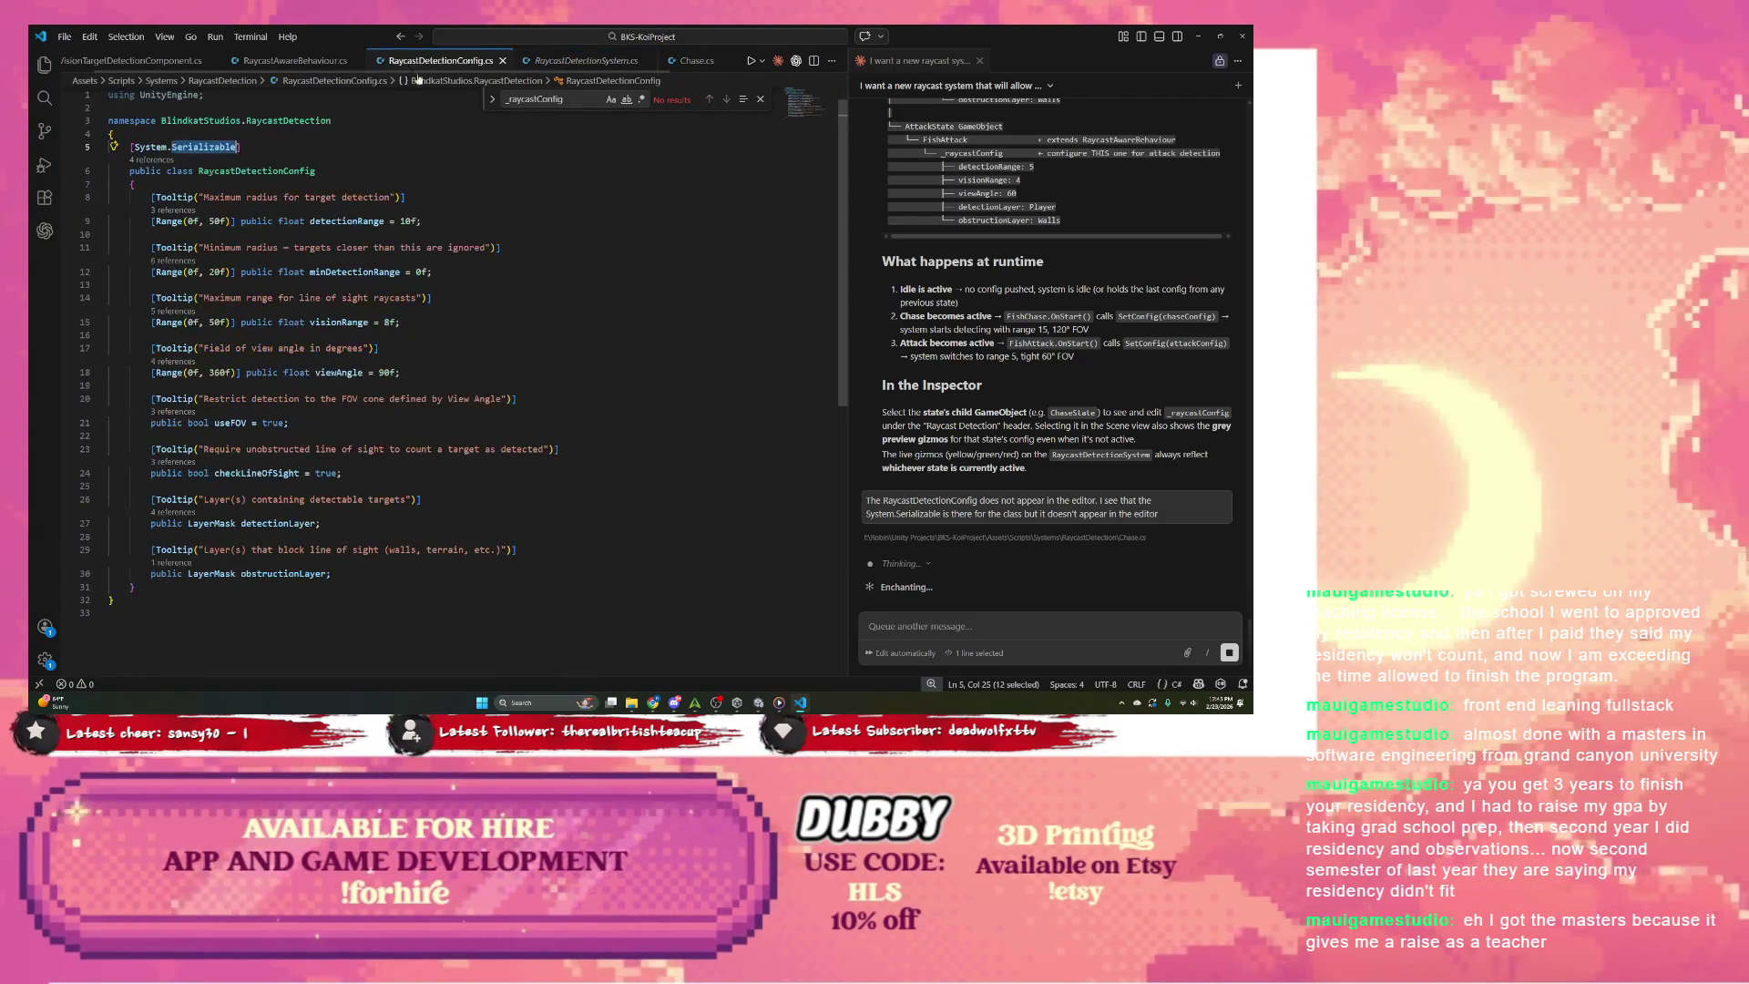
{"action": "left_click", "coordinate": [503, 61]}
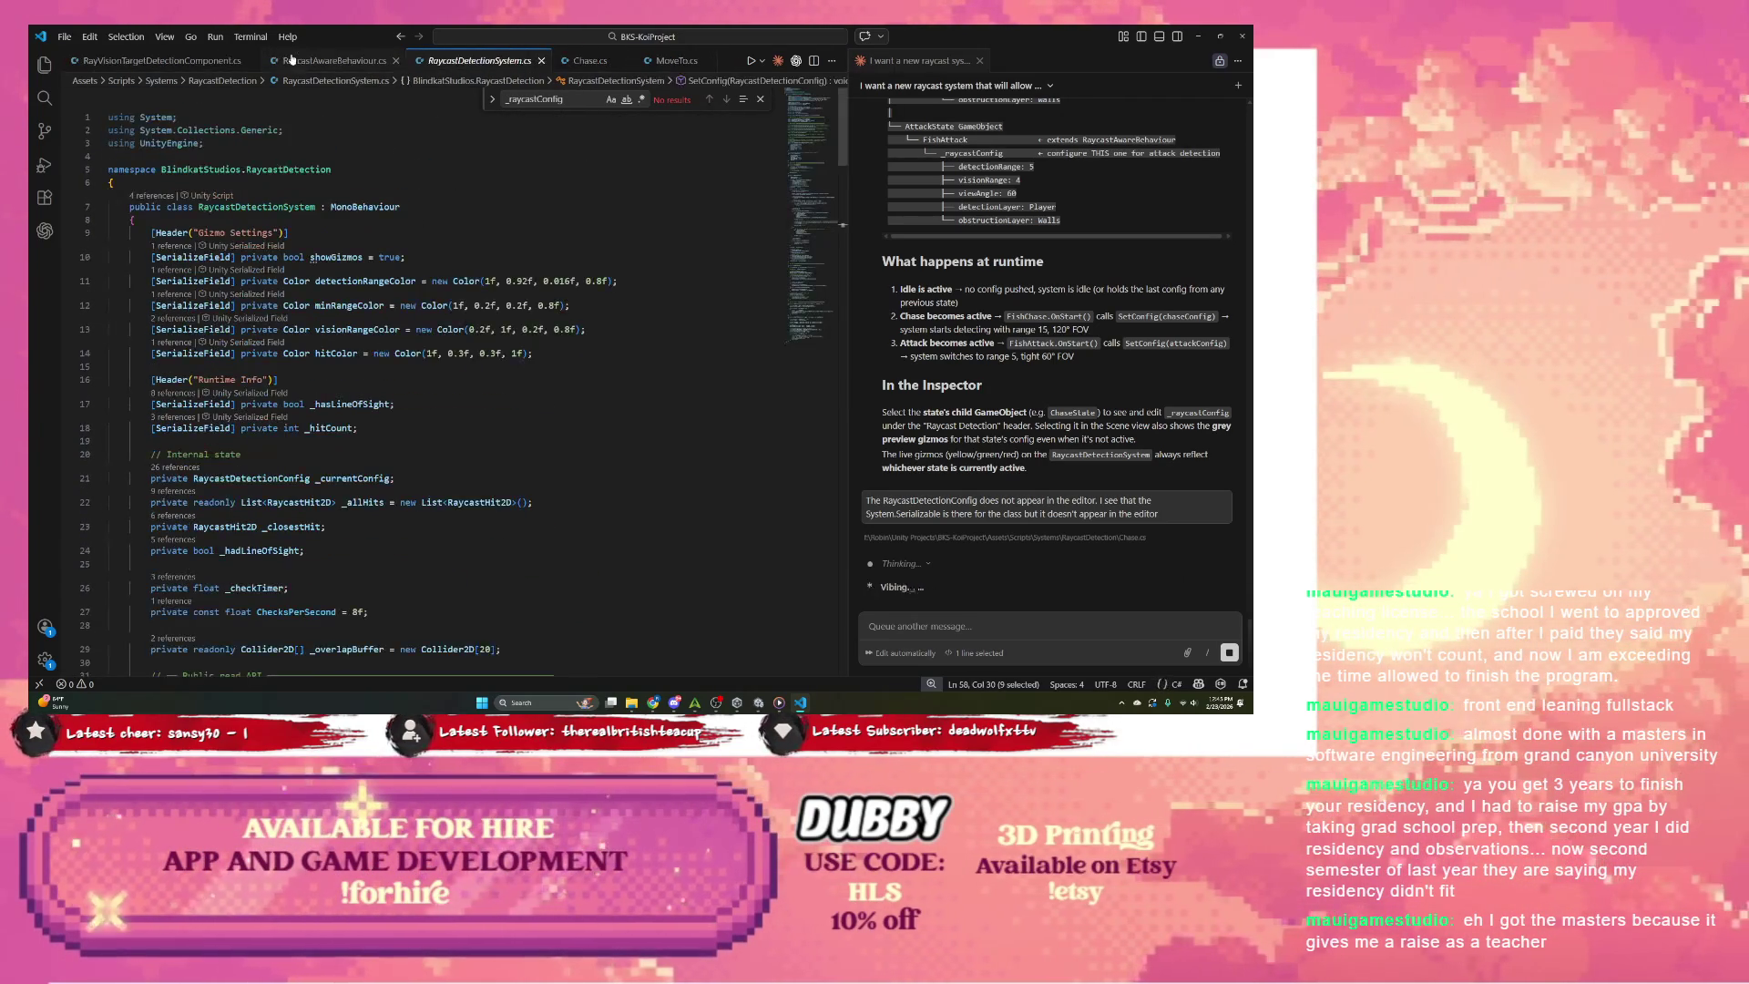
{"action": "left_click", "coordinate": [264, 64]}
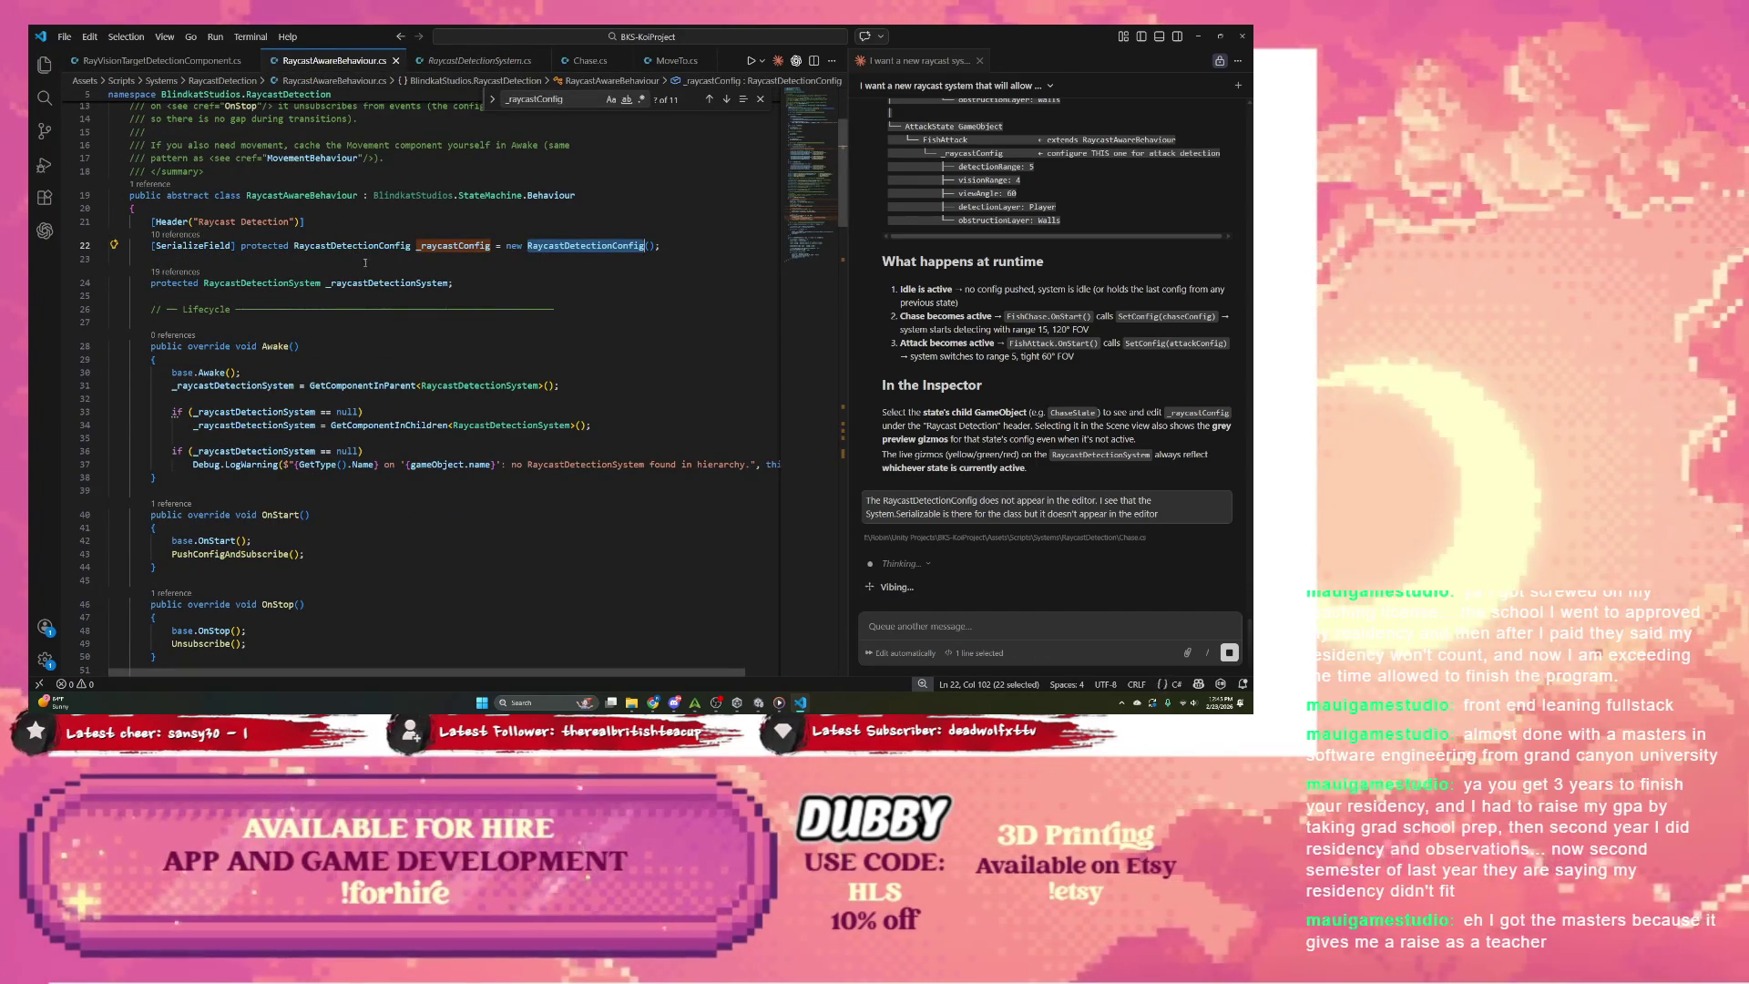